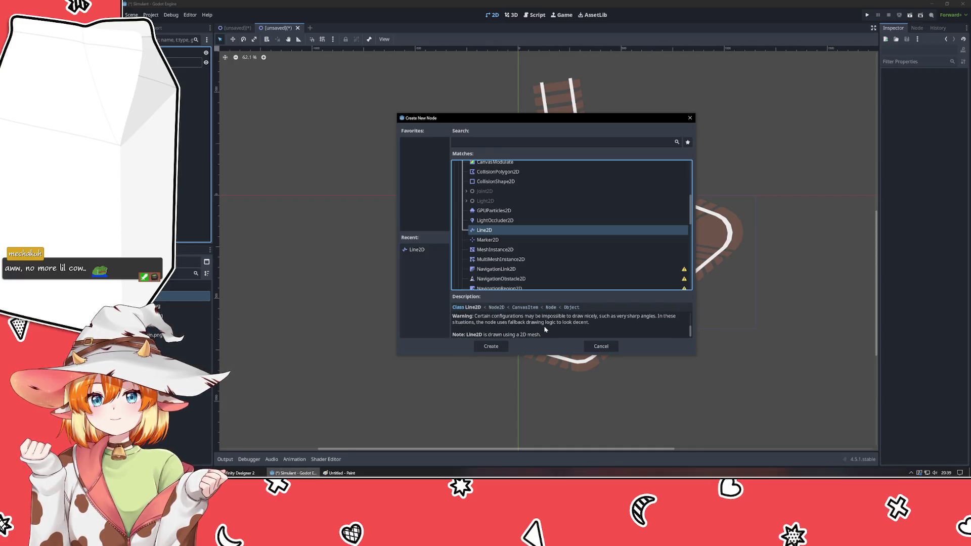
- Read the NavigationLink2D, NavigationObstacle2D and NavigationRegion2D descriptions in the Create Node list
scroll(545, 329, "down", 1)
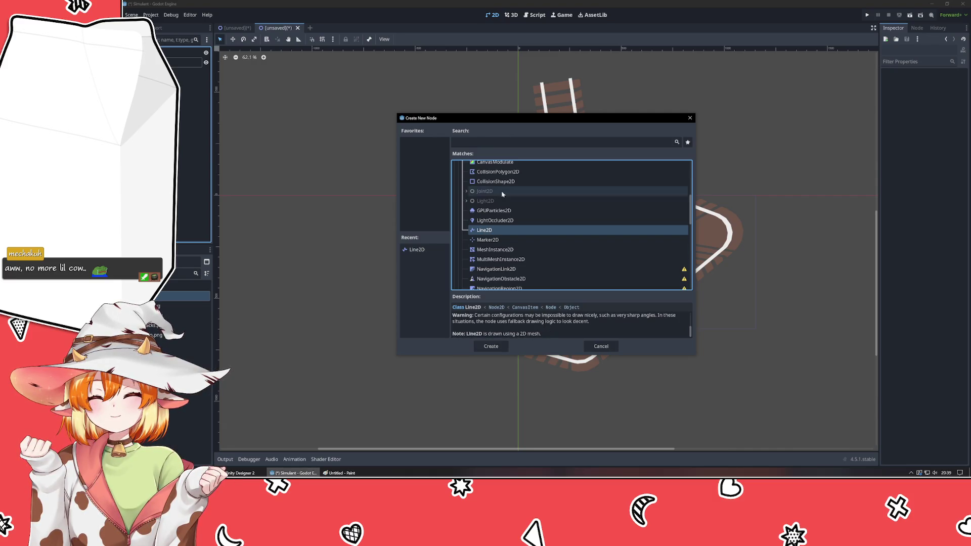
scroll(530, 240, "down", 1)
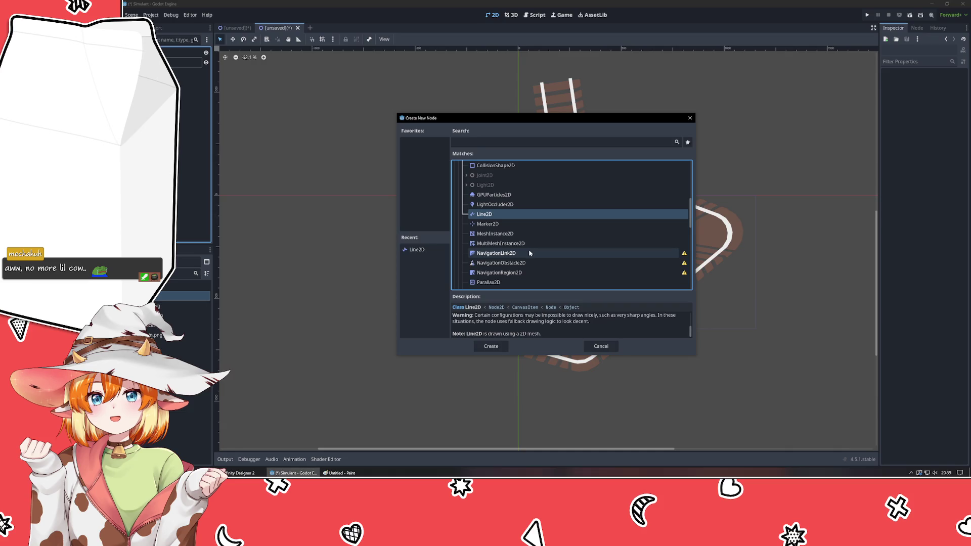
left_click(528, 253)
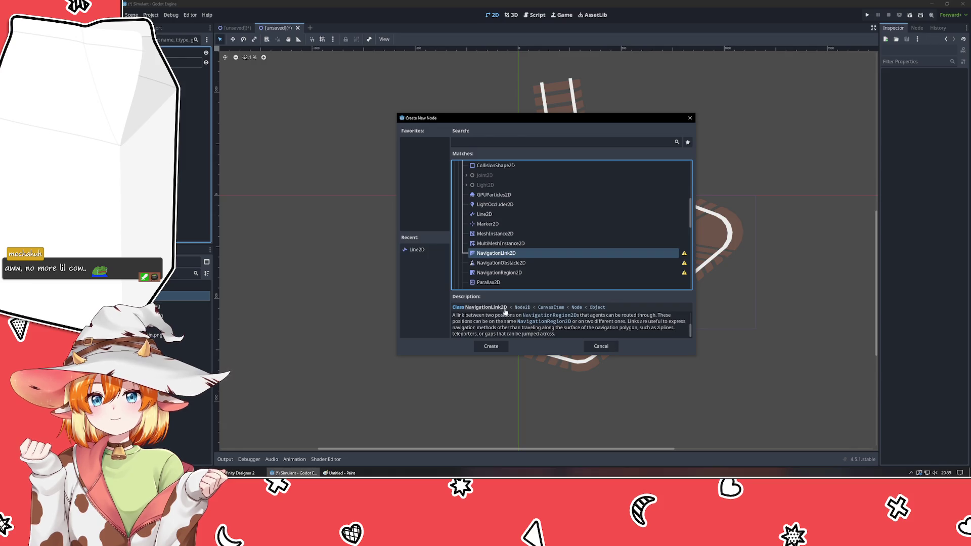
left_click(490, 267)
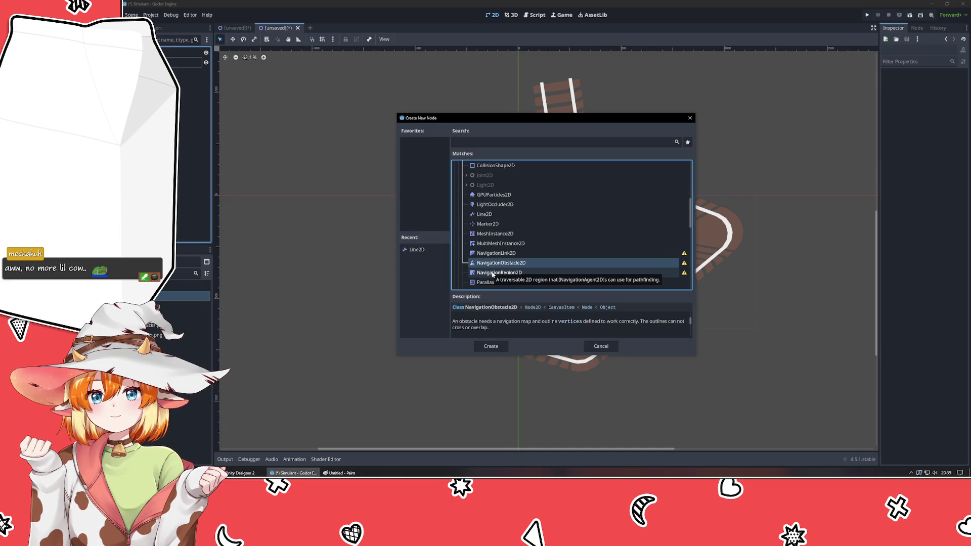
left_click(493, 273)
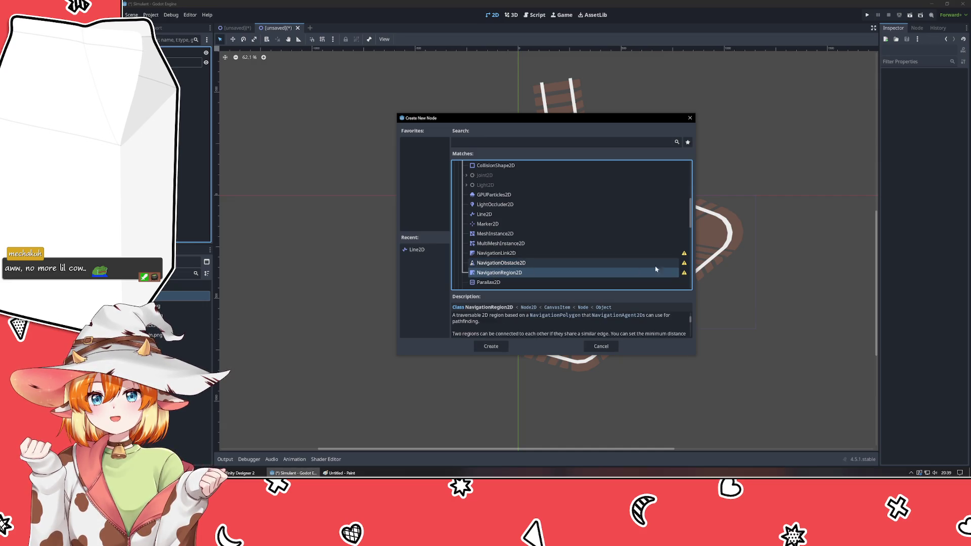
mouse_move(682, 277)
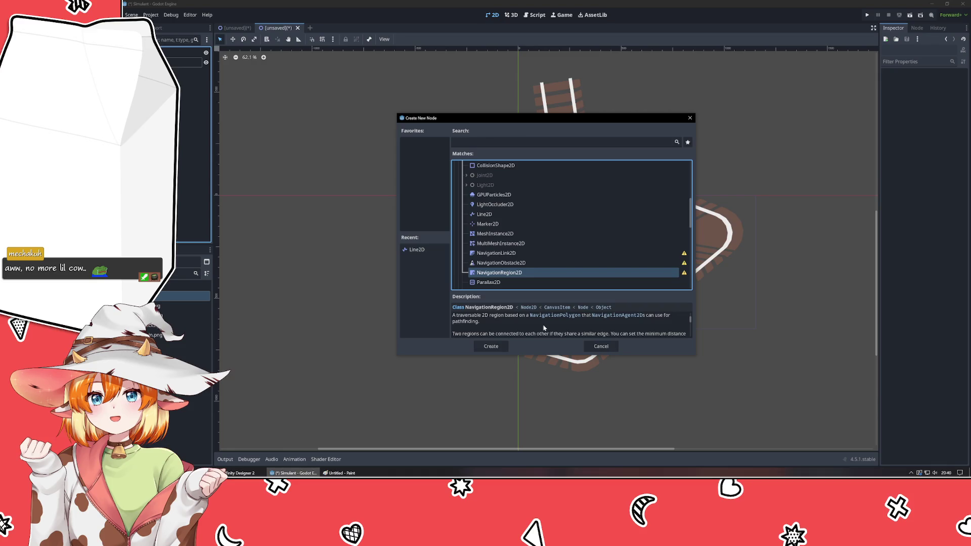
scroll(543, 327, "down", 2)
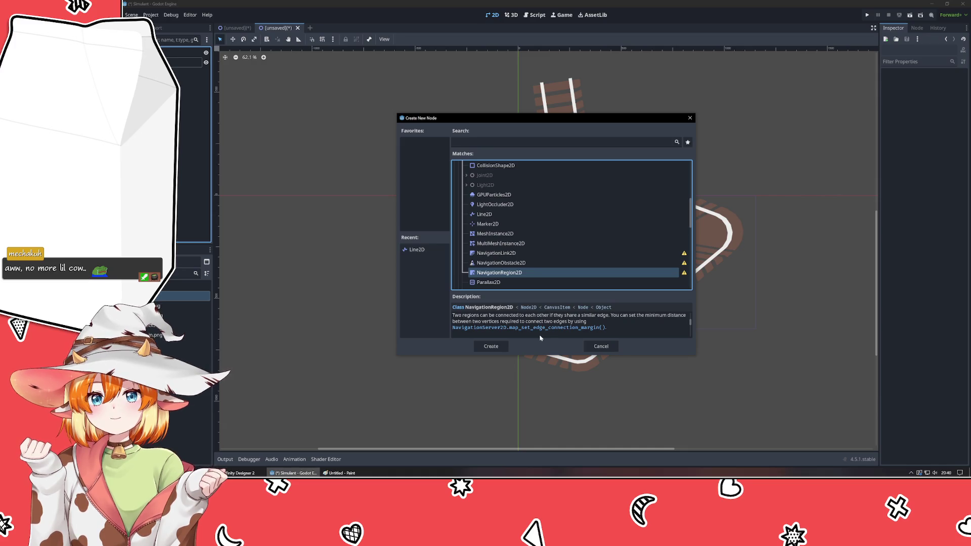
scroll(538, 334, "down", 2)
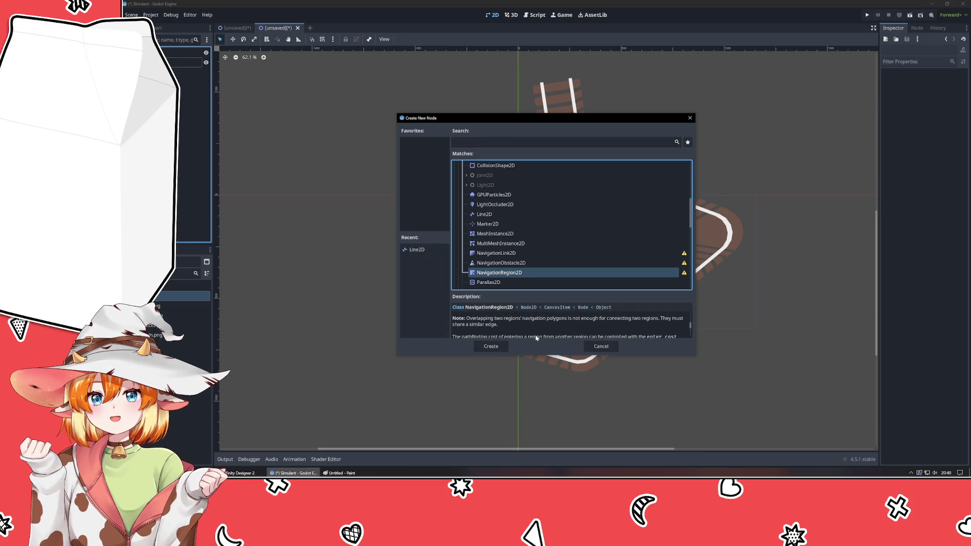
scroll(536, 337, "down", 1)
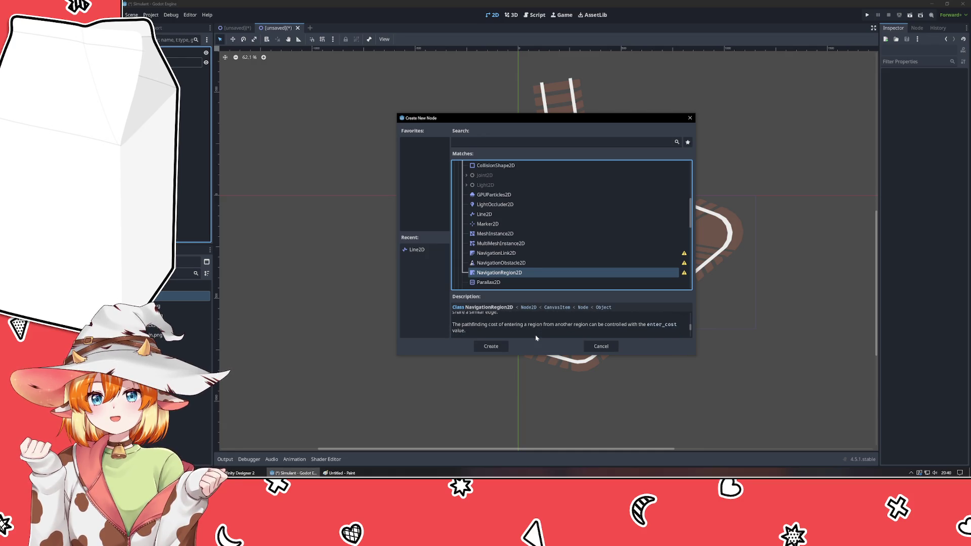
scroll(536, 337, "down", 2)
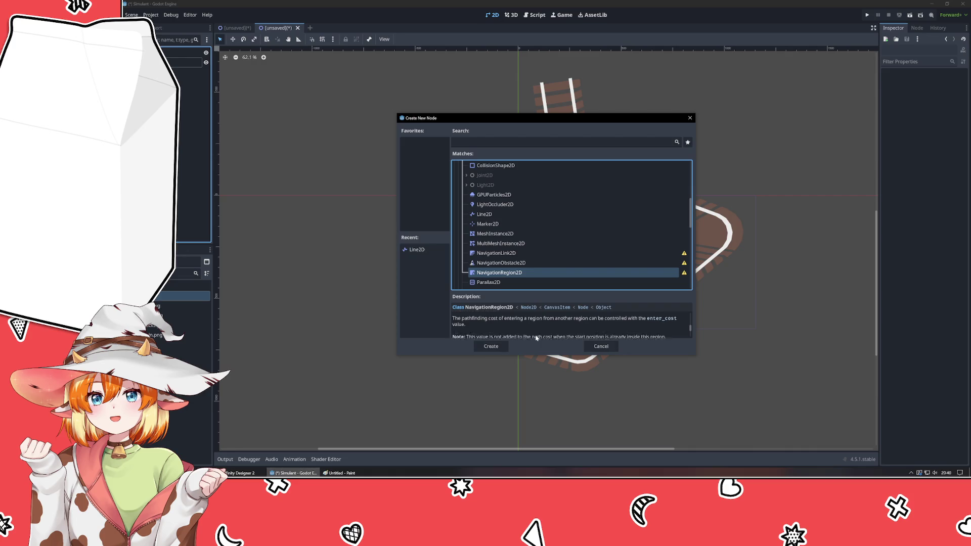
scroll(536, 335, "down", 1)
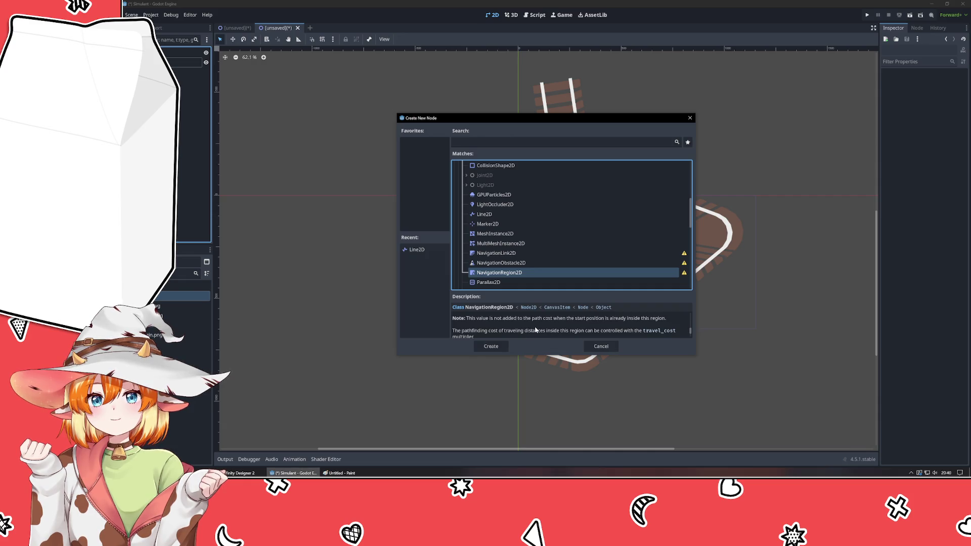
scroll(535, 329, "down", 1)
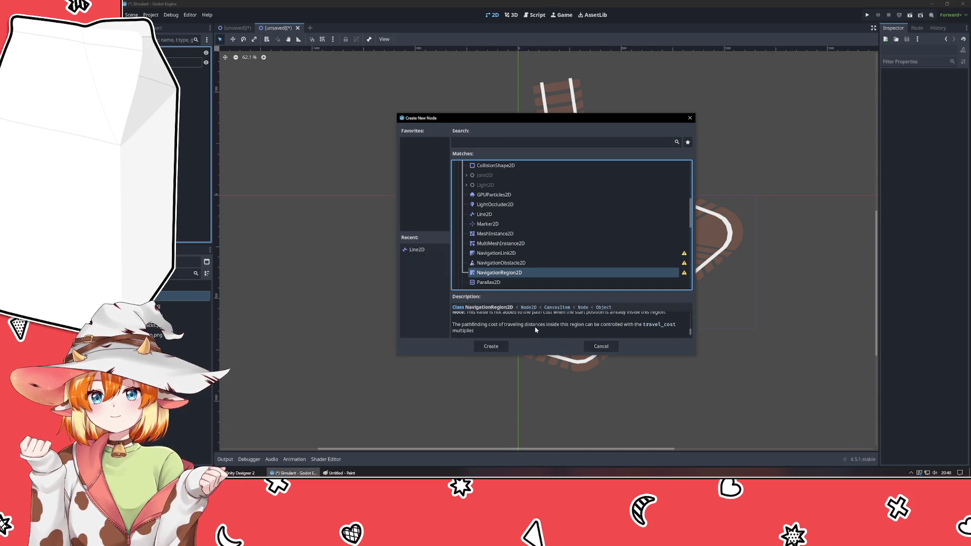
scroll(532, 330, "down", 1)
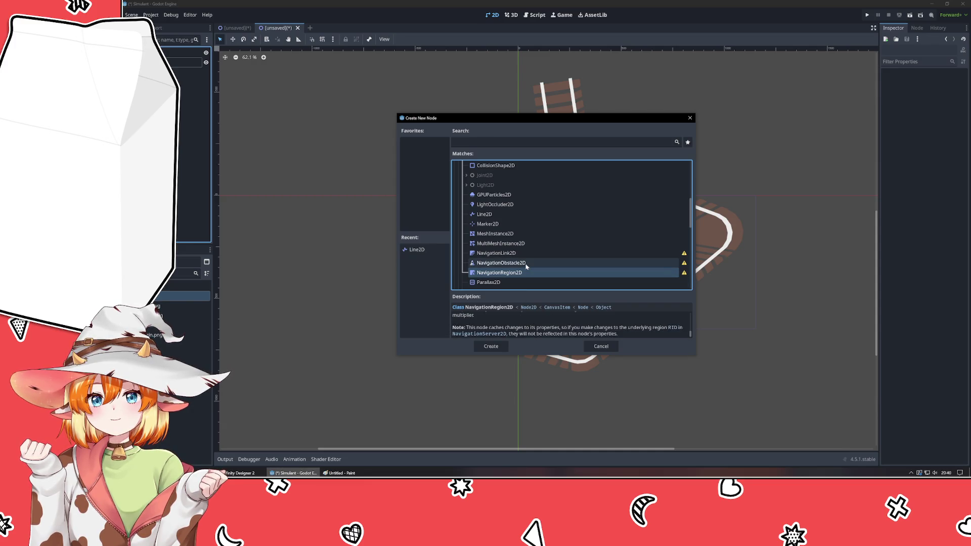
left_click(514, 253)
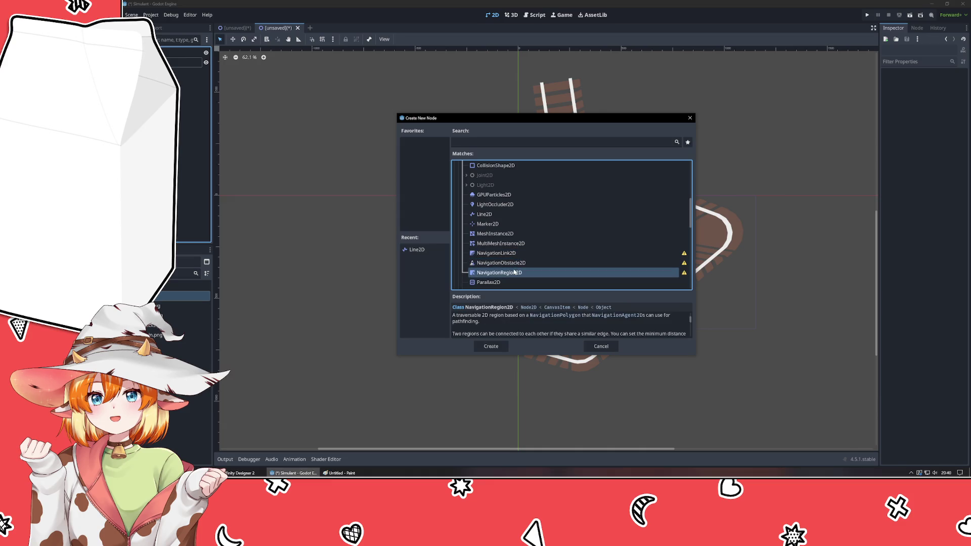
scroll(509, 252, "down", 2)
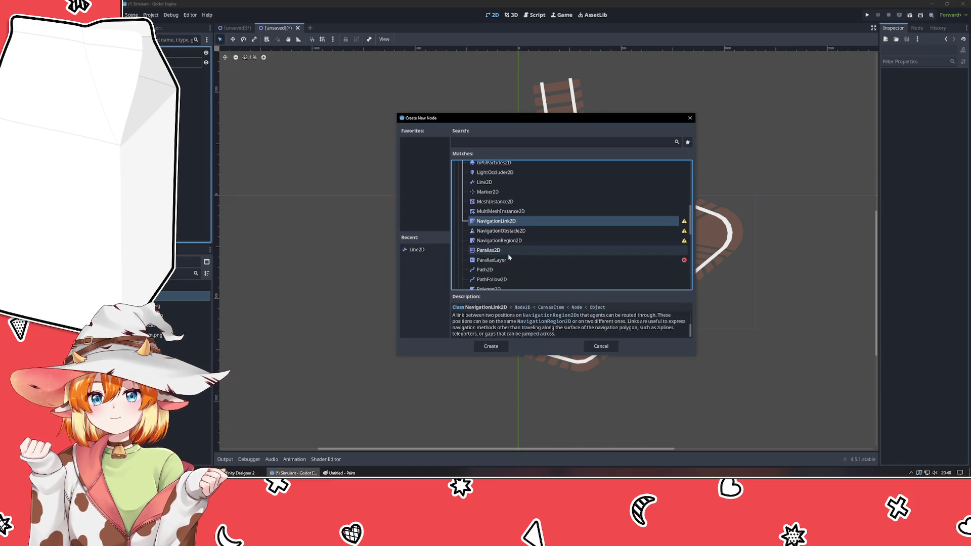
- Read the Path2D and PathFollow2D node descriptions in the Create Node list
left_click(496, 270)
scroll(530, 242, "down", 1)
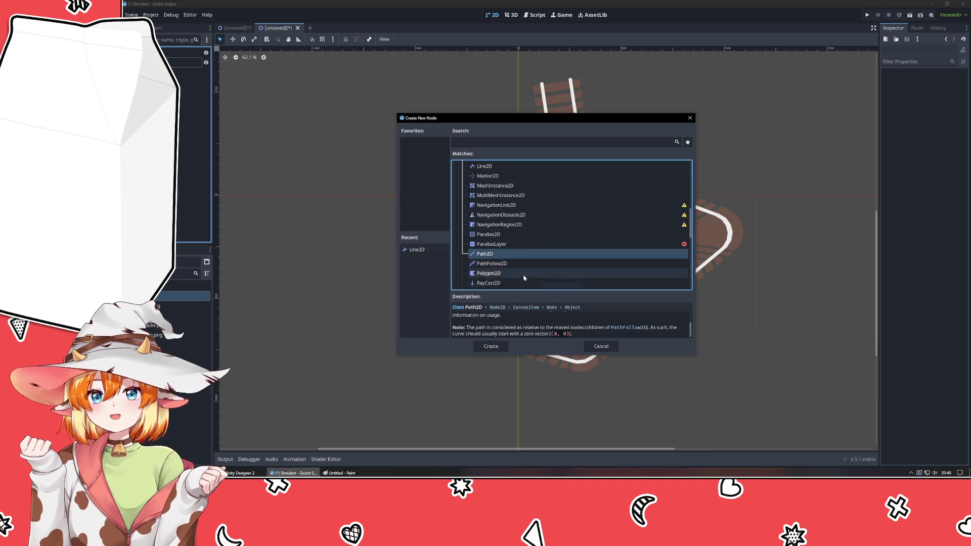
scroll(505, 322, "up", 1)
scroll(505, 322, "up", 1)
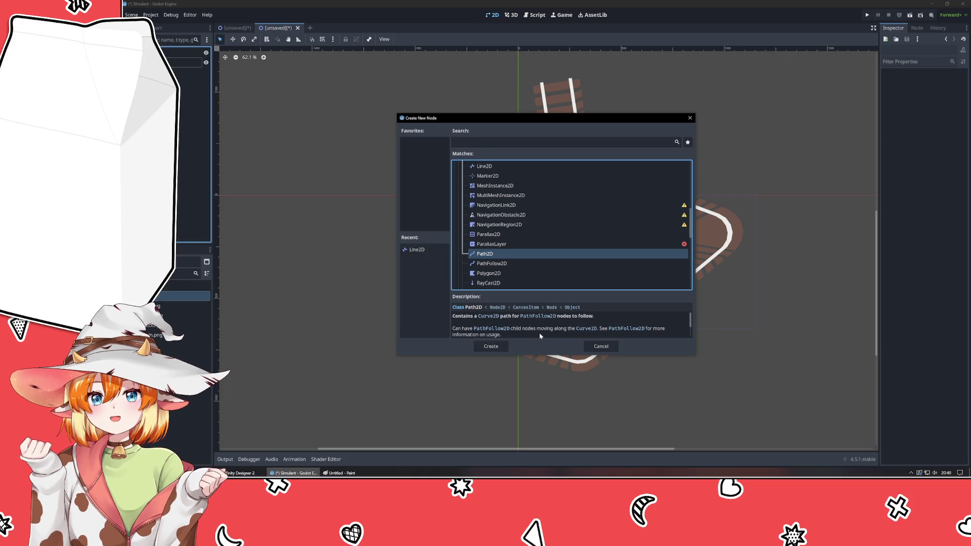
scroll(539, 335, "down", 3)
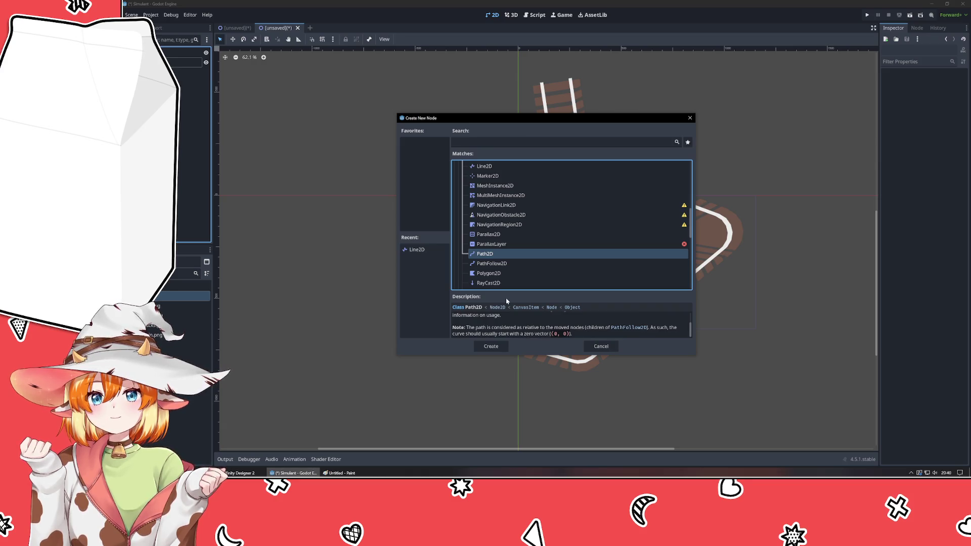
left_click(504, 266)
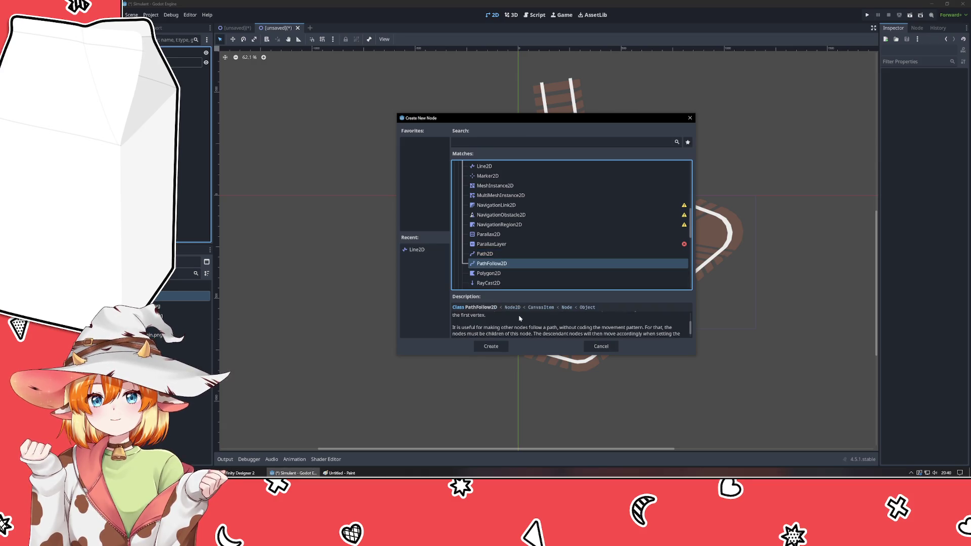
scroll(555, 320, "up", 2)
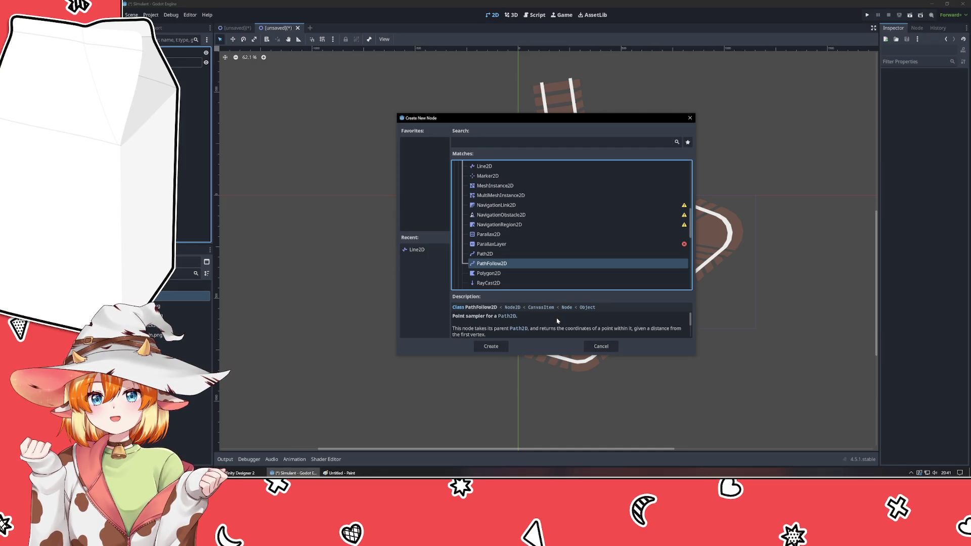
scroll(559, 320, "down", 3)
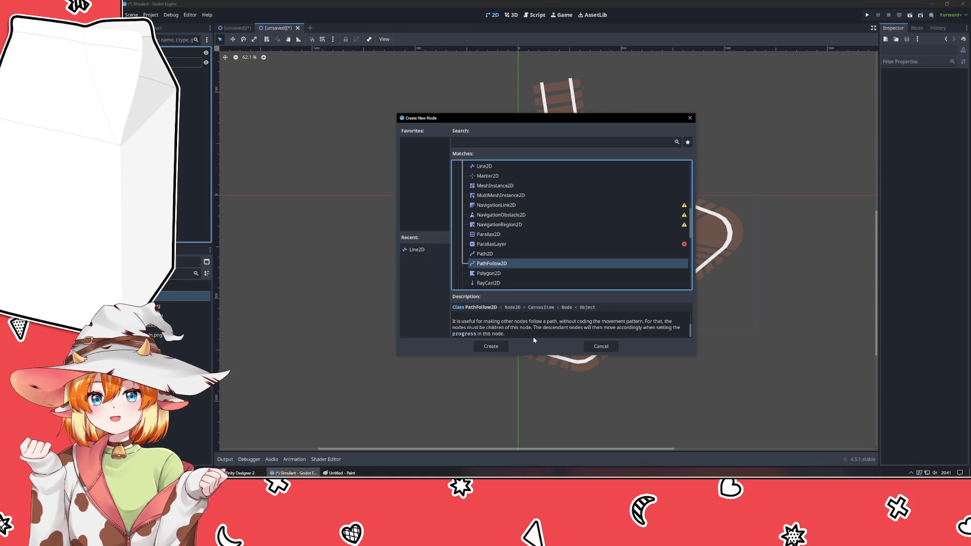
scroll(533, 260, "down", 3)
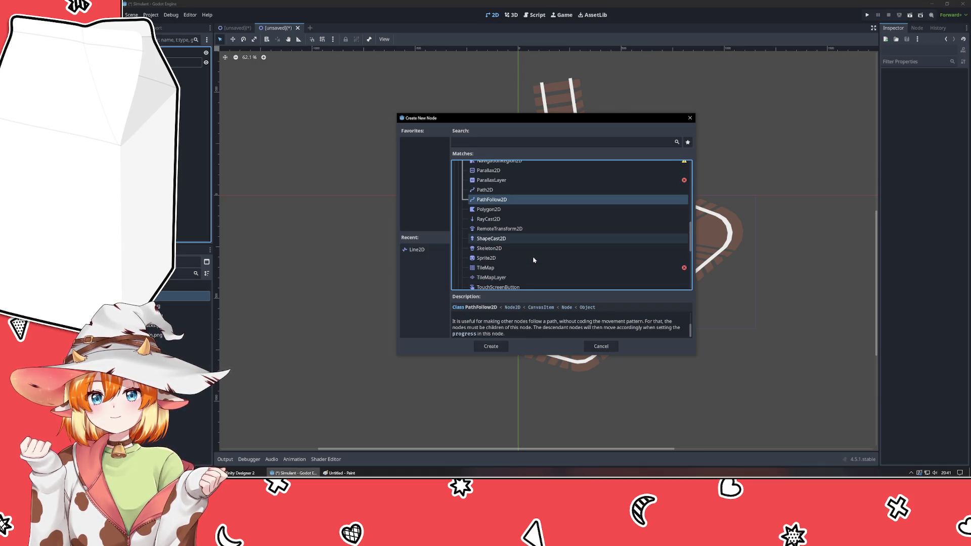
scroll(533, 260, "up", 6)
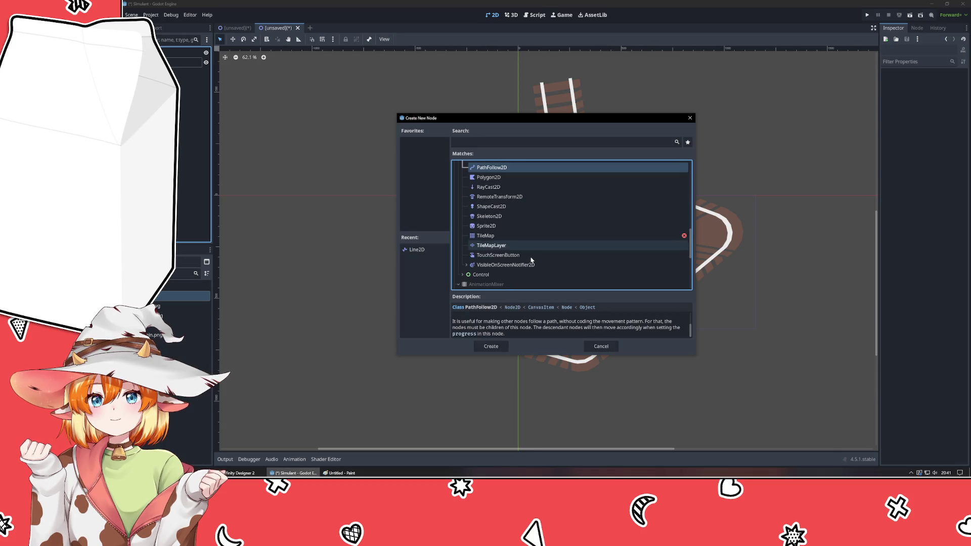
scroll(531, 260, "up", 2)
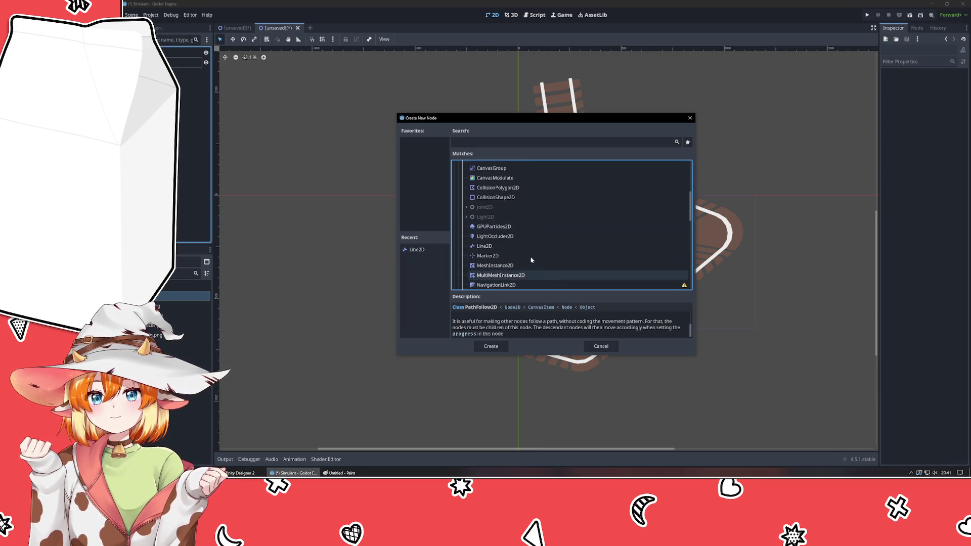
scroll(531, 260, "up", 1)
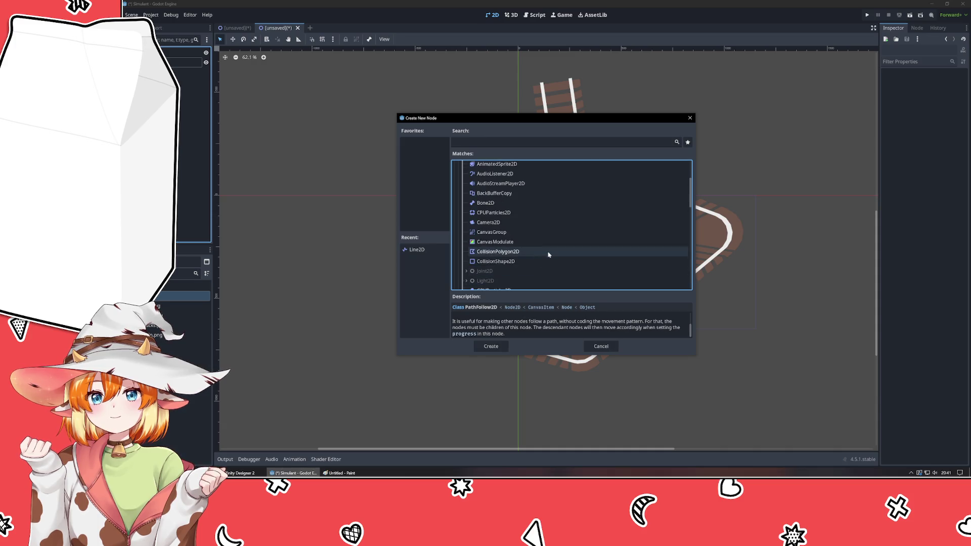
- Search node types for 'curve', then 'path', and add a Path2D node to the scene
left_click(510, 144)
type("curve")
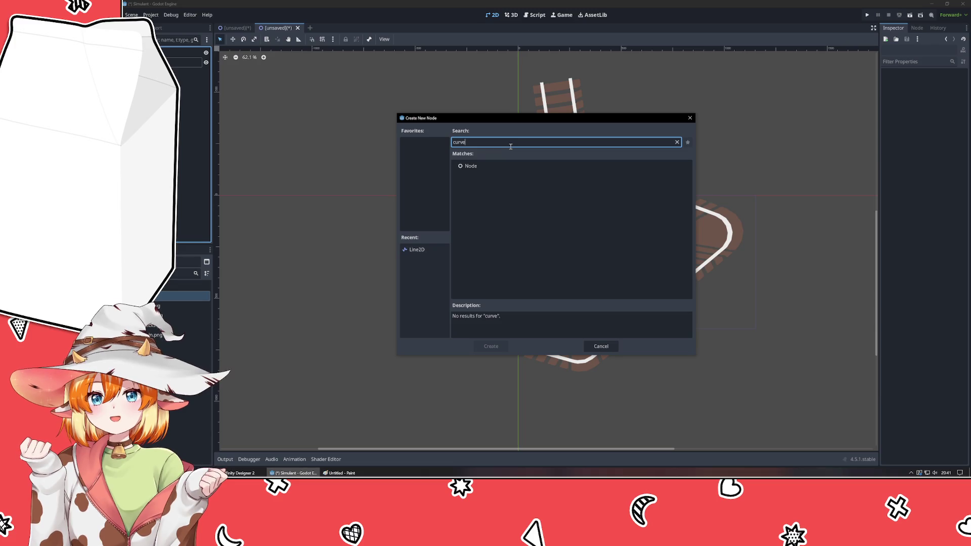
key("BackSpace")
key("BackSpace")
key("BackSpace")
scroll(685, 273, "down", 3)
scroll(502, 238, "up", 3)
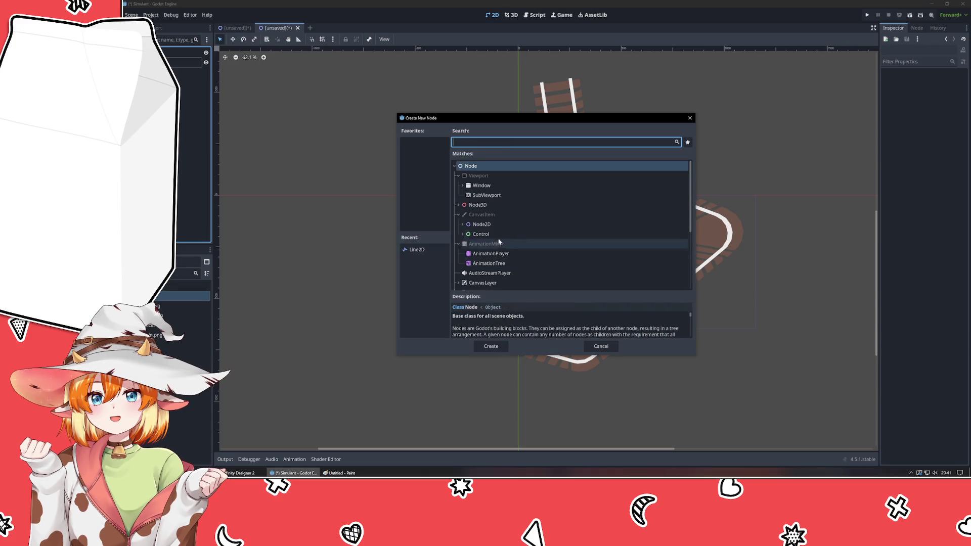
type("path")
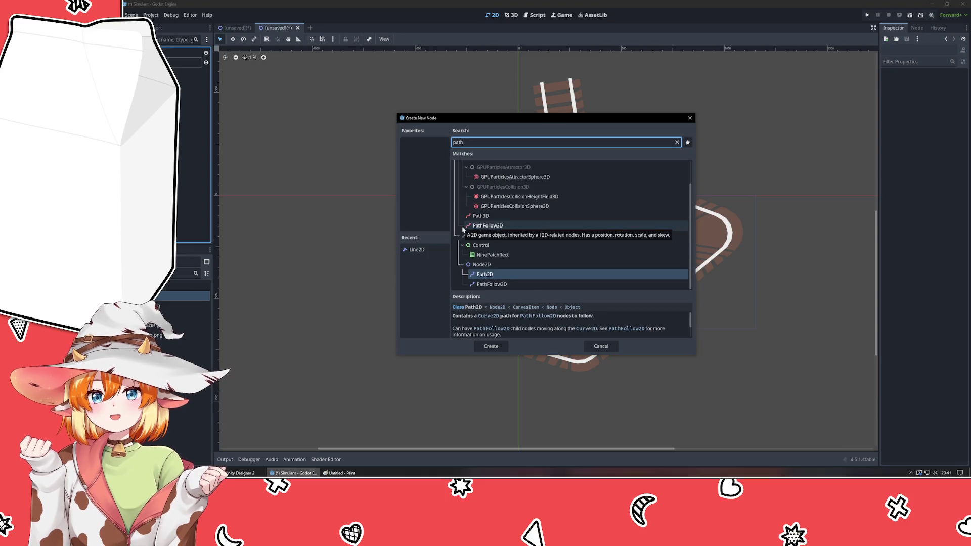
key("Return")
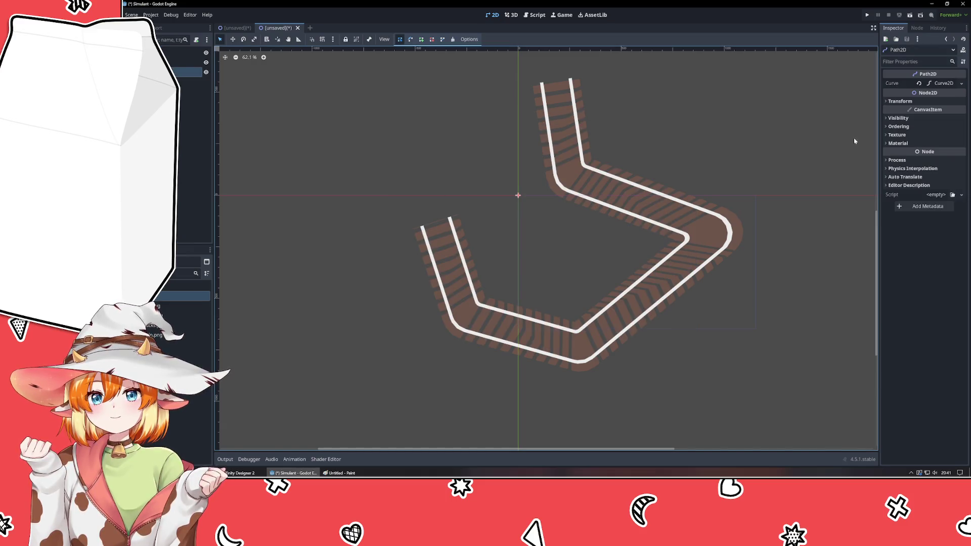
- Give the Path2D a Curve2D and add its first point in the Inspector
left_click(941, 83)
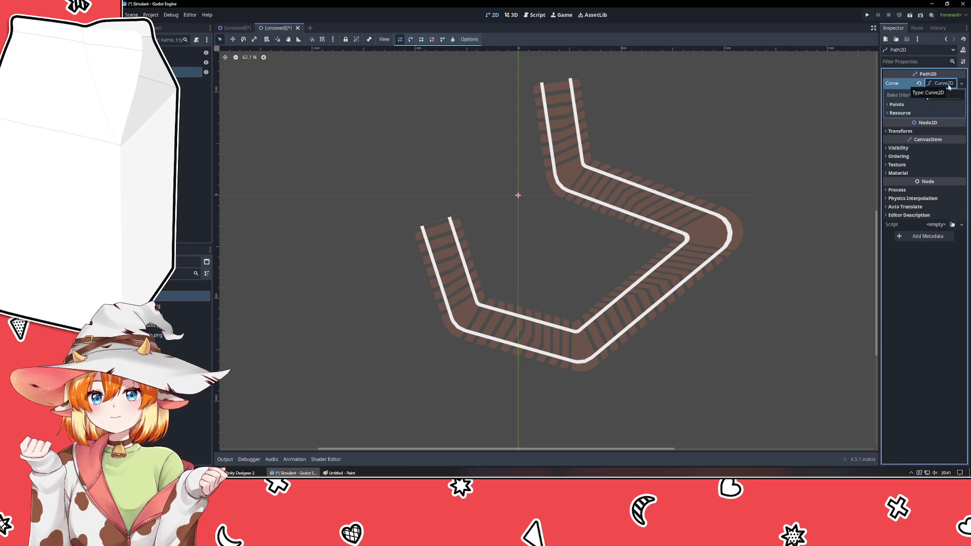
left_click(518, 204)
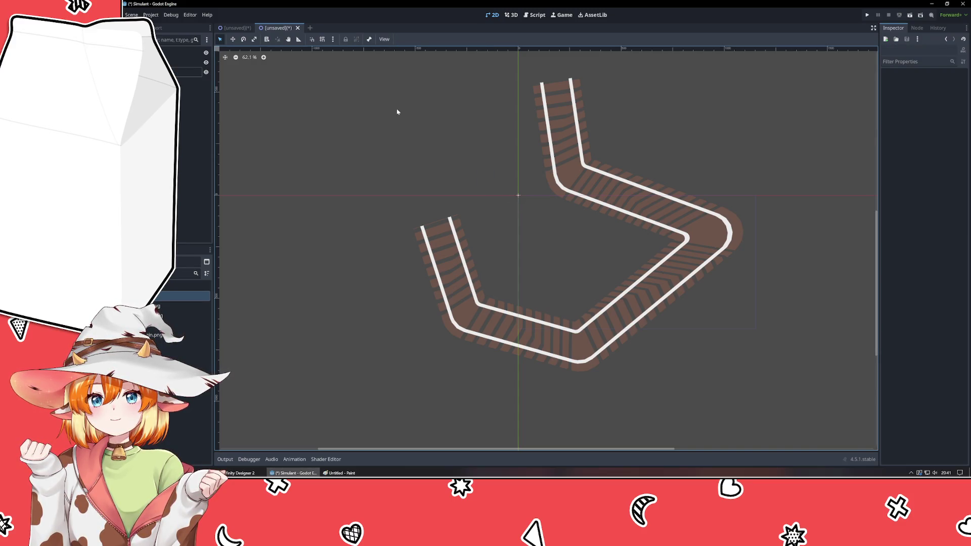
left_click(559, 184)
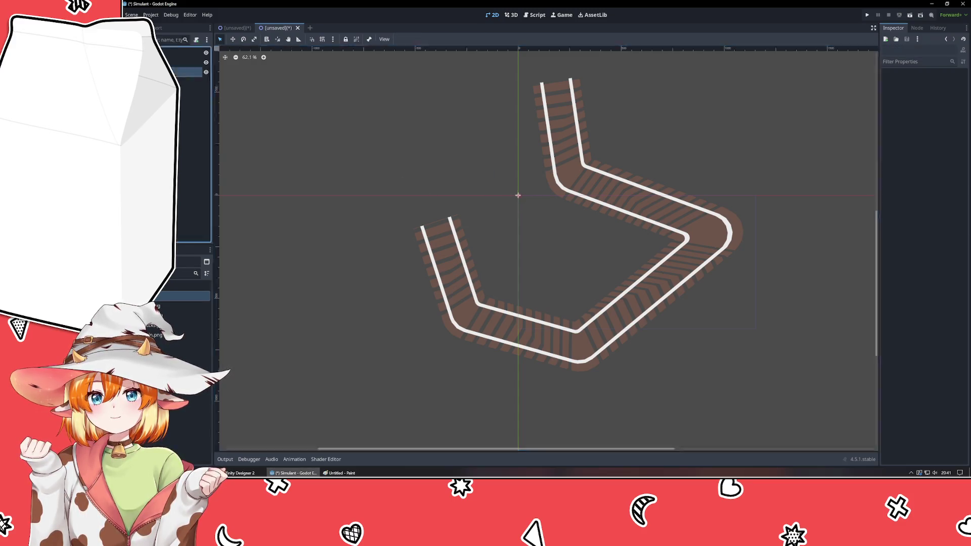
left_click(904, 105)
left_click(929, 115)
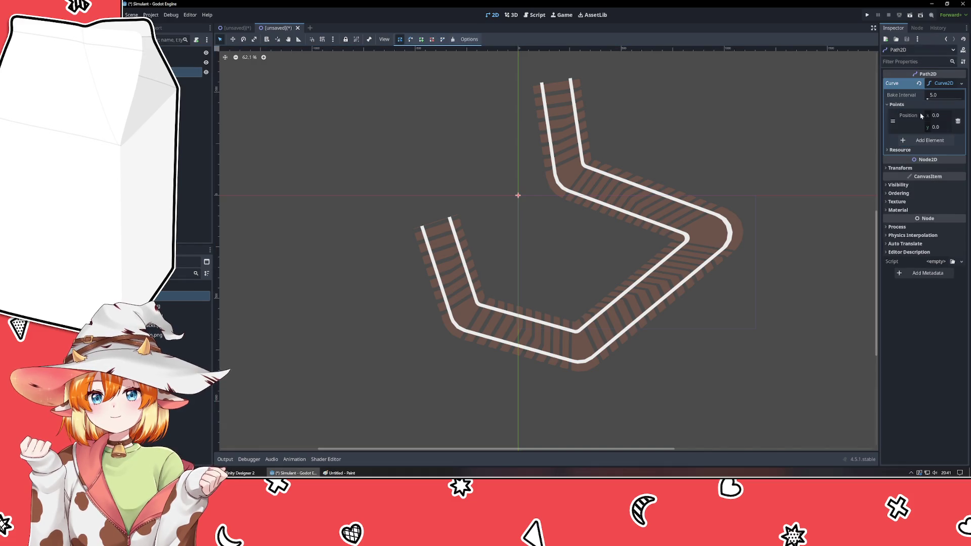
left_click(458, 177)
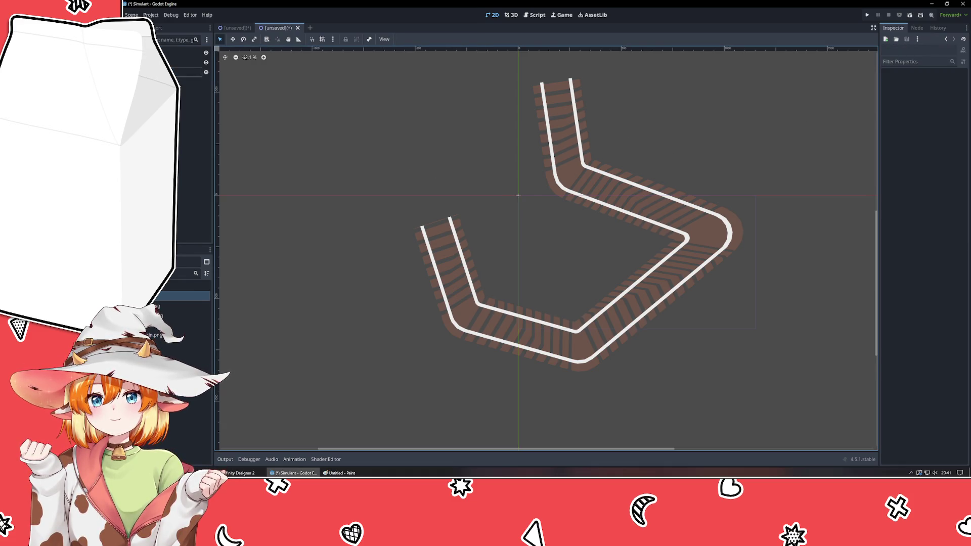
left_click(193, 71)
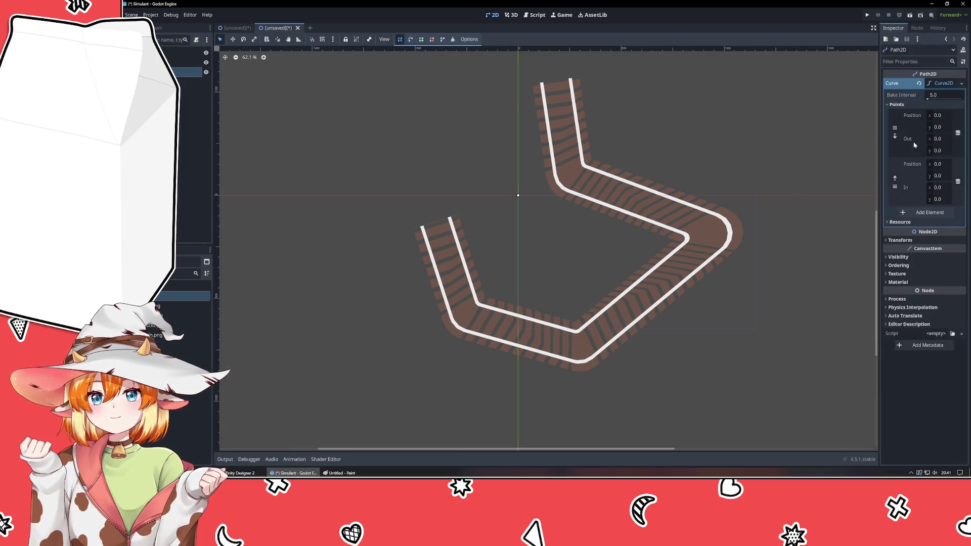
- Drag the first two curve points on the canvas, then set the first point to (0, 0)
left_click_drag(943, 169, 386, 234)
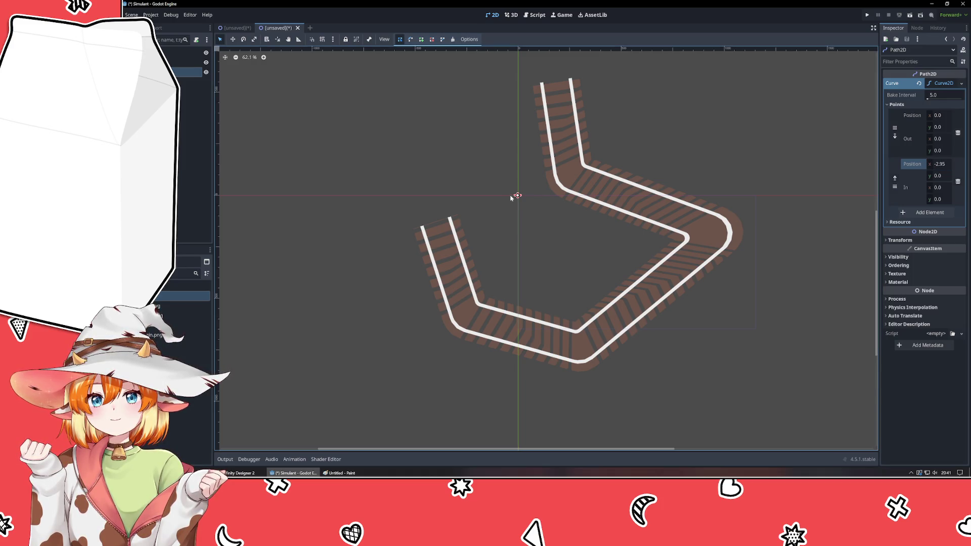
mouse_move(517, 195)
left_mouse_down()
mouse_move(460, 217)
mouse_move(444, 270)
mouse_move(457, 306)
mouse_move(423, 296)
mouse_move(355, 147)
mouse_move(427, 115)
mouse_move(378, 108)
left_mouse_up()
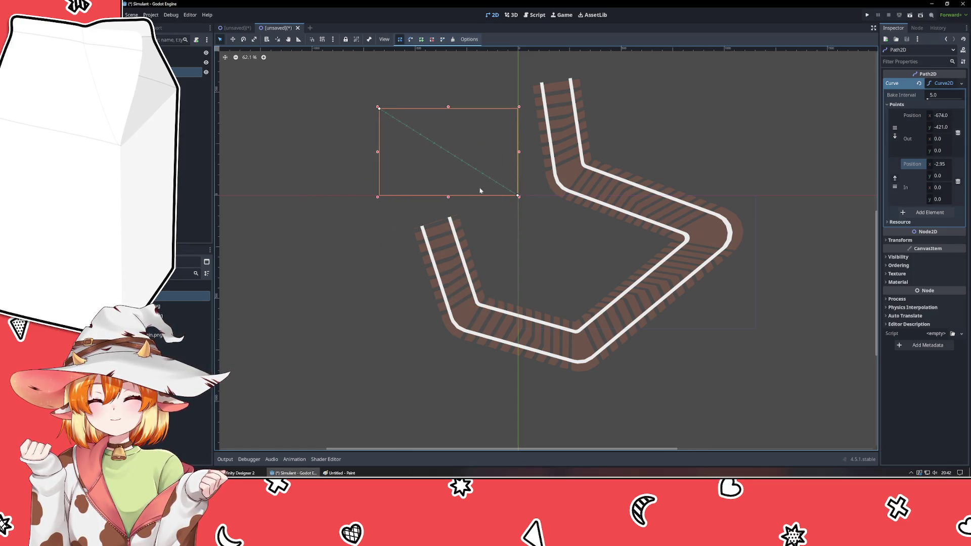
left_click_drag(517, 196, 646, 157)
left_click_drag(378, 107, 506, 179)
left_click(947, 115)
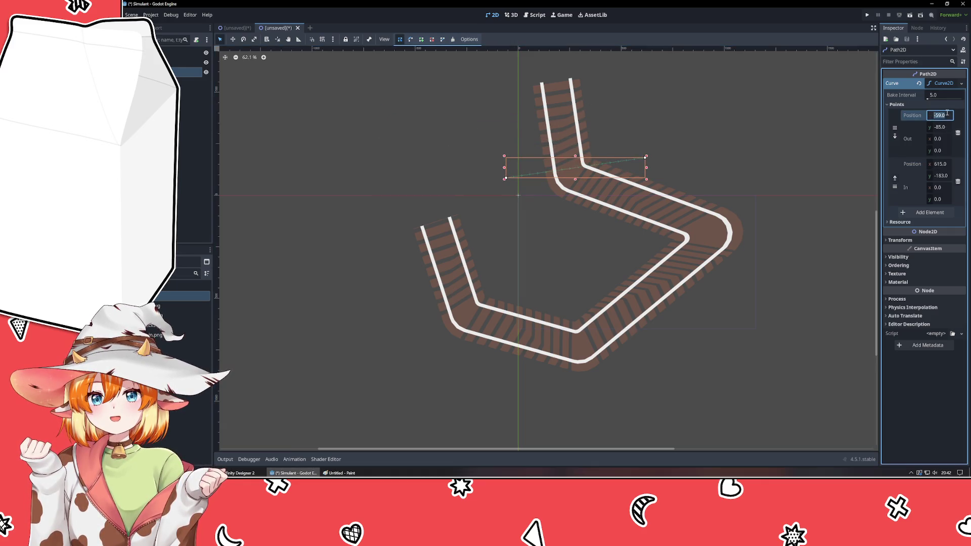
type("0")
key("Tab")
type("0")
key("Tab")
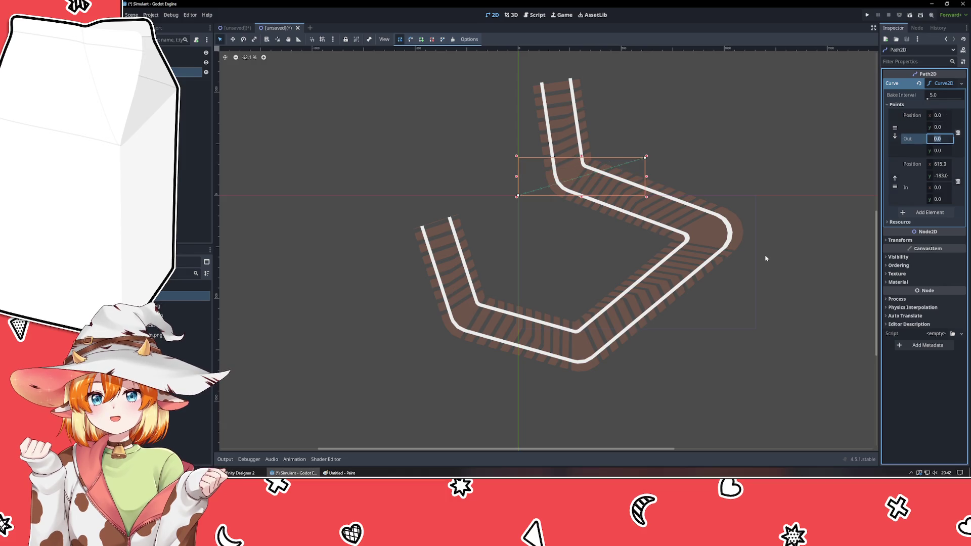
- Add a third point to the right and insert a fourth, zigzagging the curve across the track
left_click(725, 154)
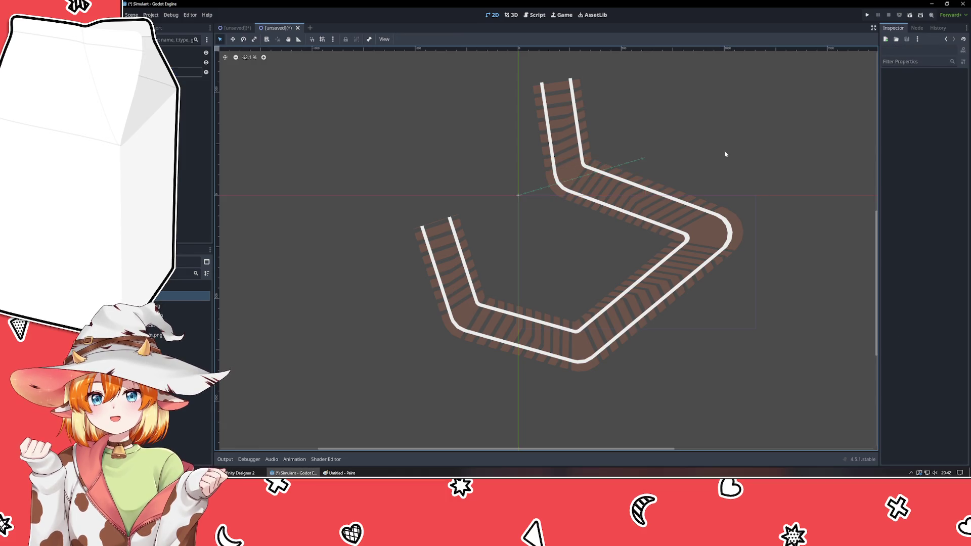
left_click(632, 163)
left_click(929, 213)
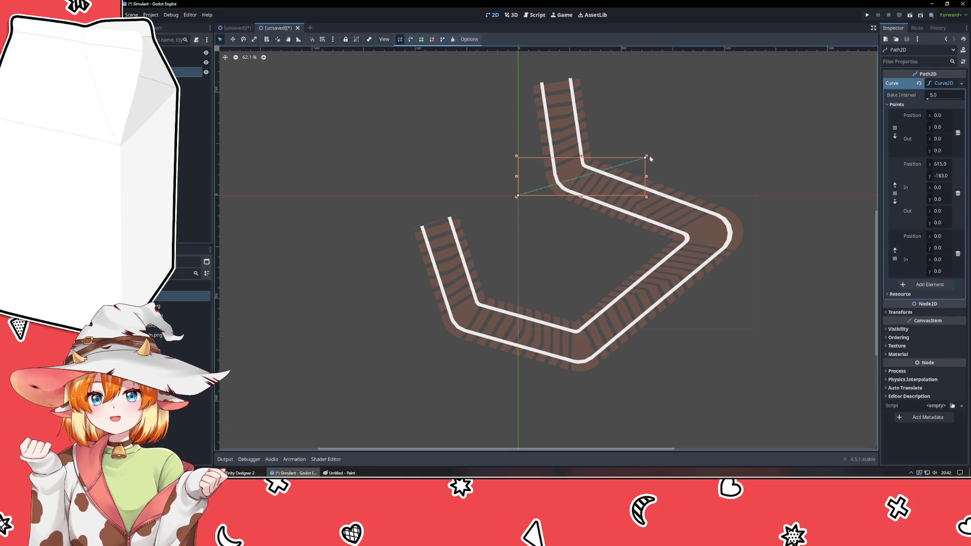
mouse_move(517, 196)
left_mouse_down()
mouse_move(531, 201)
mouse_move(534, 220)
mouse_move(544, 211)
mouse_move(597, 271)
mouse_move(607, 336)
mouse_move(811, 227)
mouse_move(575, 51)
mouse_move(564, 139)
left_mouse_up()
key("ctrl+z")
left_click(940, 236)
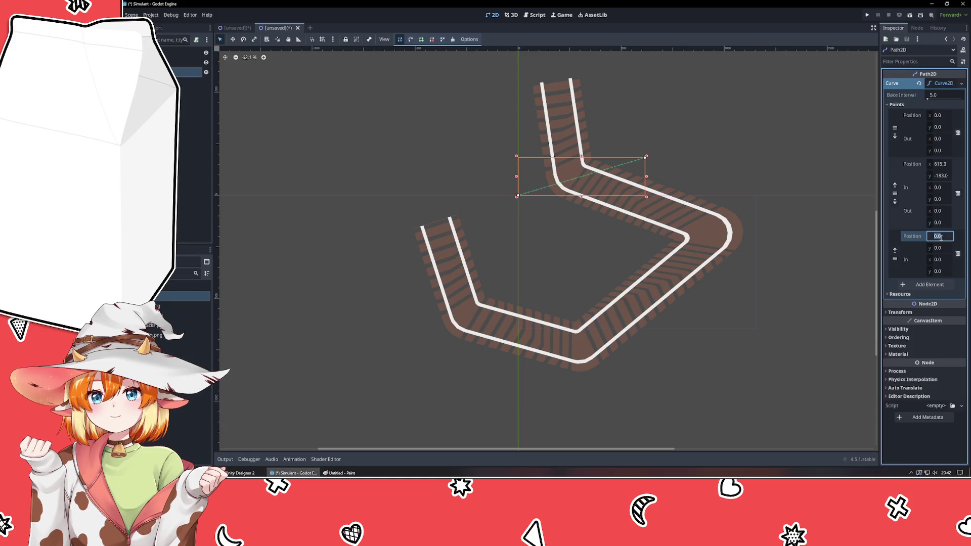
type("3")
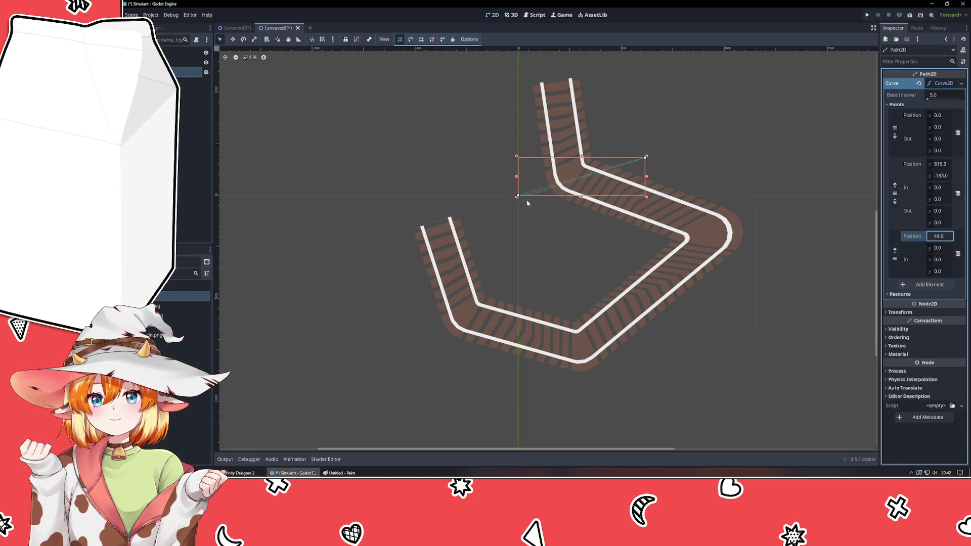
mouse_move(525, 196)
left_mouse_down()
mouse_move(598, 273)
mouse_move(645, 287)
mouse_move(708, 364)
mouse_move(792, 319)
mouse_move(807, 263)
mouse_move(819, 325)
mouse_move(823, 293)
left_mouse_up()
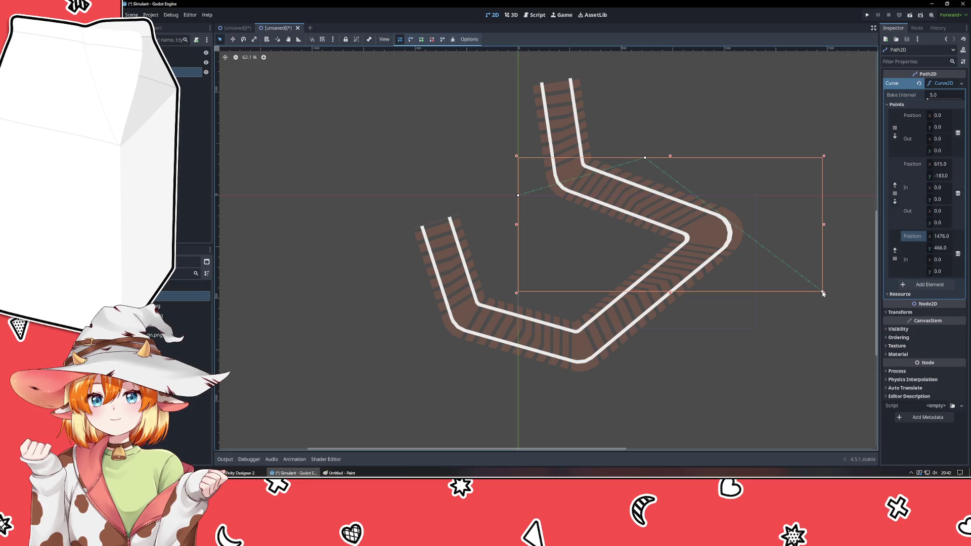
mouse_move(644, 159)
left_mouse_down()
mouse_move(665, 226)
mouse_move(721, 210)
mouse_move(726, 184)
left_mouse_up()
mouse_move(643, 158)
left_mouse_down()
mouse_move(612, 212)
mouse_move(593, 219)
mouse_move(599, 196)
mouse_move(606, 235)
mouse_move(569, 210)
mouse_move(577, 235)
mouse_move(599, 235)
left_mouse_up()
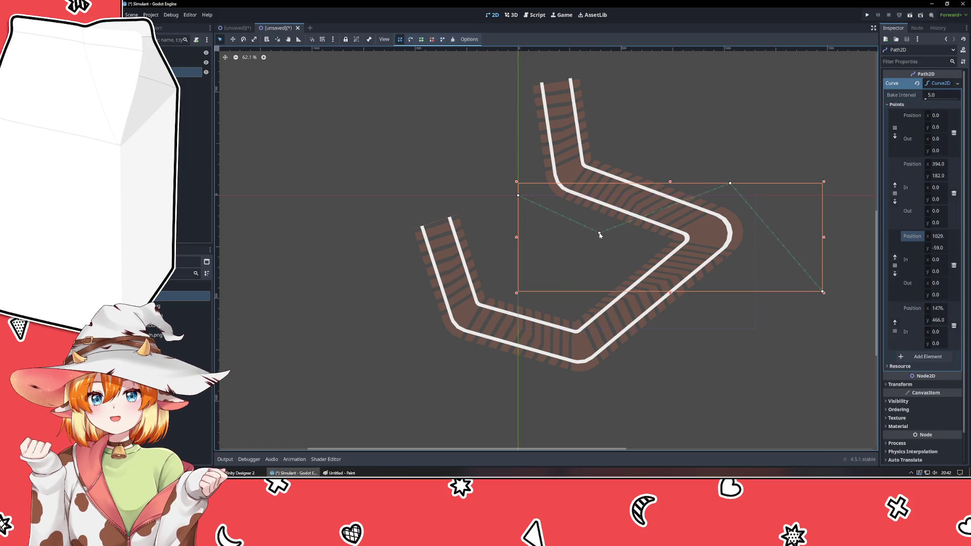
left_click(275, 174)
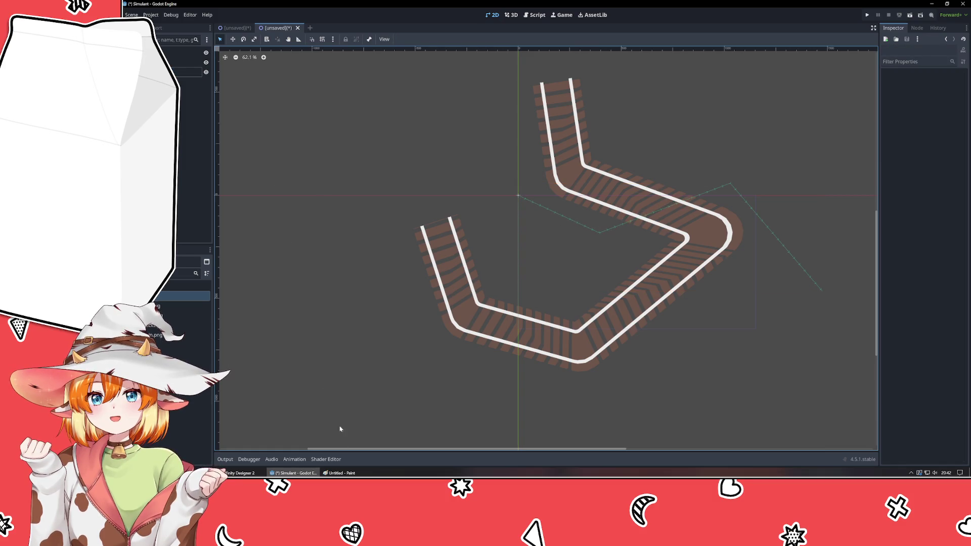
- In Paint, draw two black curved lines beside the crossroads sketch, then minimise it
left_click(340, 473)
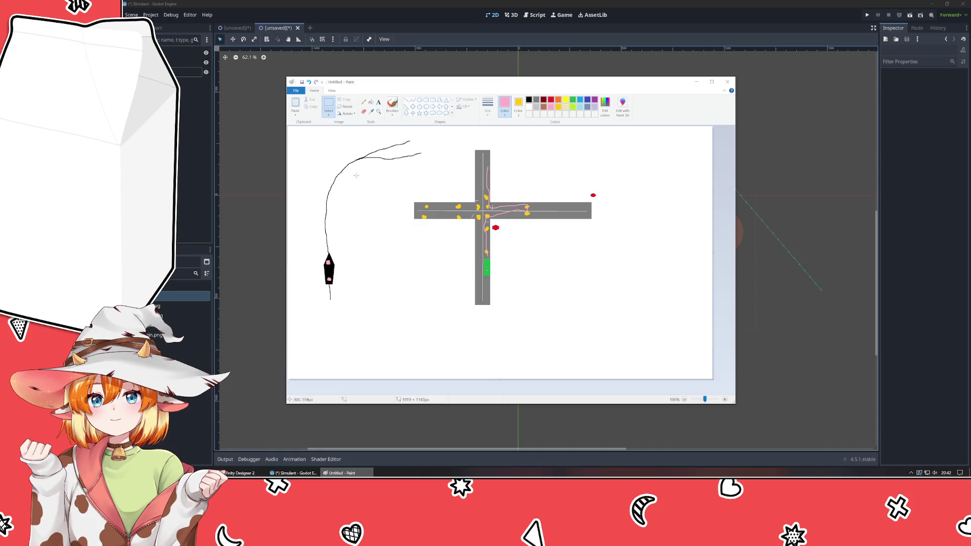
left_click(413, 100)
mouse_move(391, 305)
left_mouse_down()
mouse_move(390, 198)
mouse_move(470, 278)
left_mouse_up()
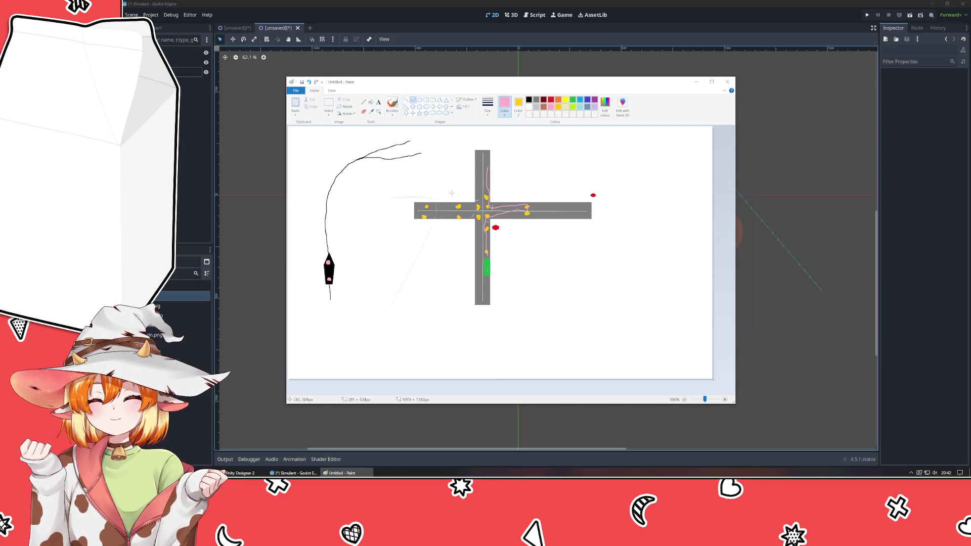
left_click(529, 99)
mouse_move(556, 253)
left_mouse_down()
mouse_move(602, 276)
mouse_move(619, 173)
mouse_move(539, 238)
left_mouse_up()
mouse_move(576, 310)
left_mouse_down()
mouse_move(448, 331)
mouse_move(455, 258)
mouse_move(606, 353)
mouse_move(505, 377)
mouse_move(585, 339)
mouse_move(659, 345)
left_mouse_up()
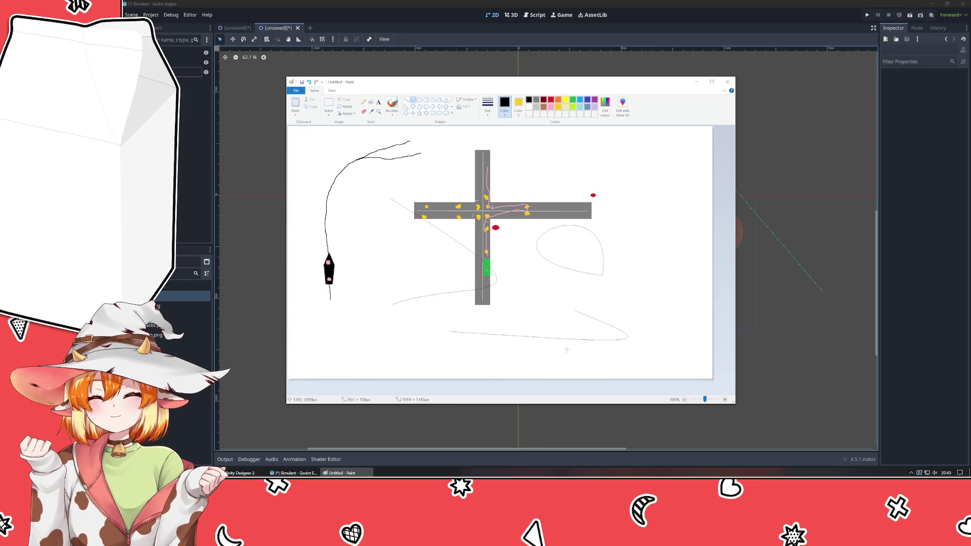
left_click(696, 82)
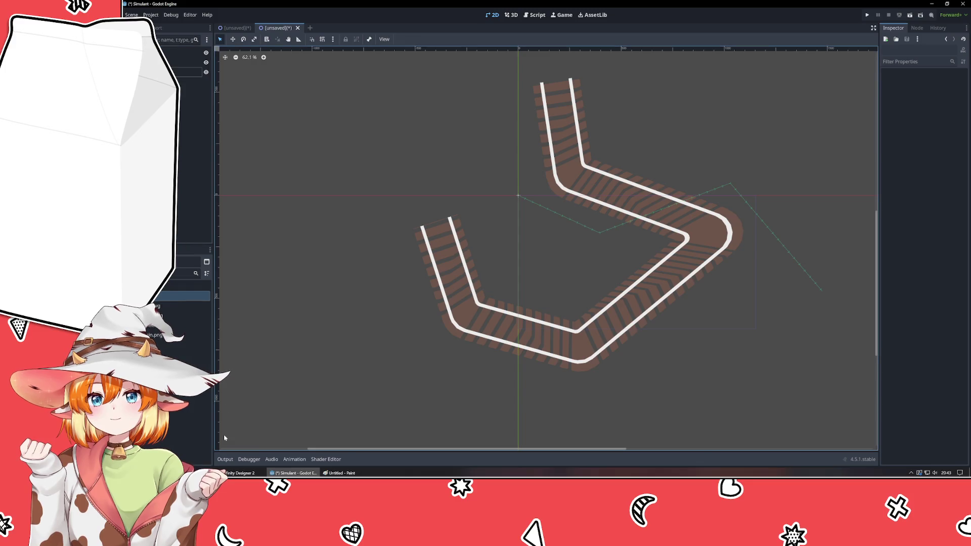
- Search the help for 'path', filter to Classes Only, and open the Path2D class page
left_click(187, 71)
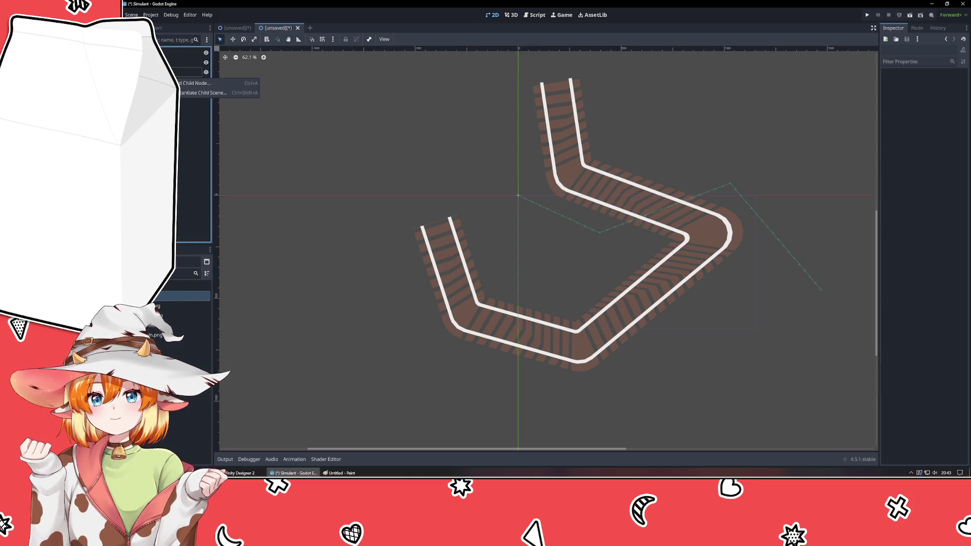
left_click(187, 72)
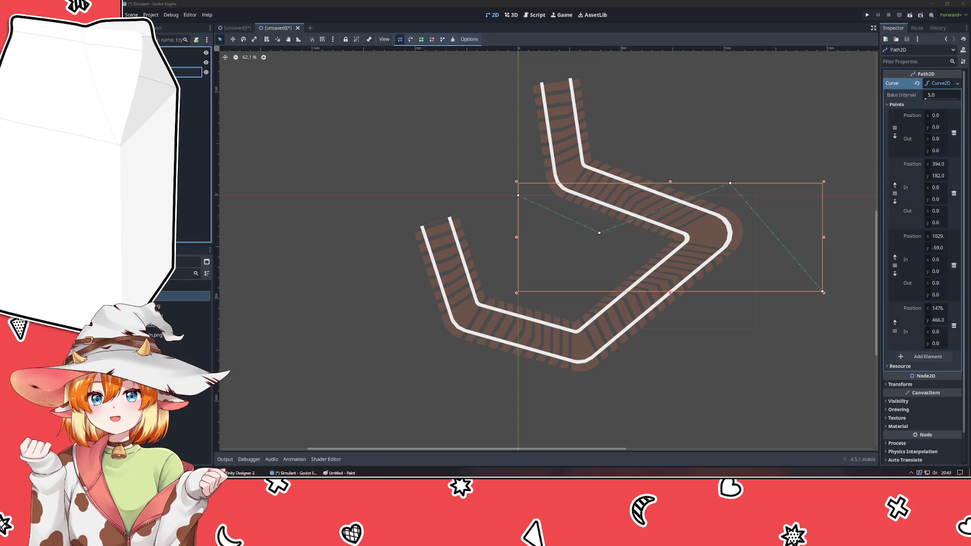
key("F1")
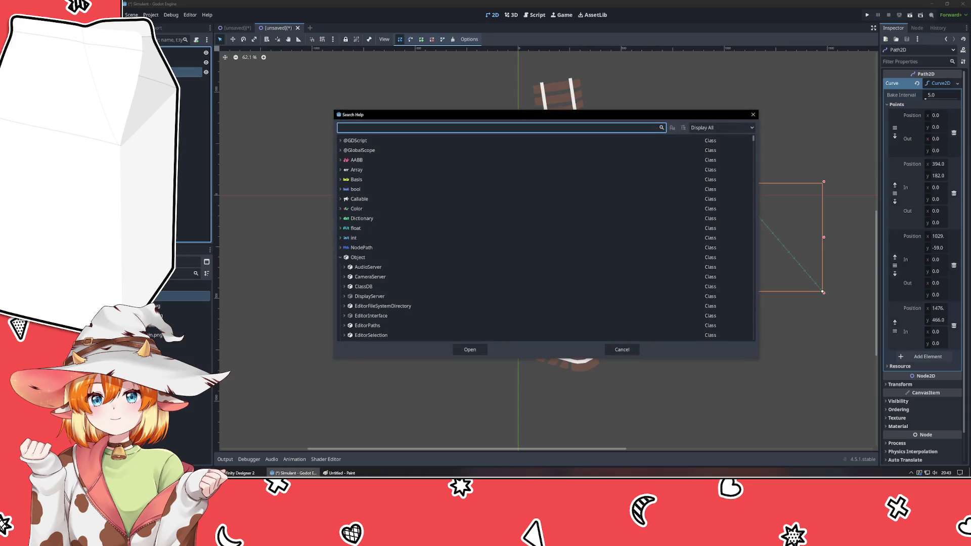
type("path")
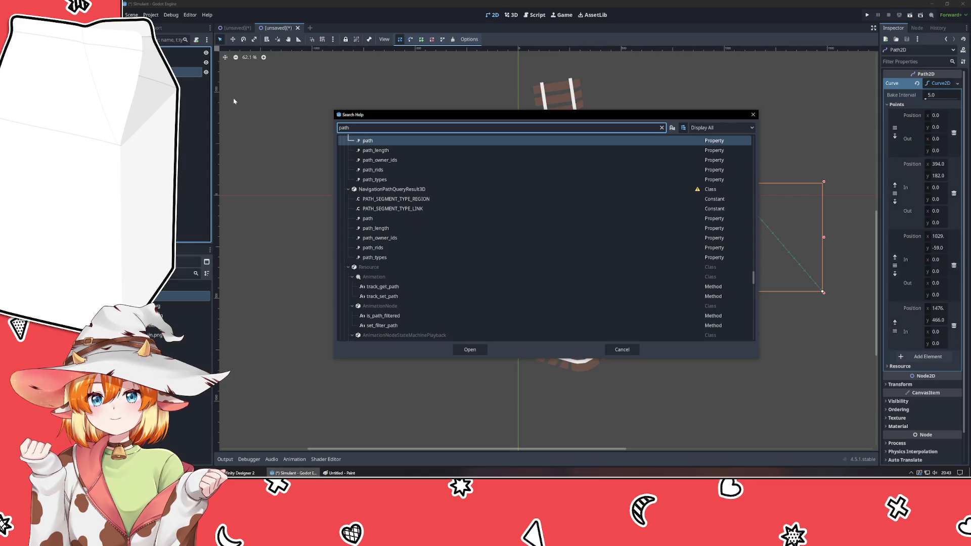
scroll(430, 214, "up", 3)
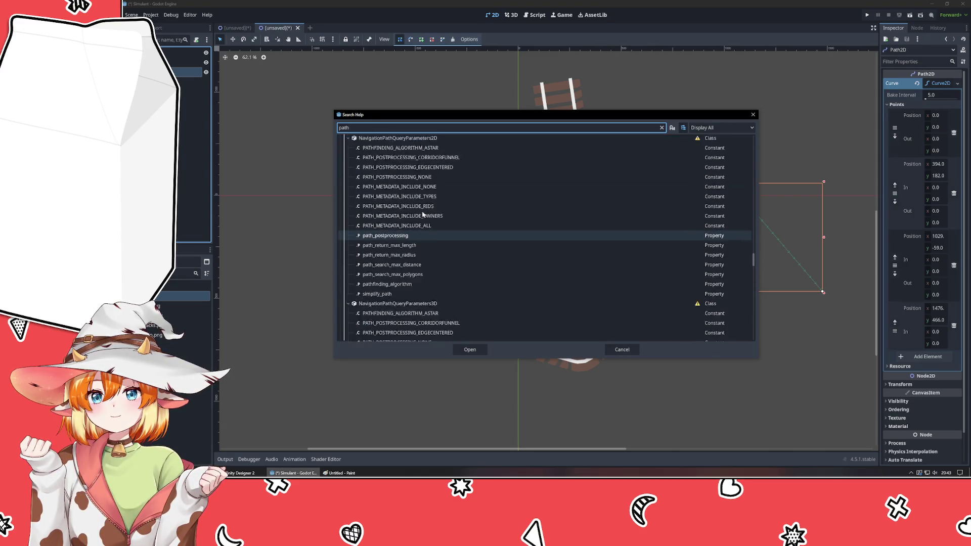
scroll(423, 215, "up", 3)
left_click_drag(752, 248, 746, 132)
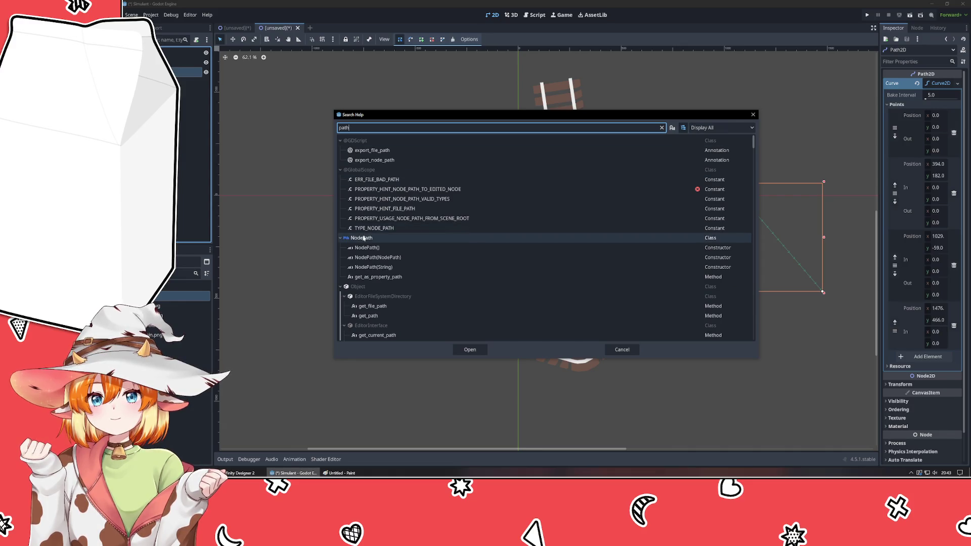
left_click(718, 128)
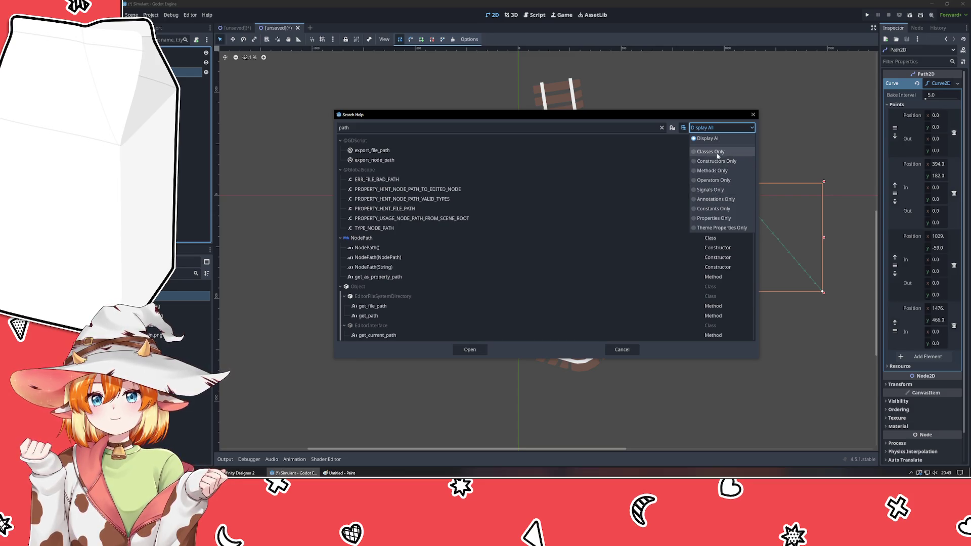
left_click(717, 153)
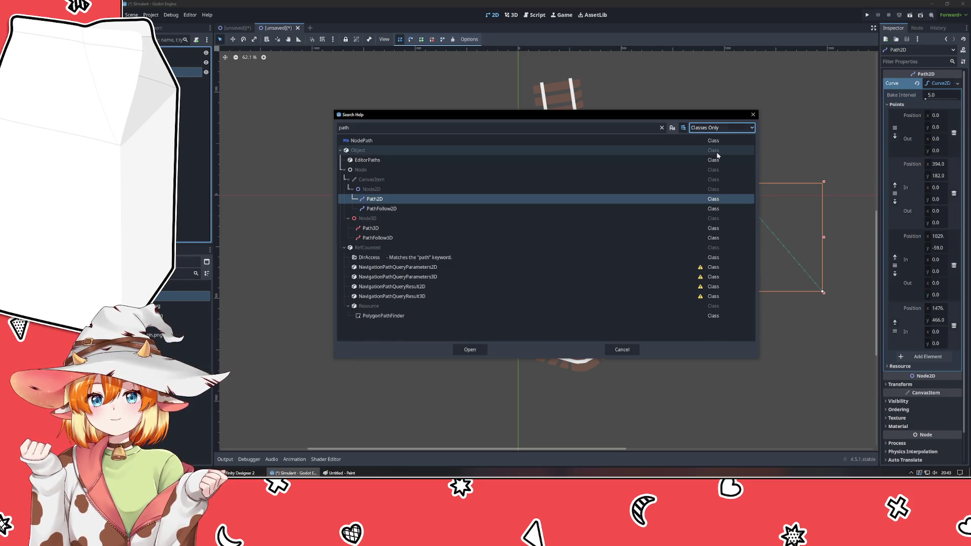
double_click(399, 199)
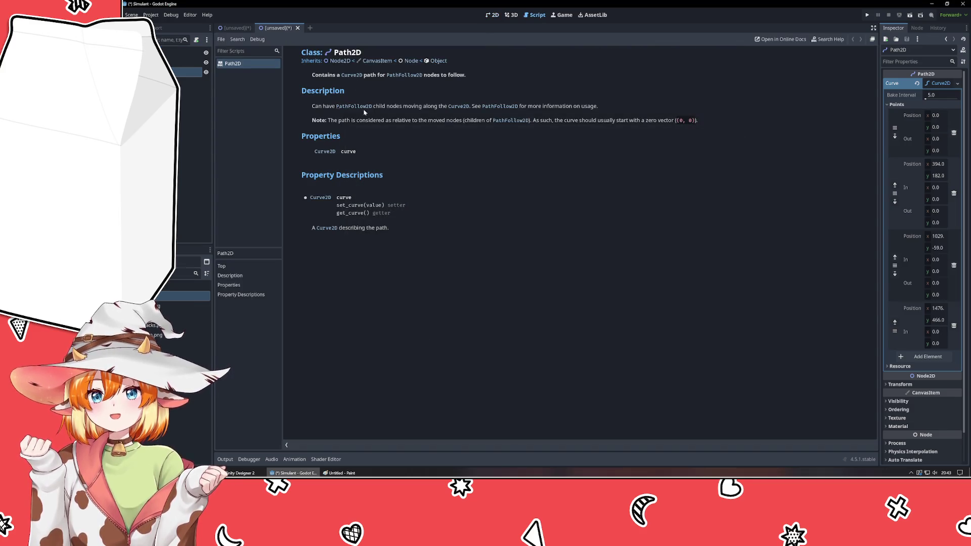
- Follow the Curve2D link from the Path2D page, then flip between the scene tabs
left_click(351, 75)
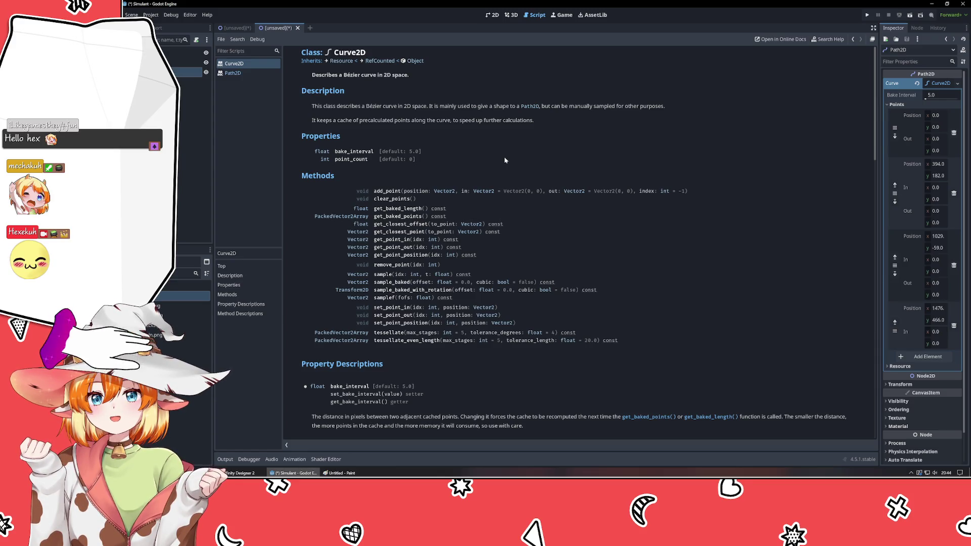
key("ctrl+shift+Tab")
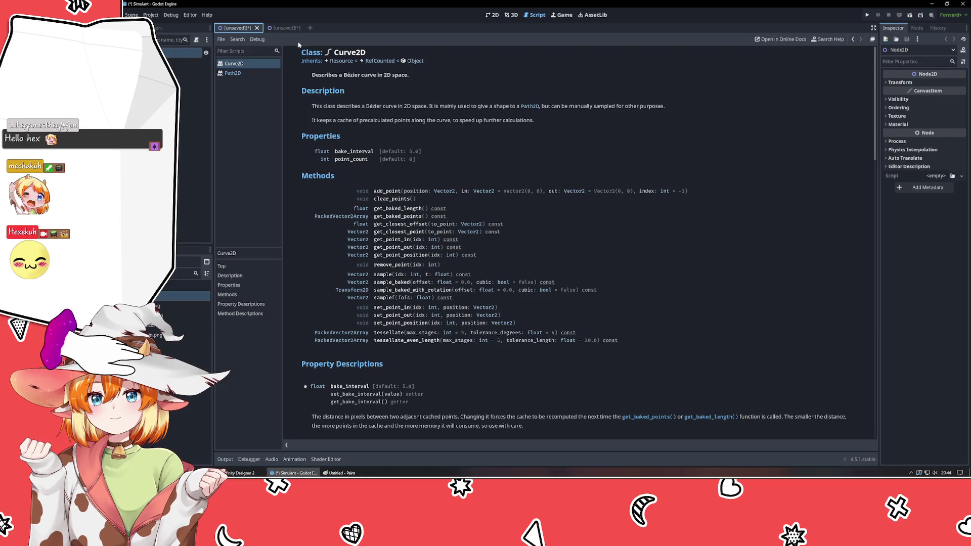
key("ctrl+Tab")
- Set the curve's bake interval to 0.01 and lengthen the third point's out handle (x 100, y 25)
left_click(492, 15)
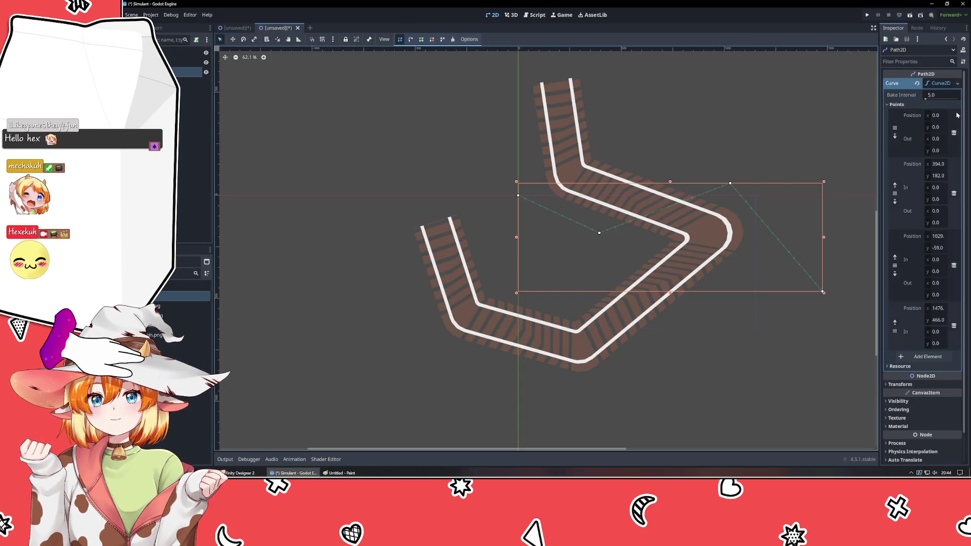
mouse_move(933, 99)
left_mouse_down()
mouse_move(954, 99)
mouse_move(909, 99)
mouse_move(957, 99)
mouse_move(910, 100)
left_mouse_up()
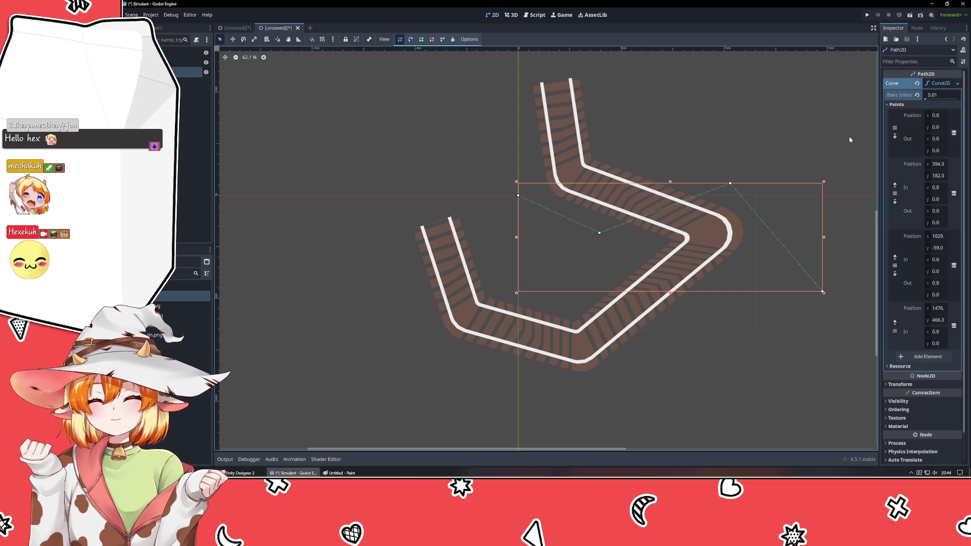
left_click(942, 283)
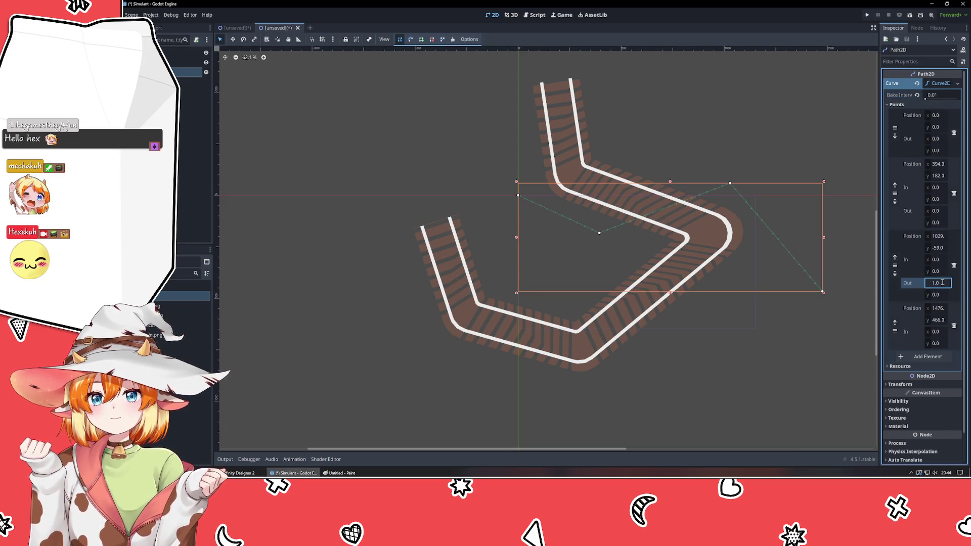
type("70")
key("Return")
type("100")
key("Return")
left_click(942, 294)
type("25")
key("Return")
scroll(745, 207, "up", 5)
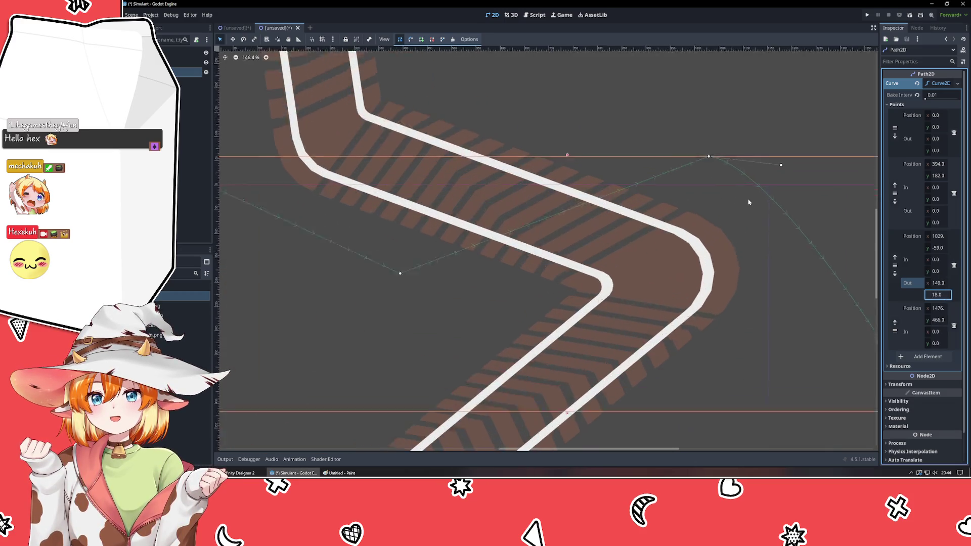
left_click_drag(792, 155, 854, 159)
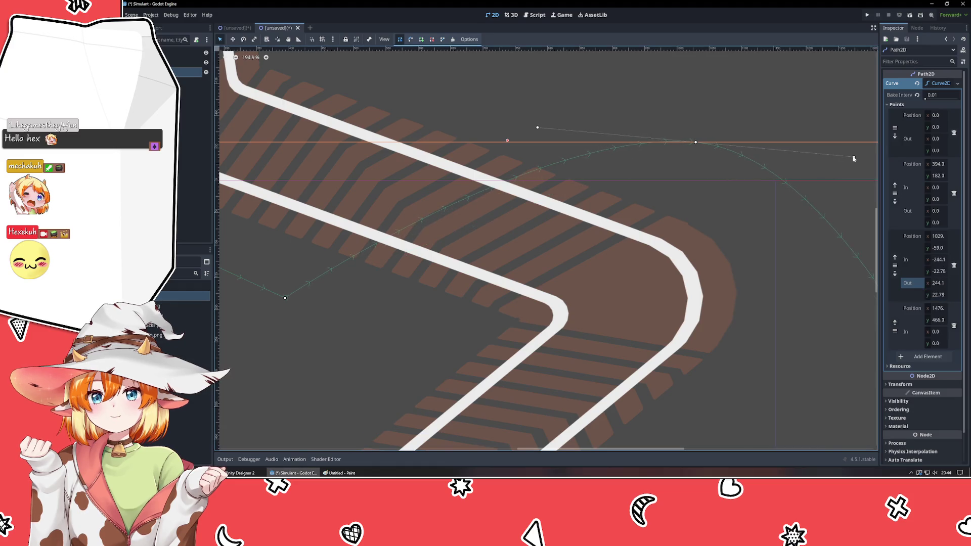
scroll(853, 159, "down", 3)
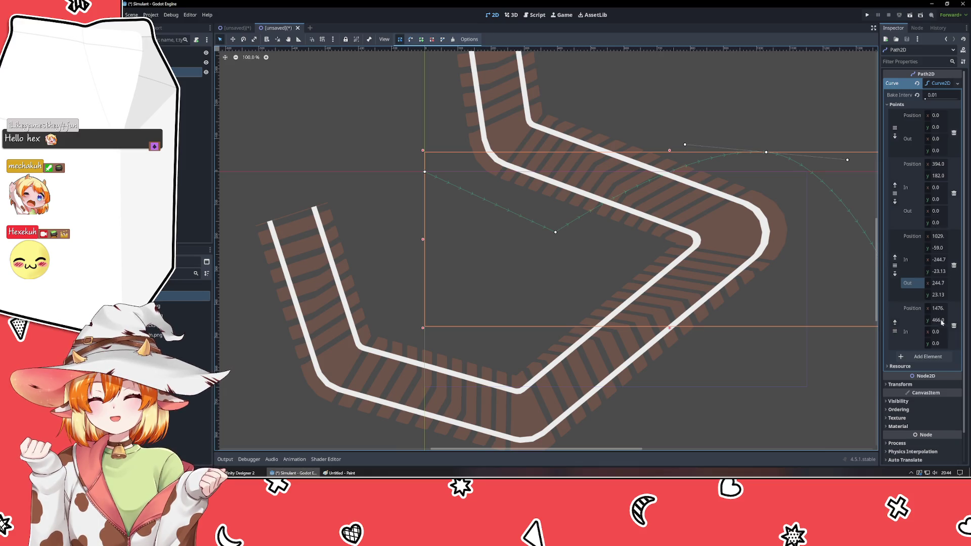
- Stretch the second point's handles out to smooth its bend
left_click(943, 223)
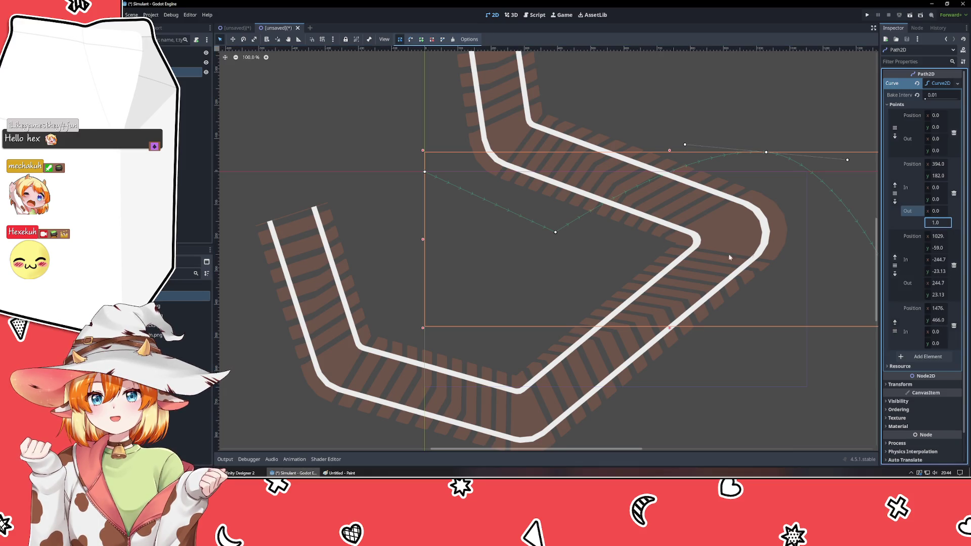
key("Up")
key("Up")
left_click_drag(555, 233, 660, 236)
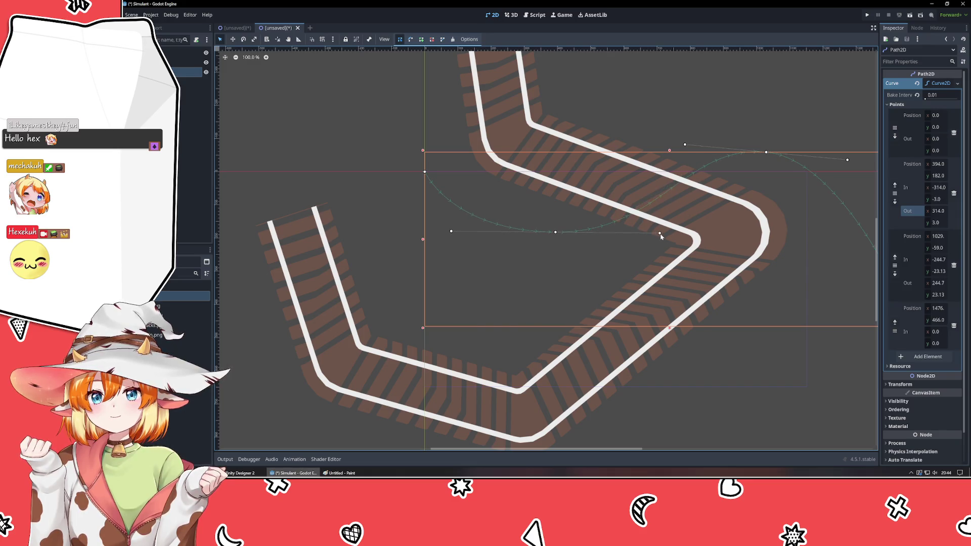
scroll(714, 264, "down", 5)
left_click(714, 264)
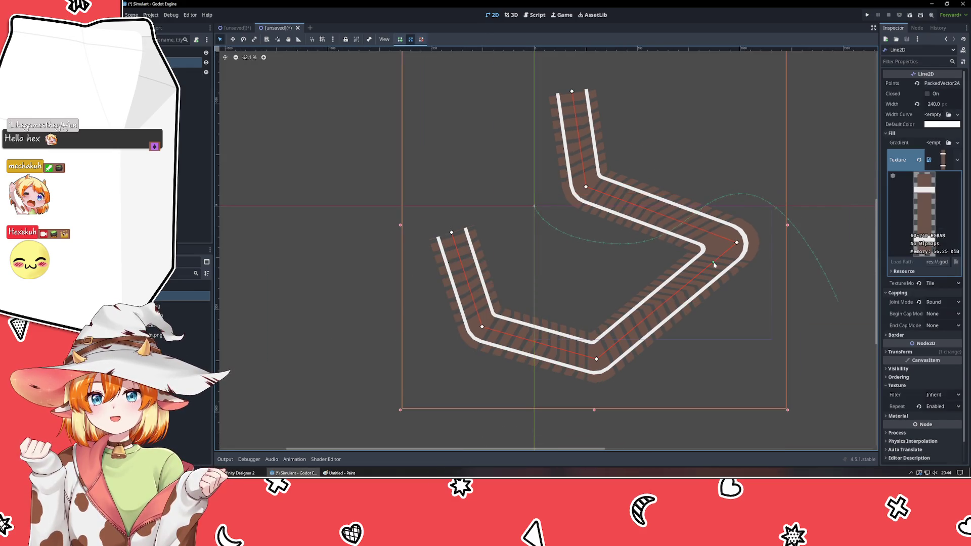
- Drag the Line2D's end and corner points into a square-cornered J whose top heads right
left_click(939, 84)
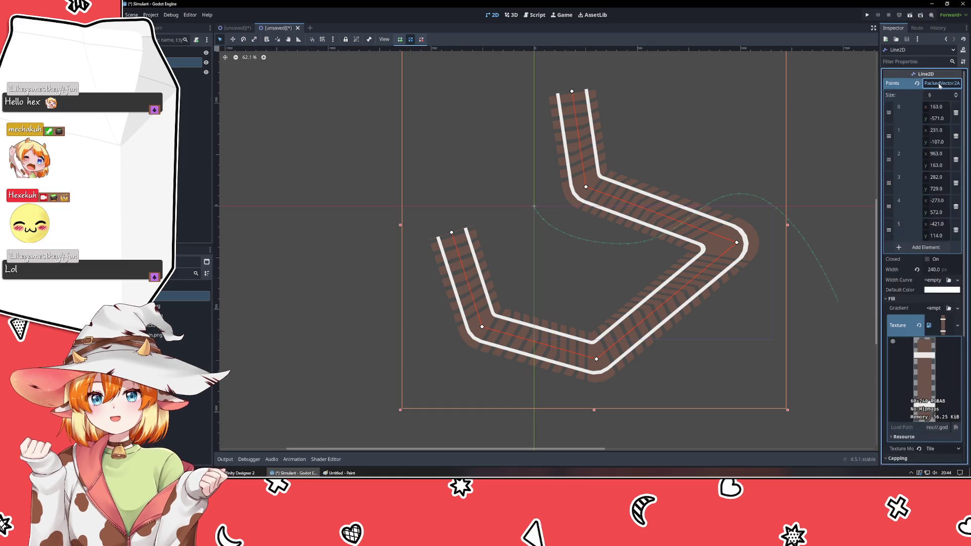
left_click(938, 84)
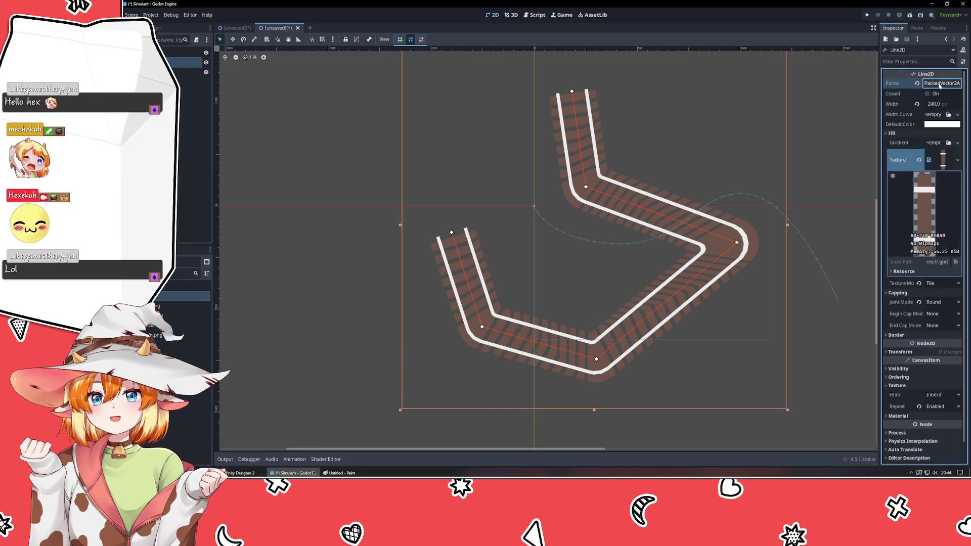
mouse_move(738, 247)
left_mouse_down()
mouse_move(629, 273)
mouse_move(602, 326)
mouse_move(598, 279)
left_mouse_up()
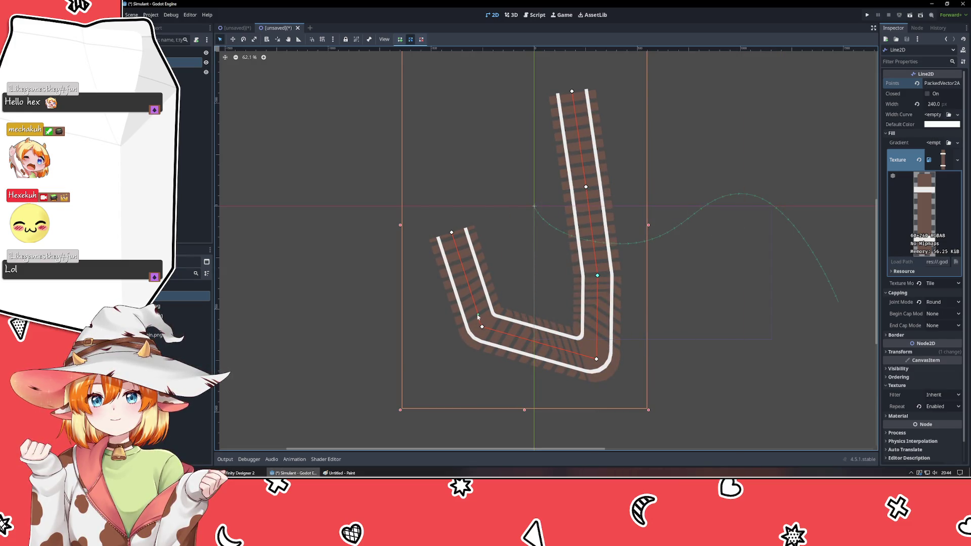
left_click_drag(483, 327, 466, 353)
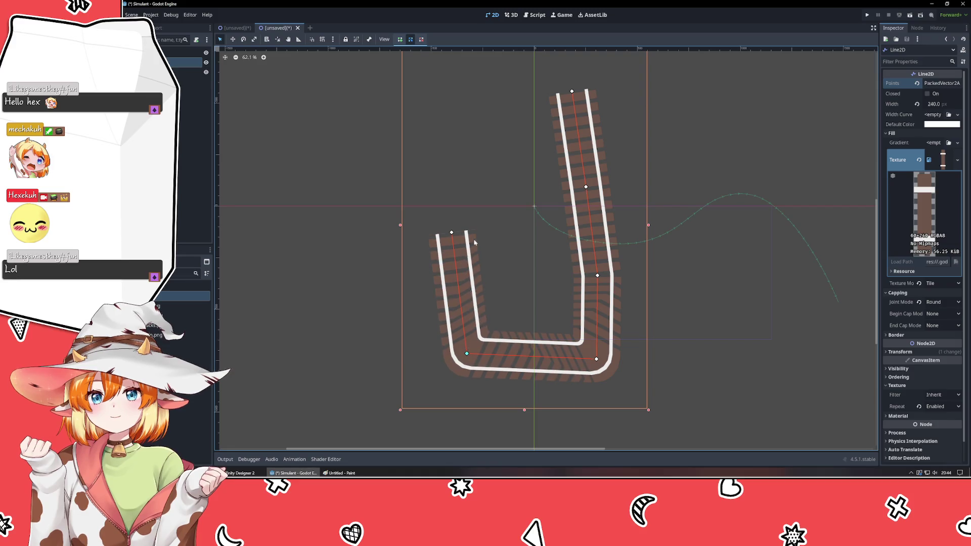
mouse_move(451, 232)
left_mouse_down()
mouse_move(475, 276)
mouse_move(468, 282)
left_mouse_up()
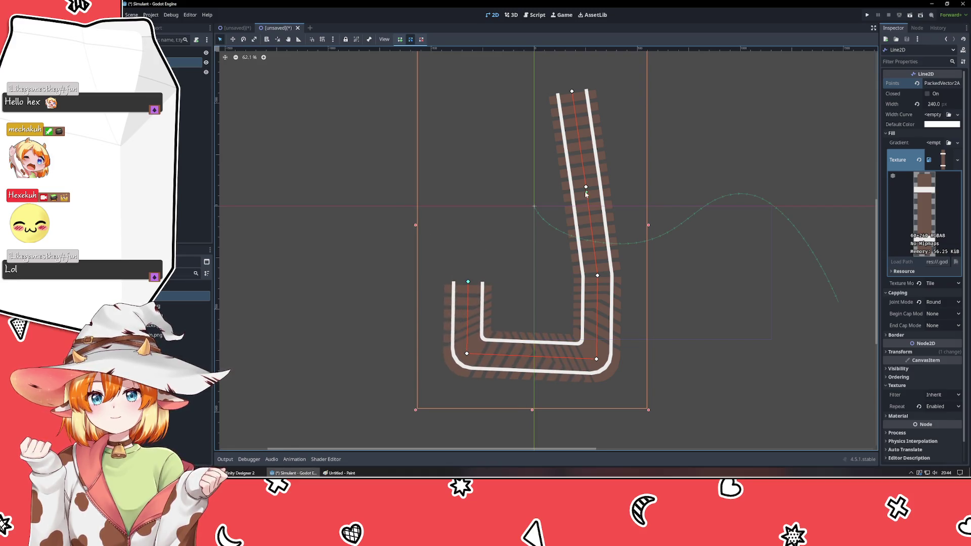
mouse_move(570, 95)
left_mouse_down()
mouse_move(665, 86)
mouse_move(688, 133)
left_mouse_up()
left_click_drag(585, 186, 595, 128)
left_click(638, 260)
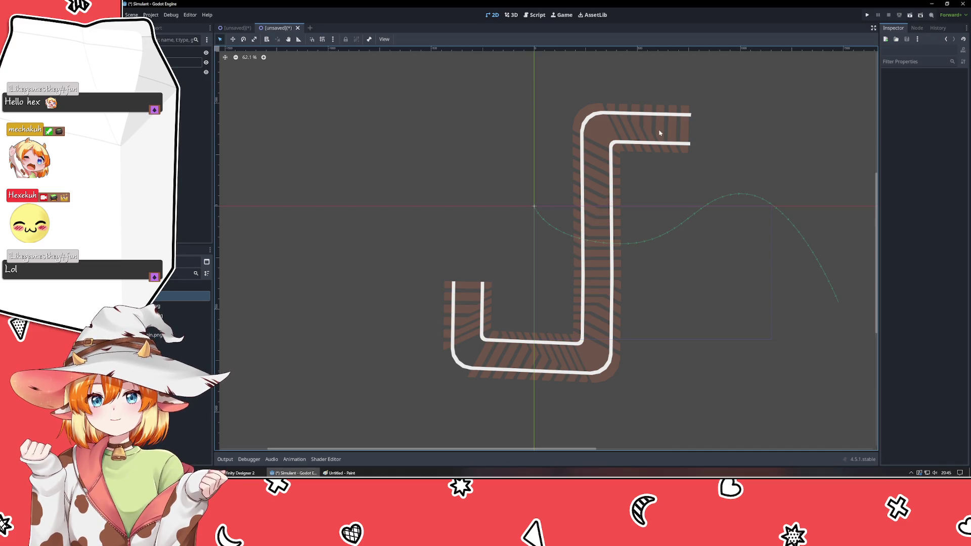
left_click(507, 352)
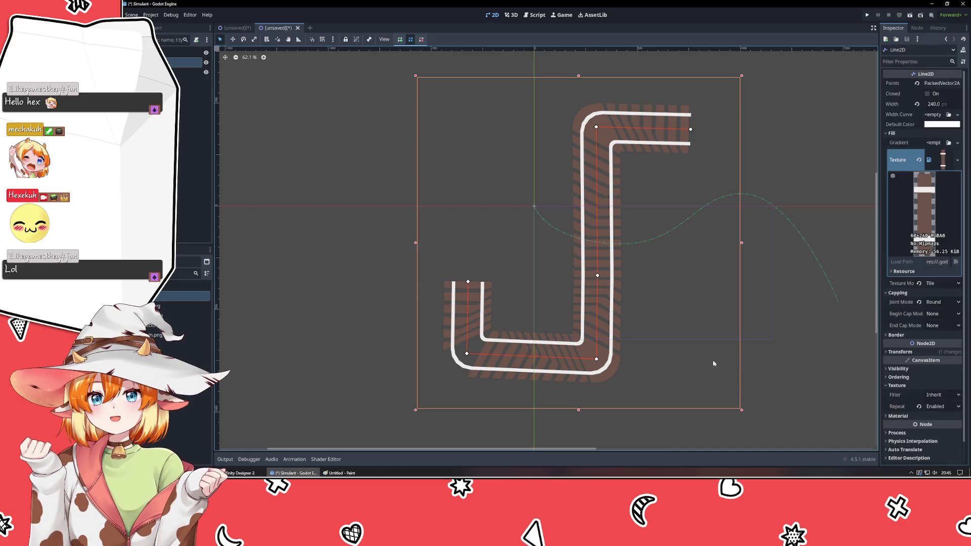
left_click(686, 369)
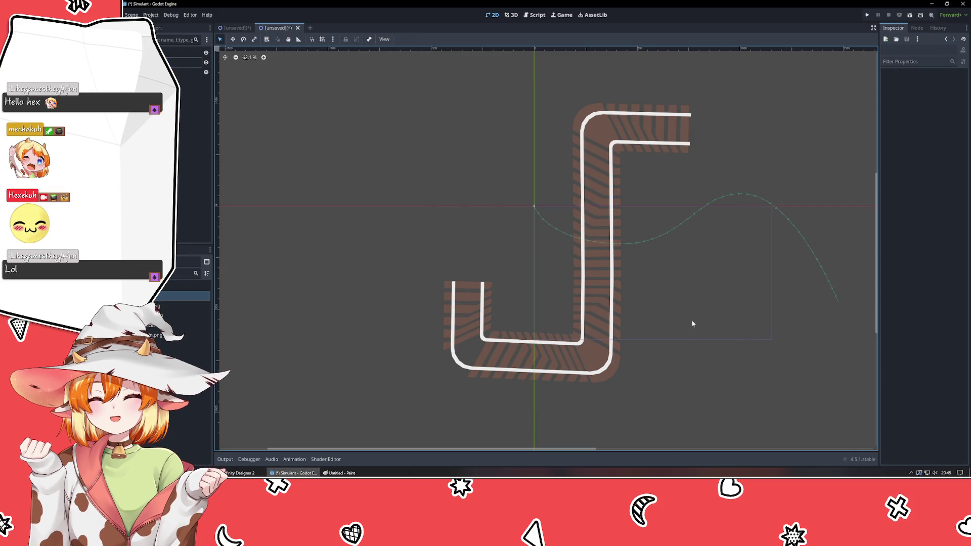
left_click_drag(683, 294, 550, 288)
left_click(689, 275)
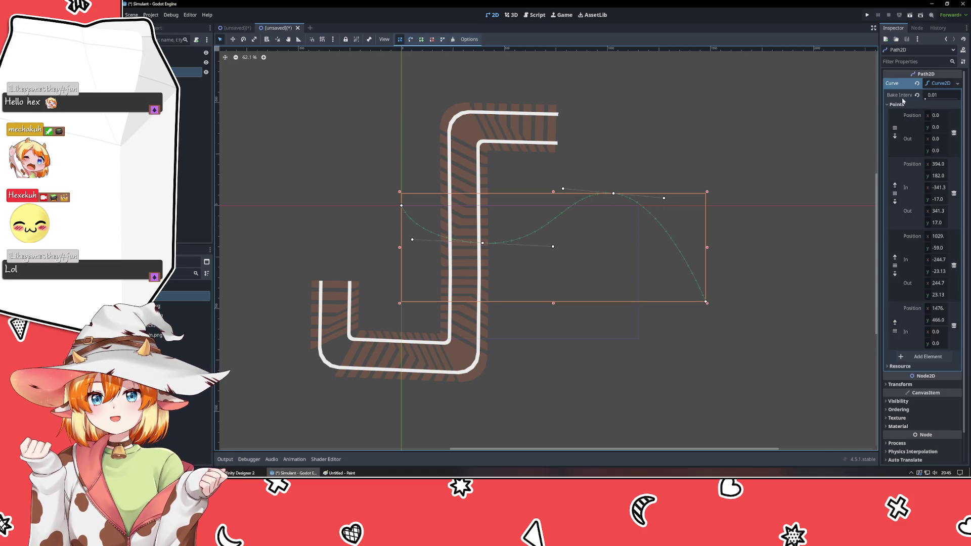
- Revert the Path2D curve's Bake Interval to its default 5.0
mouse_move(903, 97)
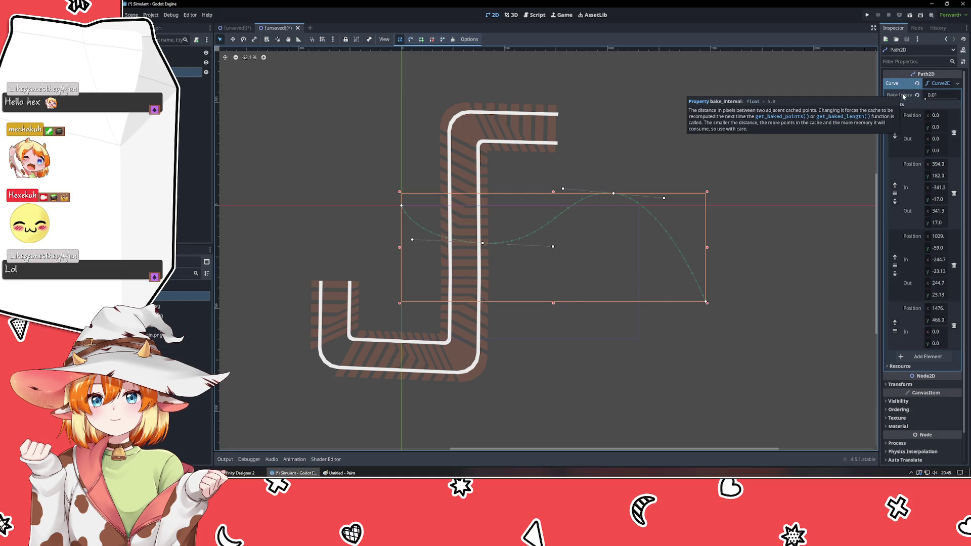
left_click(905, 96)
left_click(916, 95)
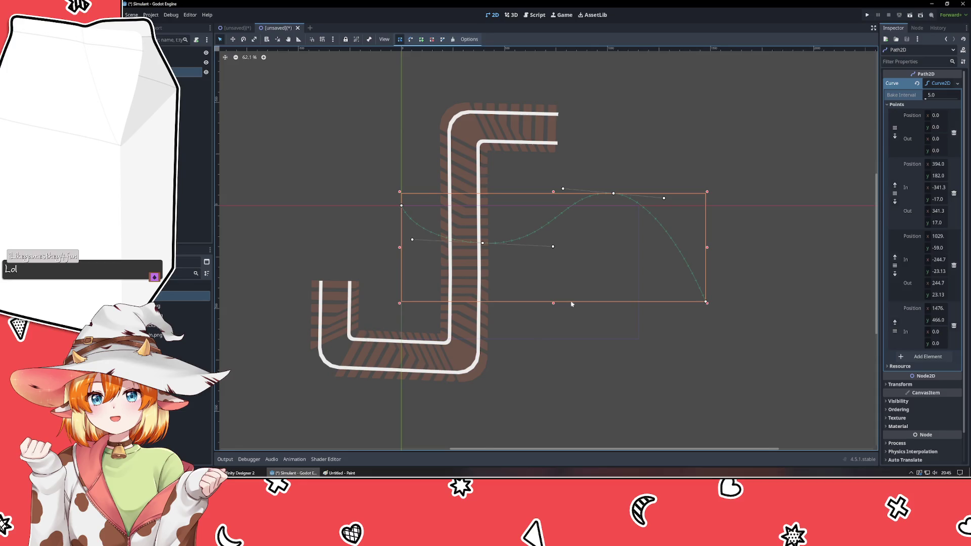
scroll(572, 304, "up", 3)
left_click(592, 231)
left_click(190, 62)
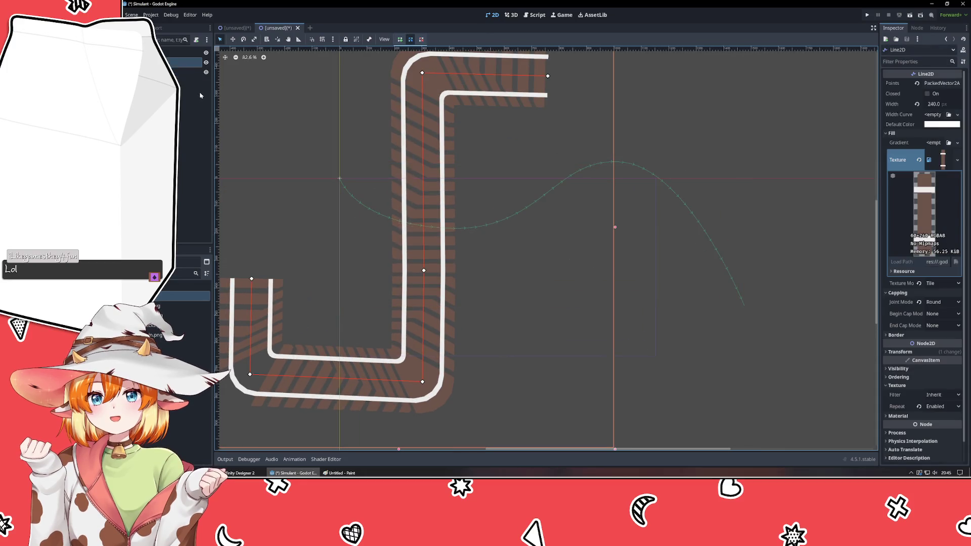
- Delete the Line2D track node and confirm, leaving only the Path2D curve
key("Delete")
key("Return")
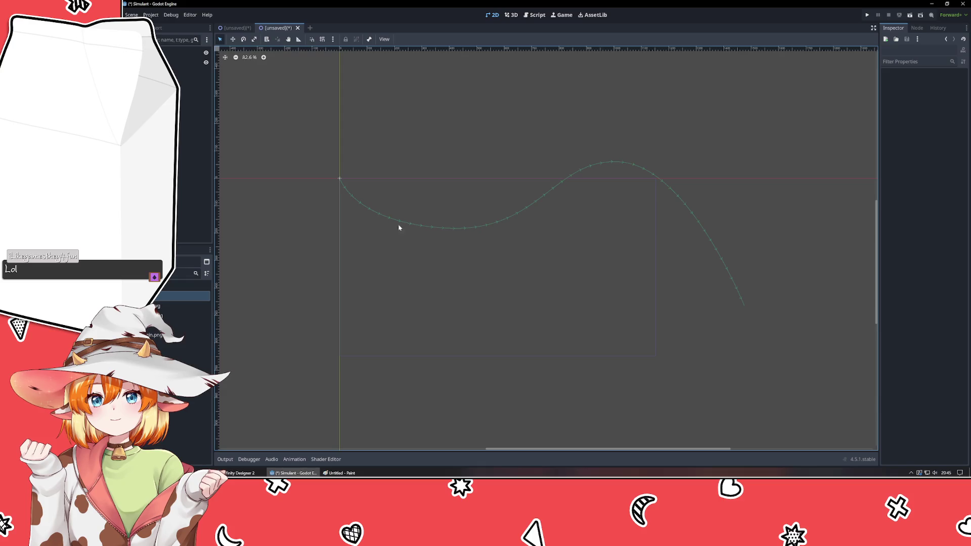
left_click(408, 224)
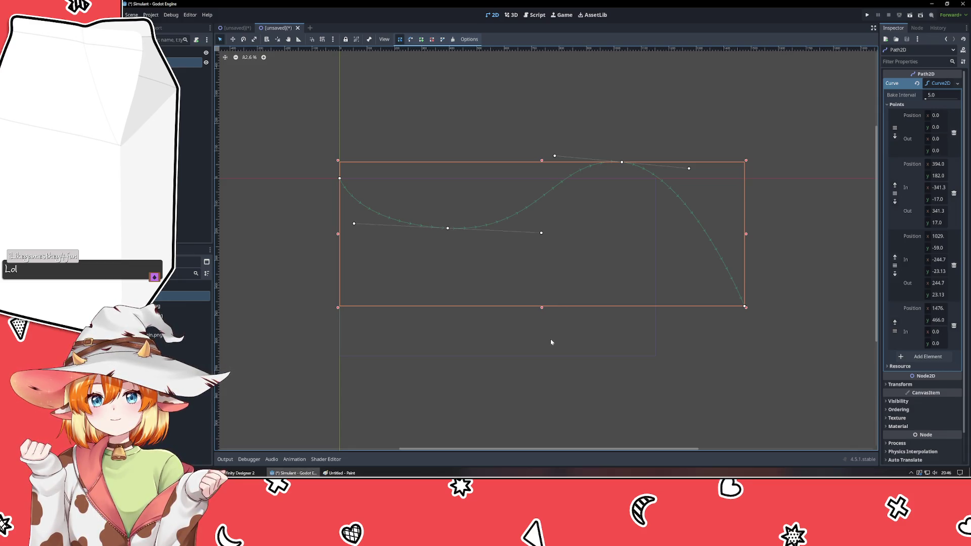
left_click(625, 331)
key("super+2")
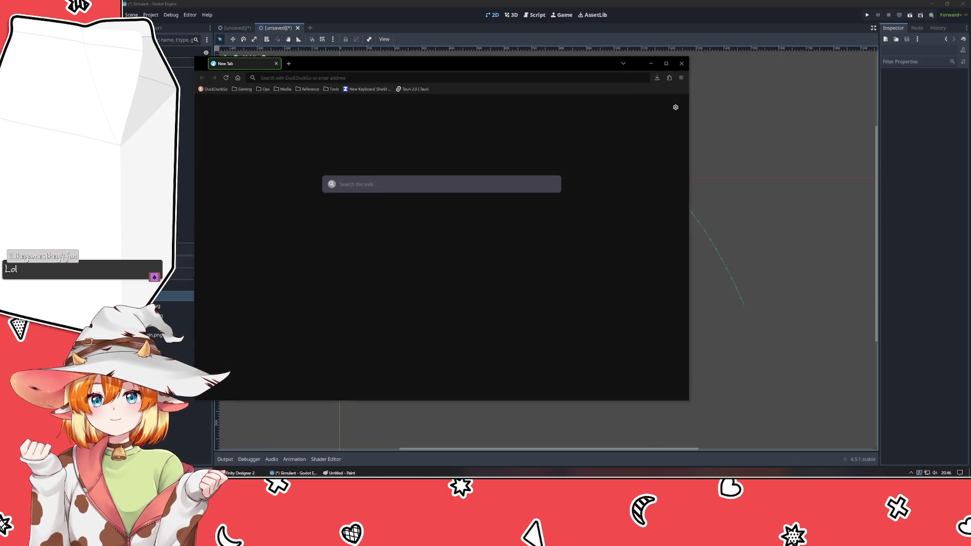
left_click(345, 29)
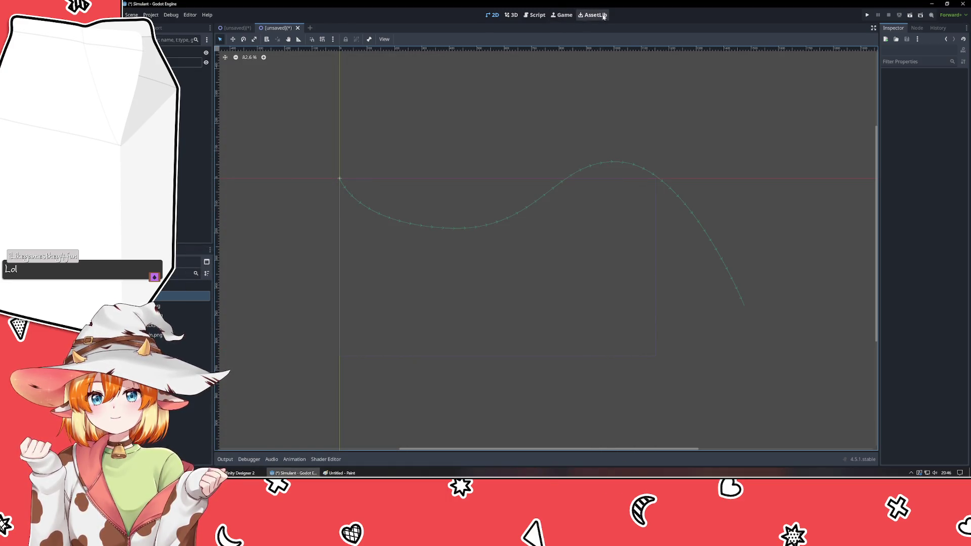
left_click(595, 15)
- Show the Curve2D reference in the Script workspace and scroll down to the sample_baked methods
left_click(537, 16)
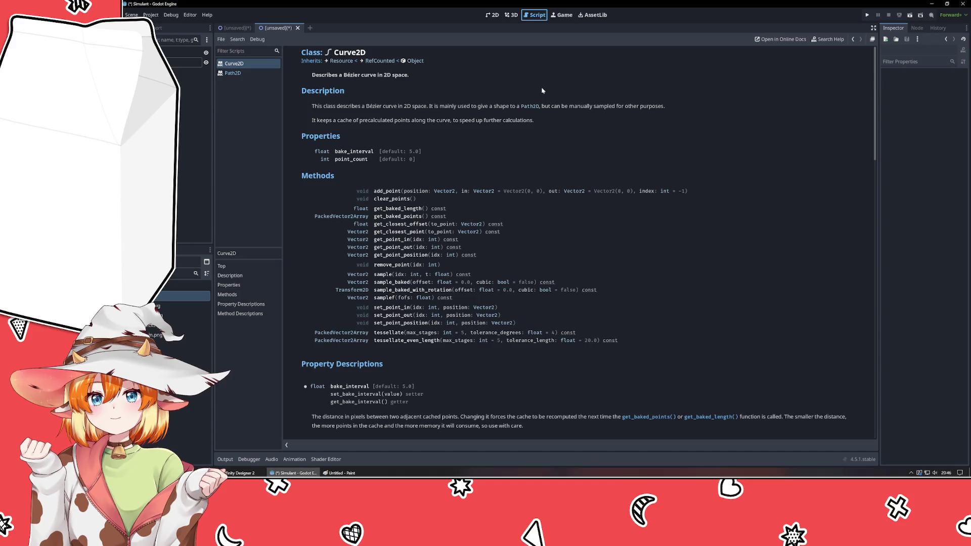
scroll(542, 90, "down", 10)
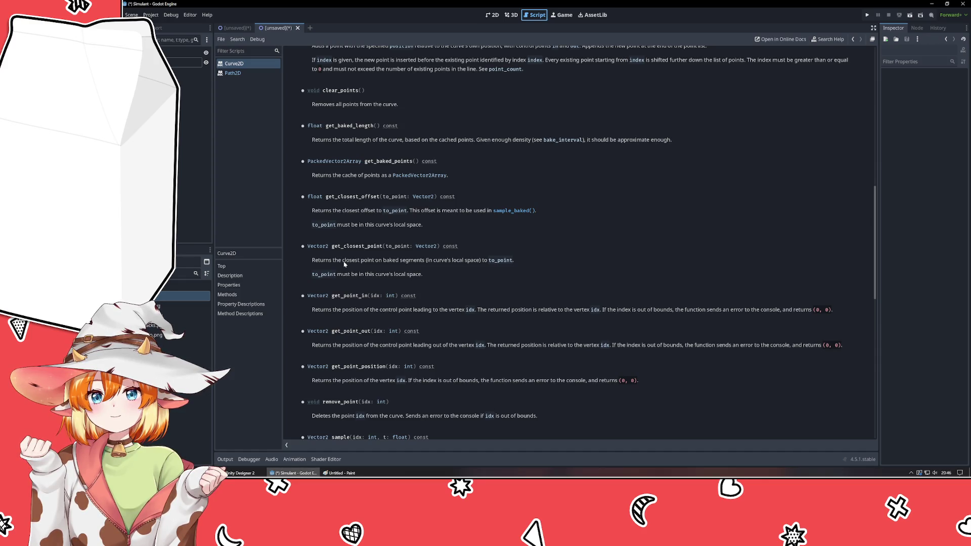
scroll(344, 262, "down", 6)
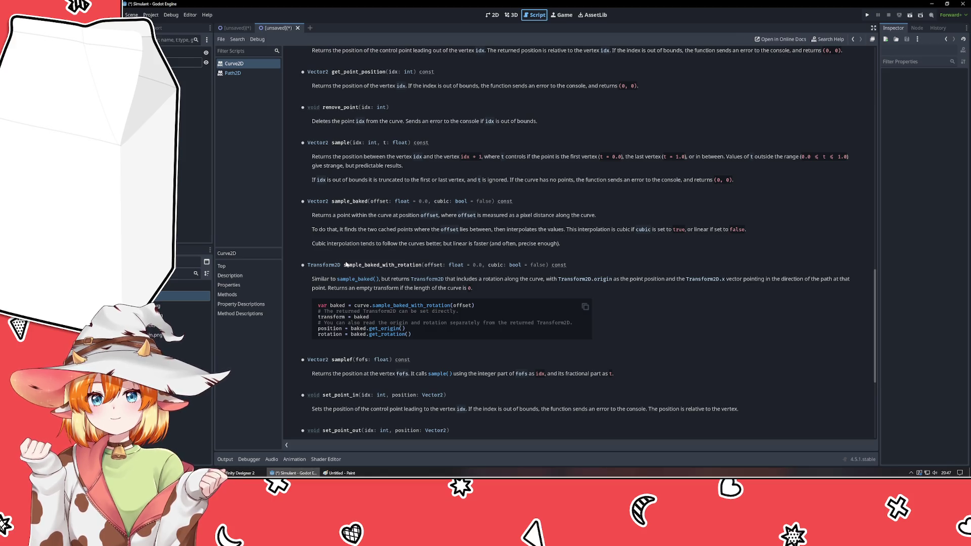
scroll(345, 263, "down", 2)
scroll(346, 264, "down", 2)
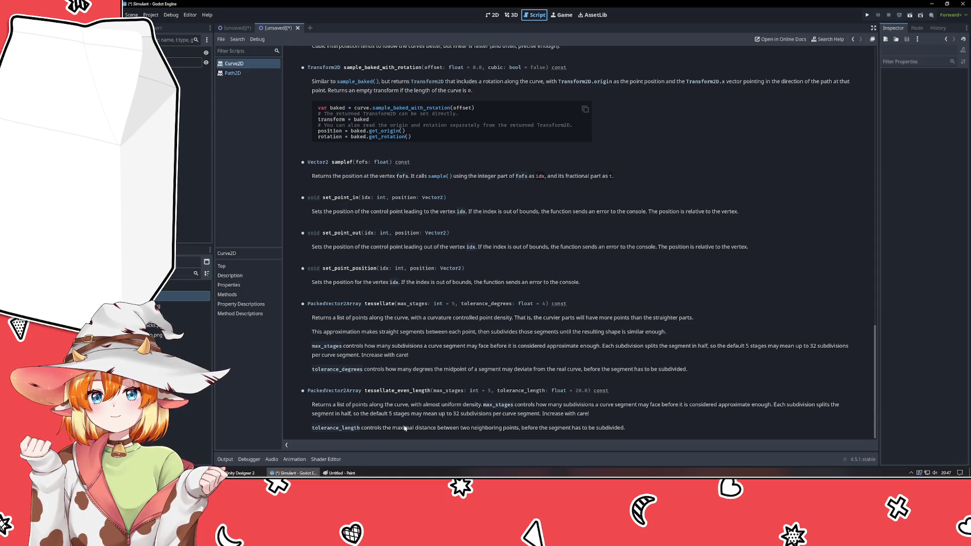
scroll(405, 427, "up", 10)
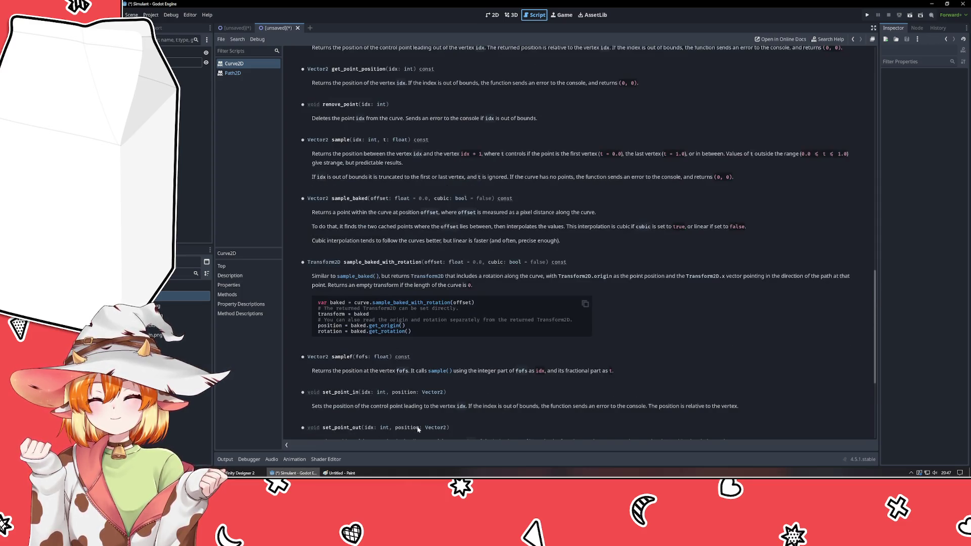
scroll(418, 430, "up", 15)
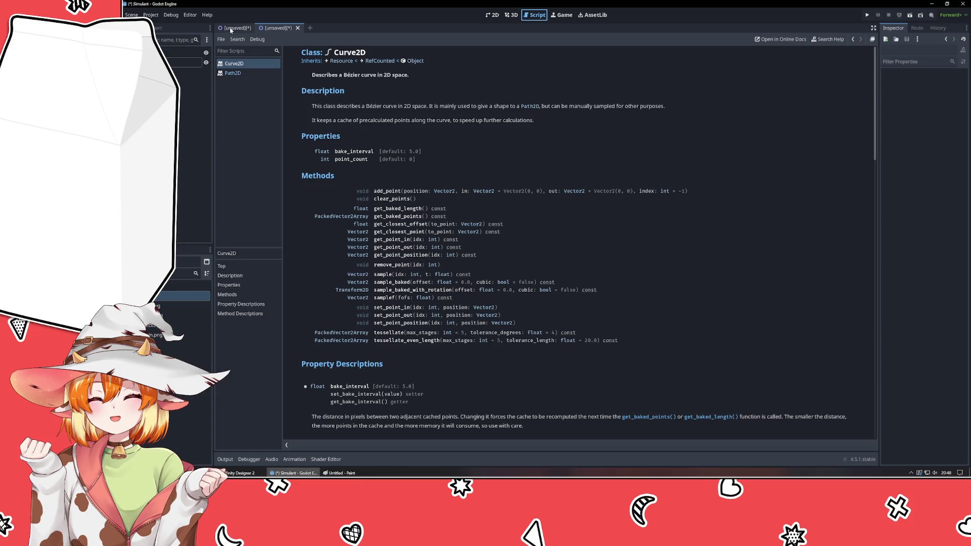
left_click(491, 13)
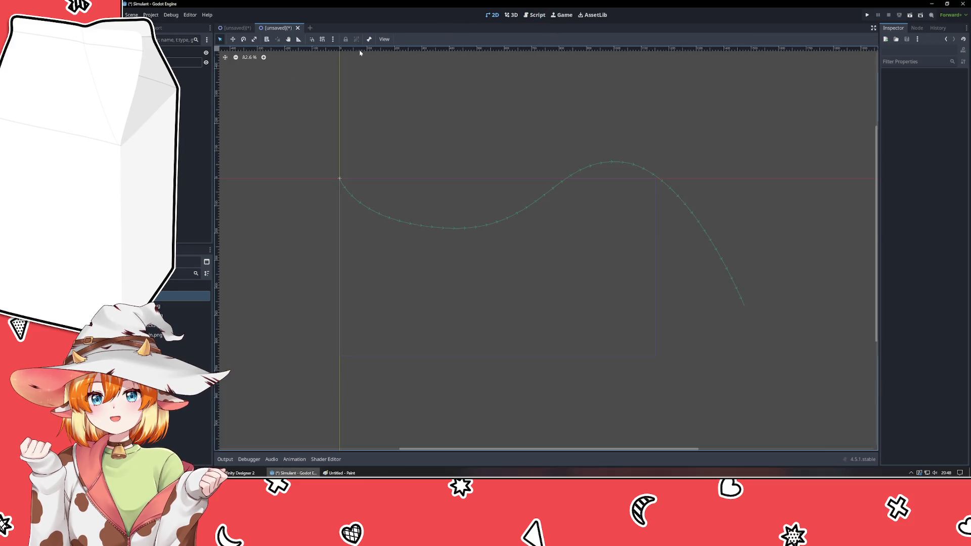
- Check the curve's Resource Local to Scene setting, then open Path2D's context menu in the Scene dock
left_click(167, 61)
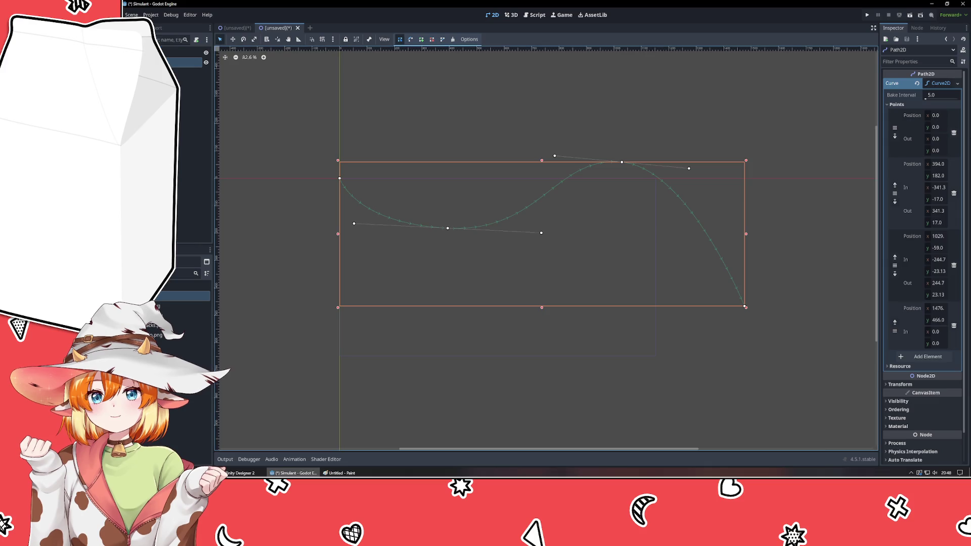
left_click(897, 104)
left_click(905, 113)
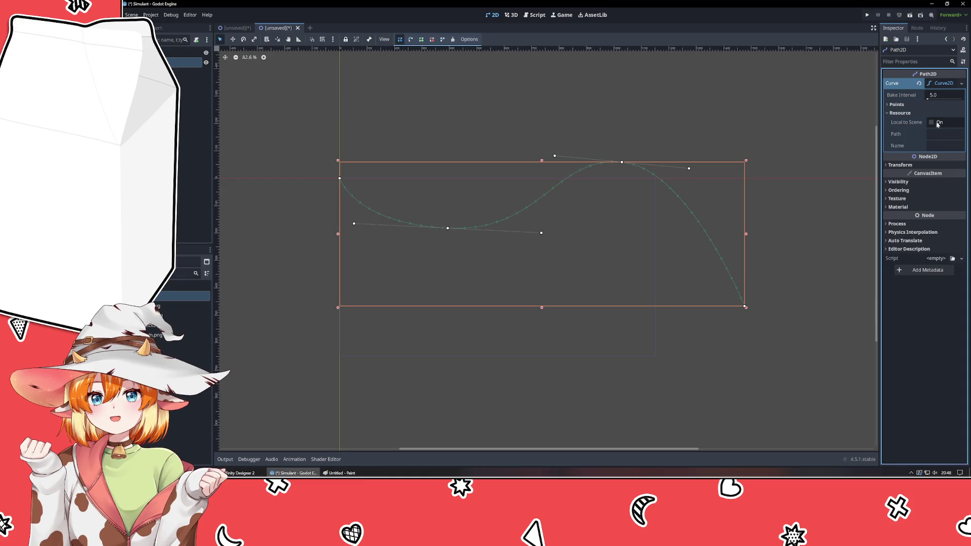
mouse_move(911, 125)
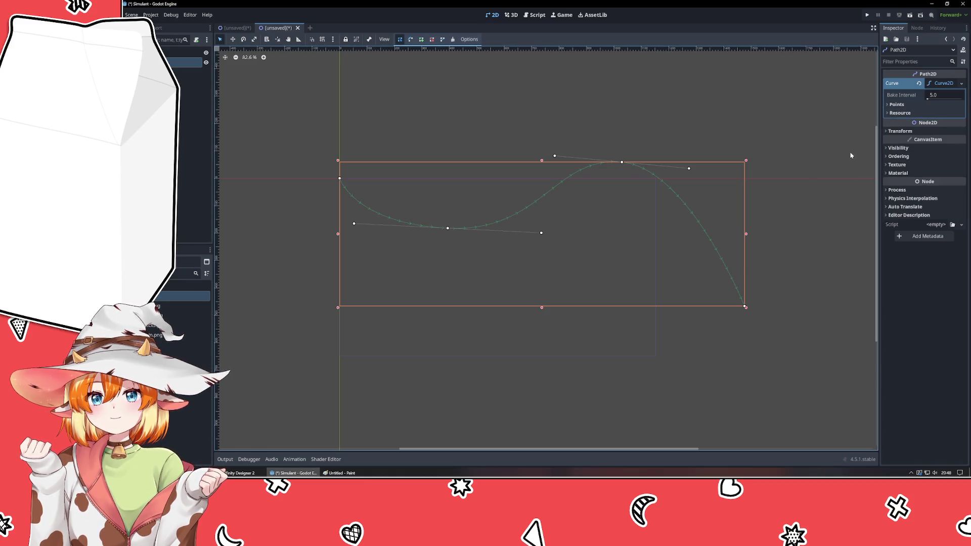
left_click(766, 158)
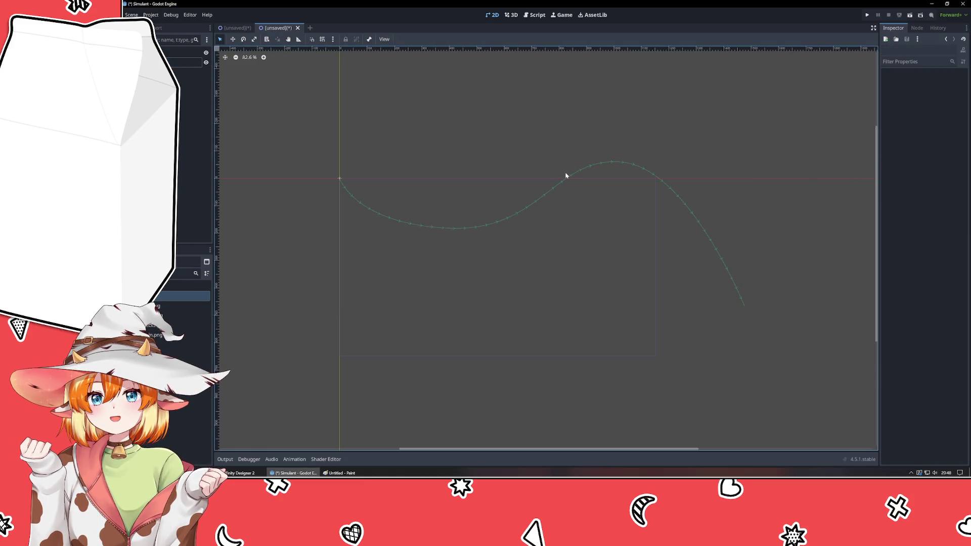
right_click(184, 62)
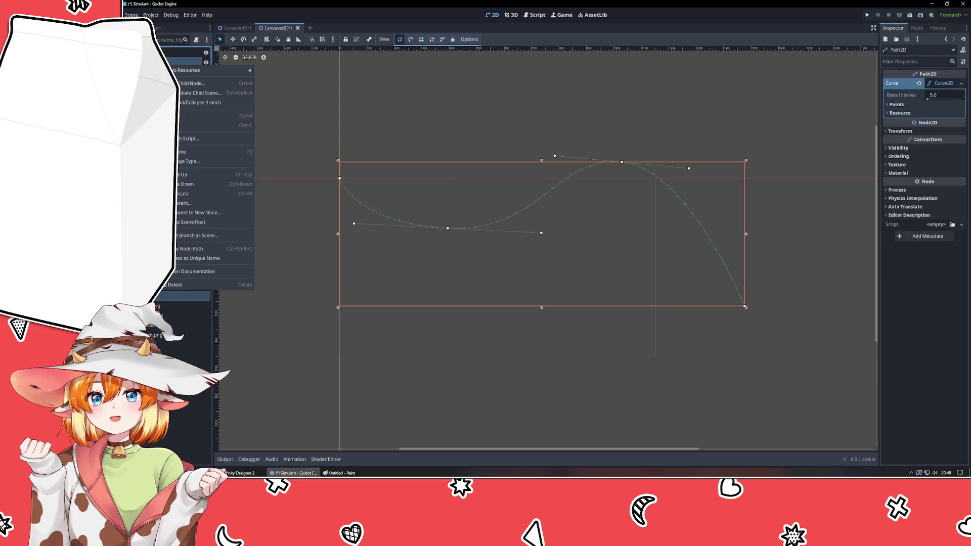
mouse_move(204, 76)
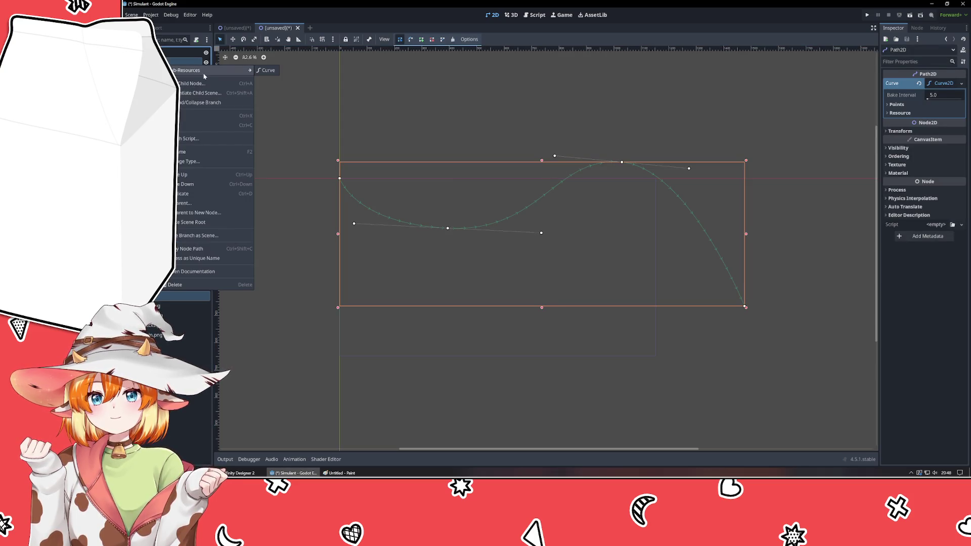
left_click(265, 70)
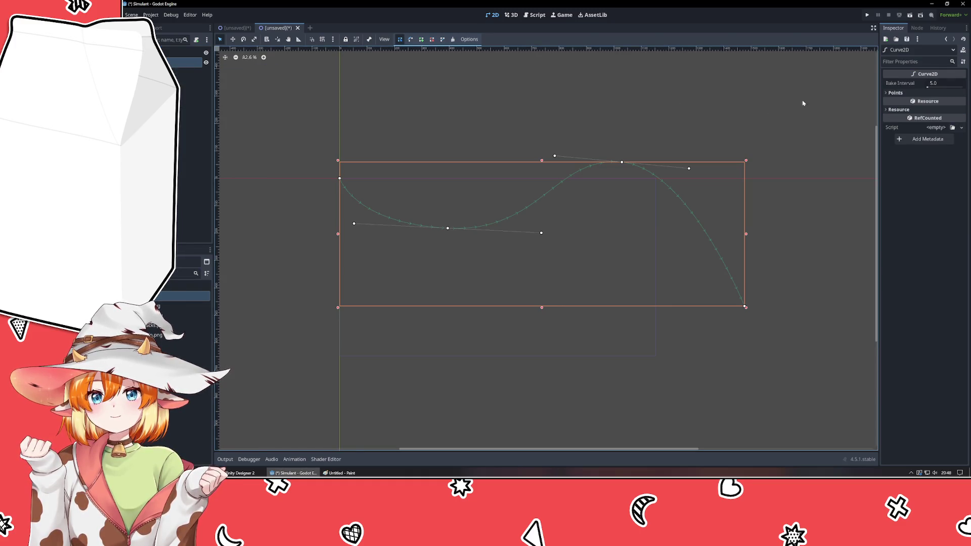
left_click(893, 93)
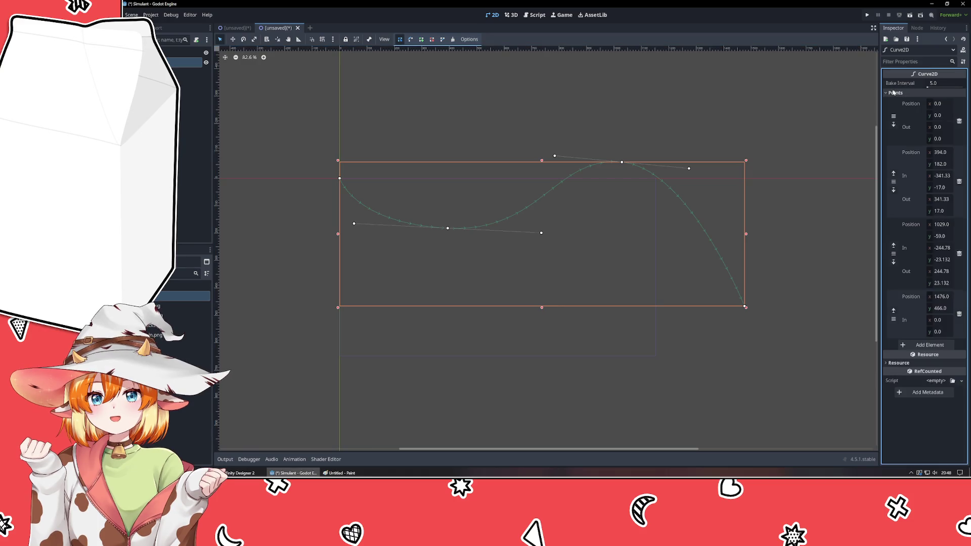
left_click(894, 92)
left_click(898, 109)
left_click(898, 110)
left_click(743, 119)
left_click(187, 62)
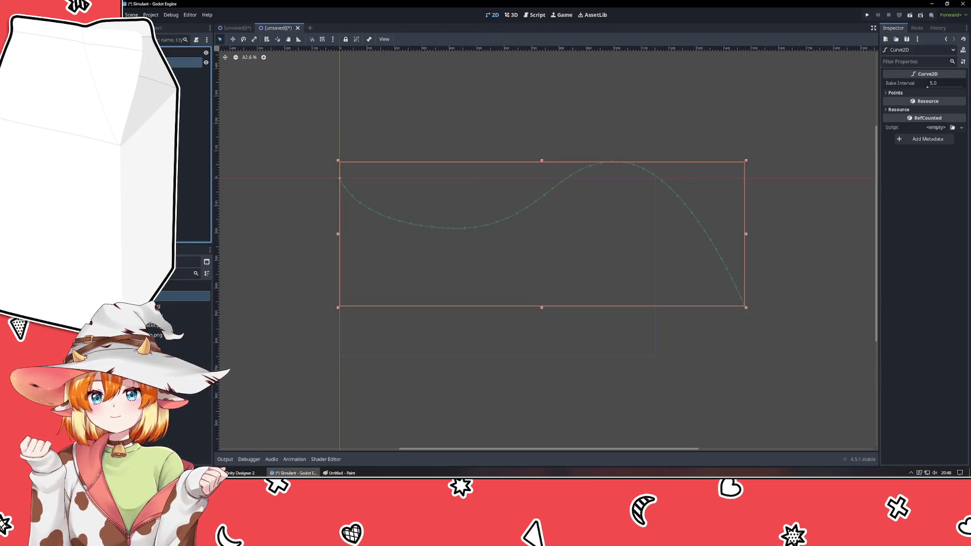
left_click(182, 52)
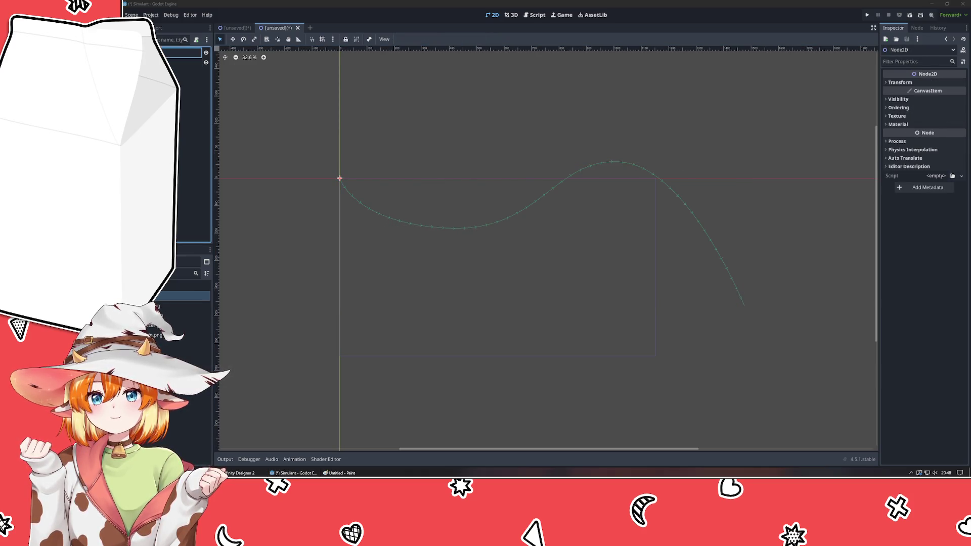
left_click(187, 63)
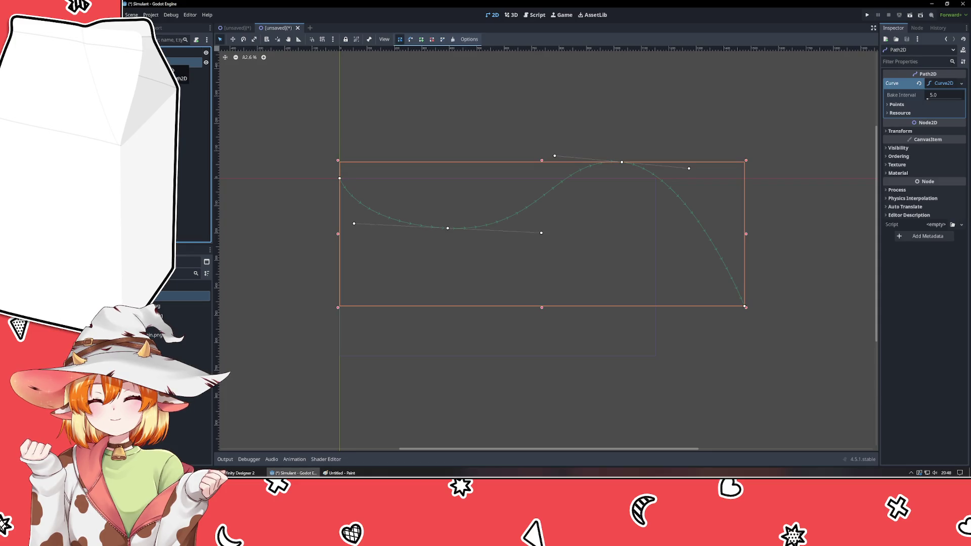
right_click(166, 63)
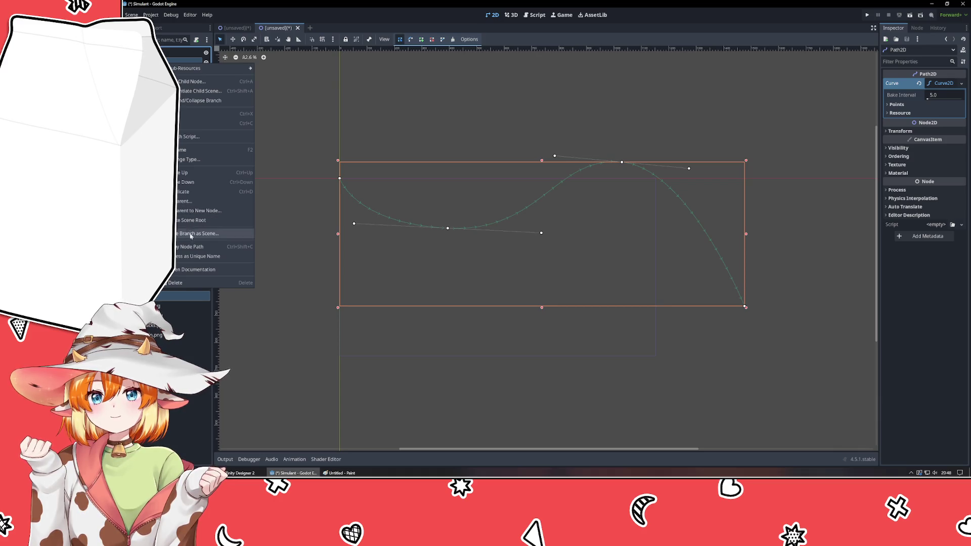
left_click(192, 81)
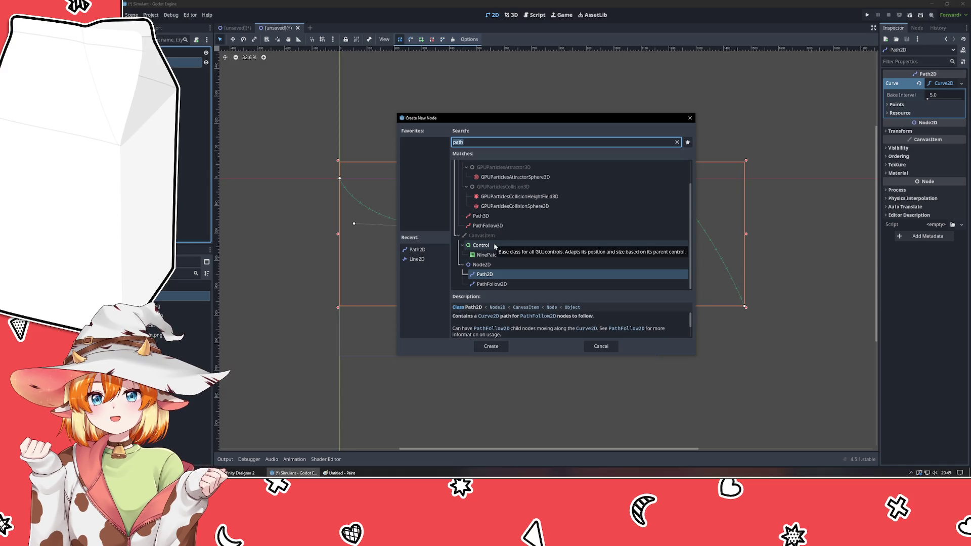
- Create a Sprite2D node and quick-load the brown plank texture onto it
type("spri")
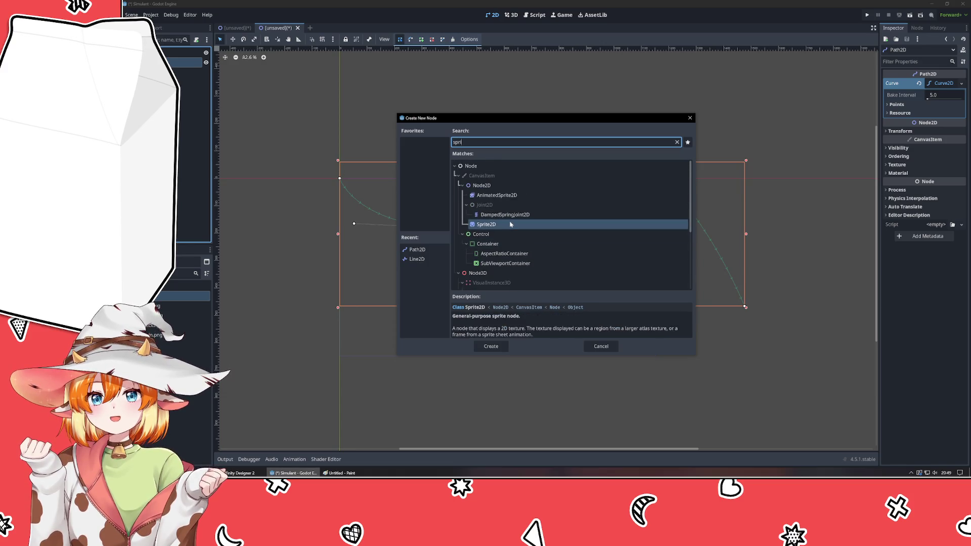
double_click(510, 223)
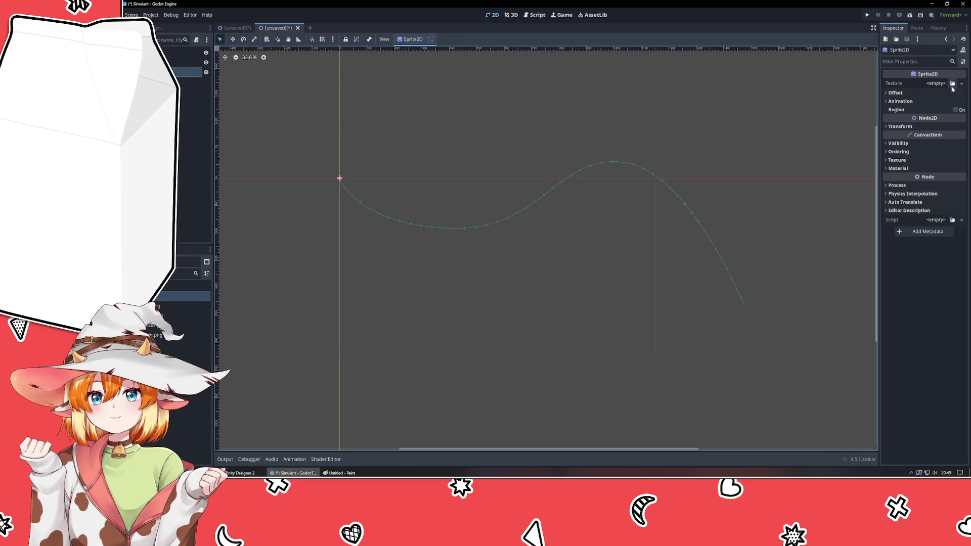
left_click(952, 83)
double_click(444, 161)
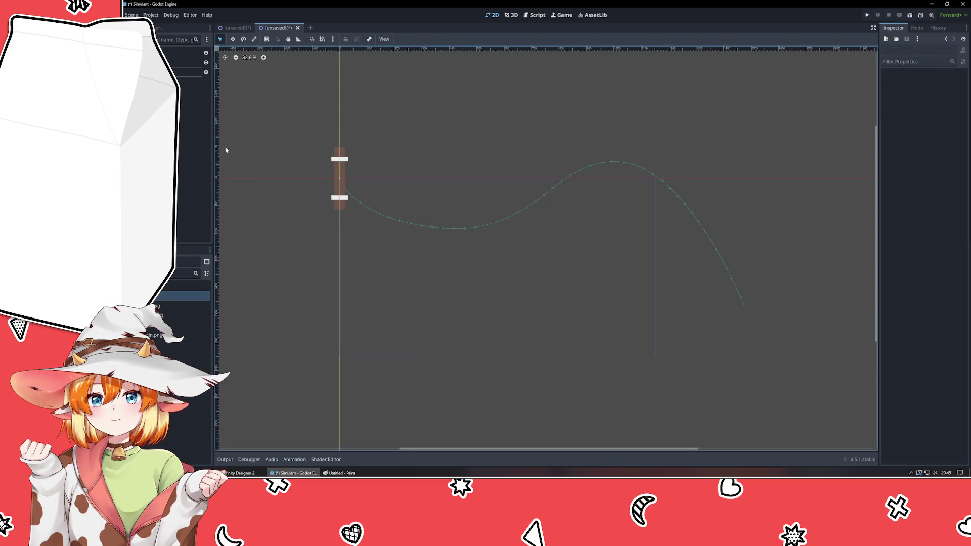
- Set the sprite's Texture Repeat to Enabled, then deselect the Path2D curve
left_click(339, 174)
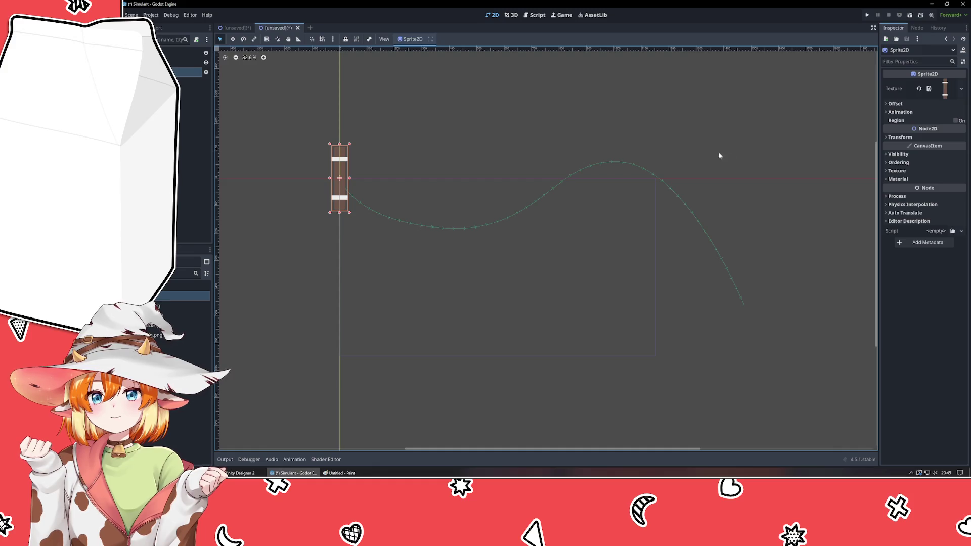
left_click(897, 171)
left_click(945, 191)
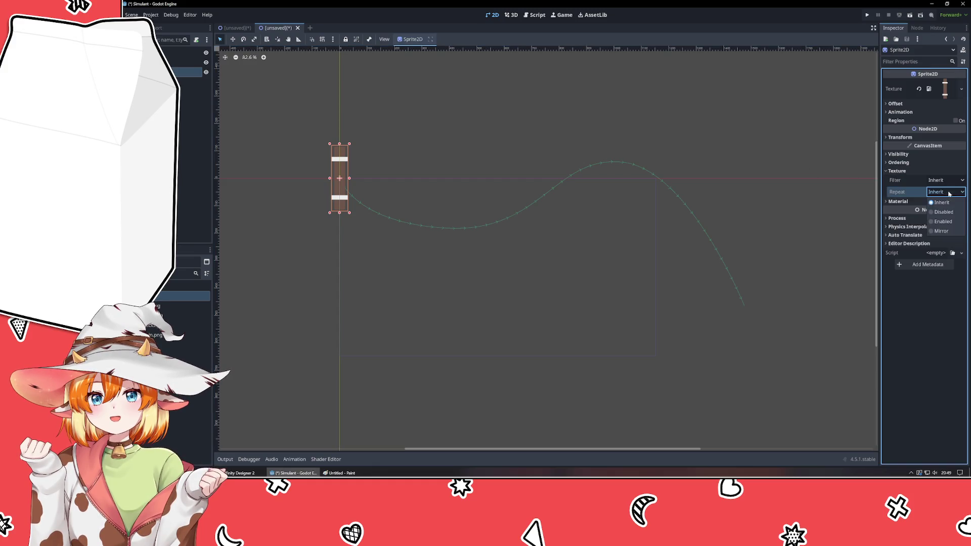
left_click(947, 225)
left_click(898, 171)
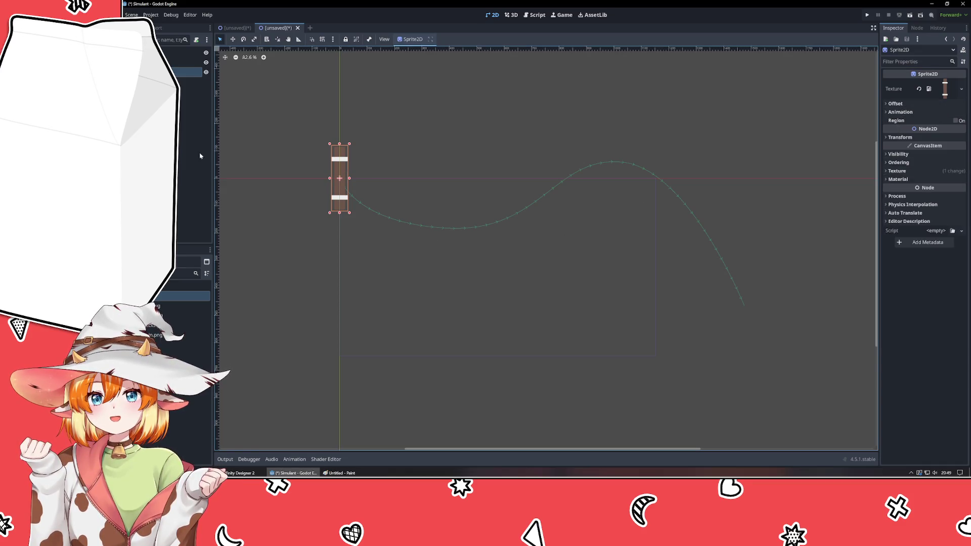
left_click(185, 62)
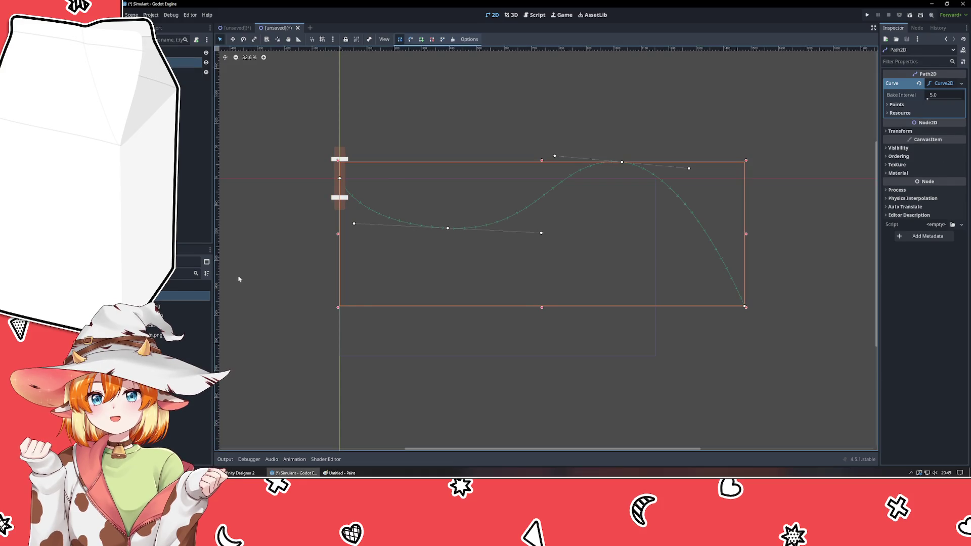
left_click(289, 348)
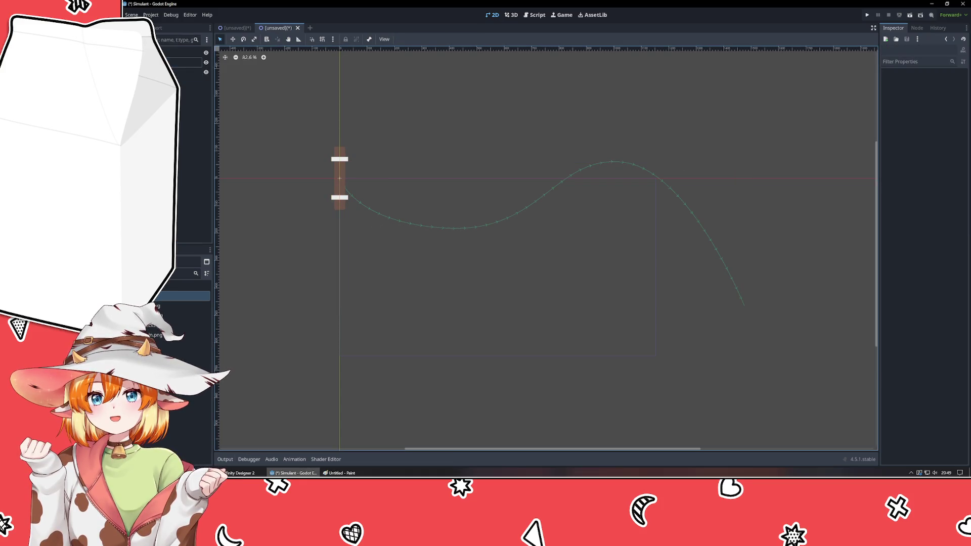
- In the browser, search the web for 'godot draw texture along path2d'
key("alt+Tab")
left_click(286, 78)
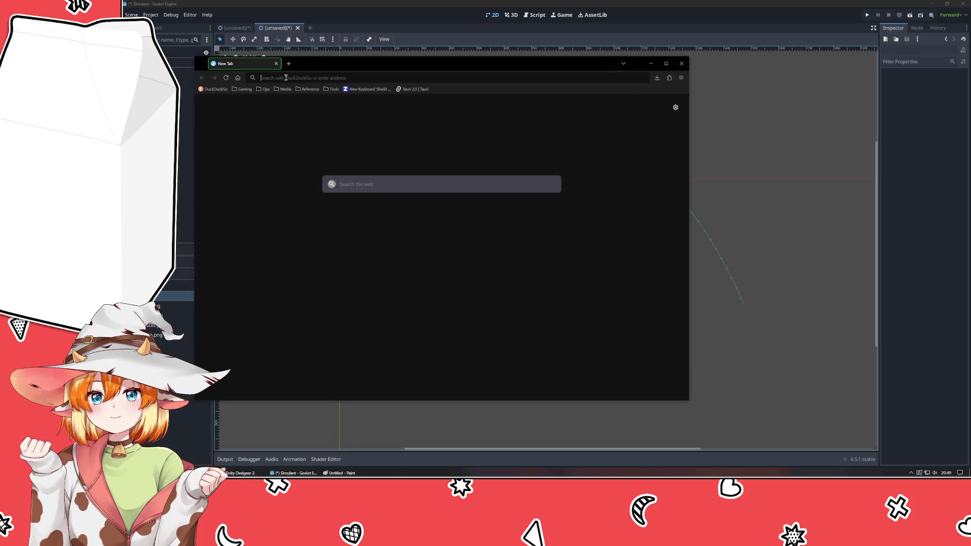
type("godot")
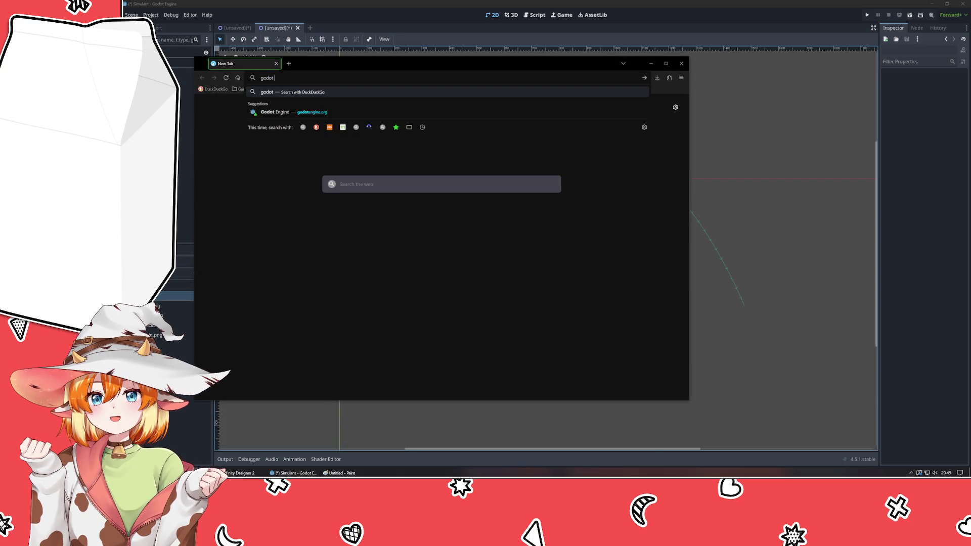
type(" draw texture along path2d")
key("Return")
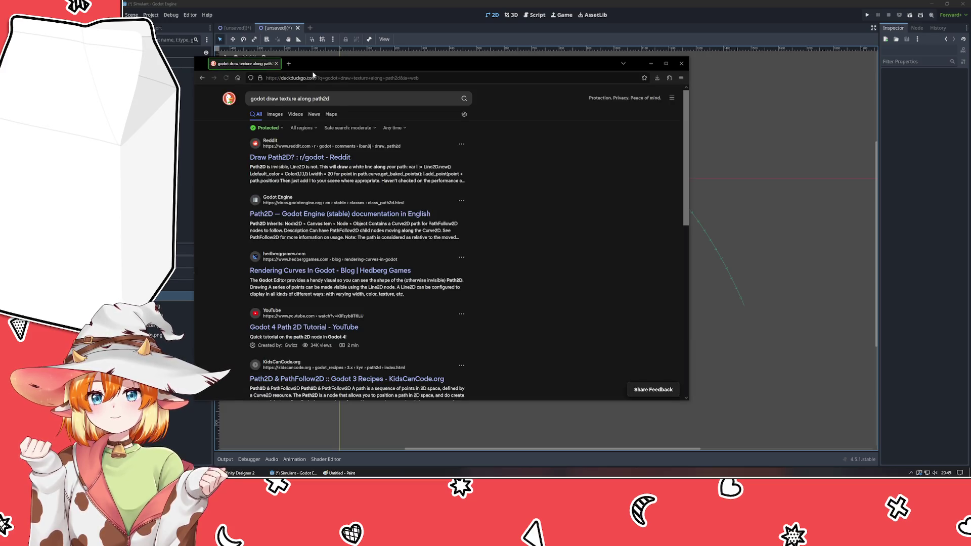
- Read the Reddit thread 'Draw Path2D?' and return to the search results
left_click(314, 160)
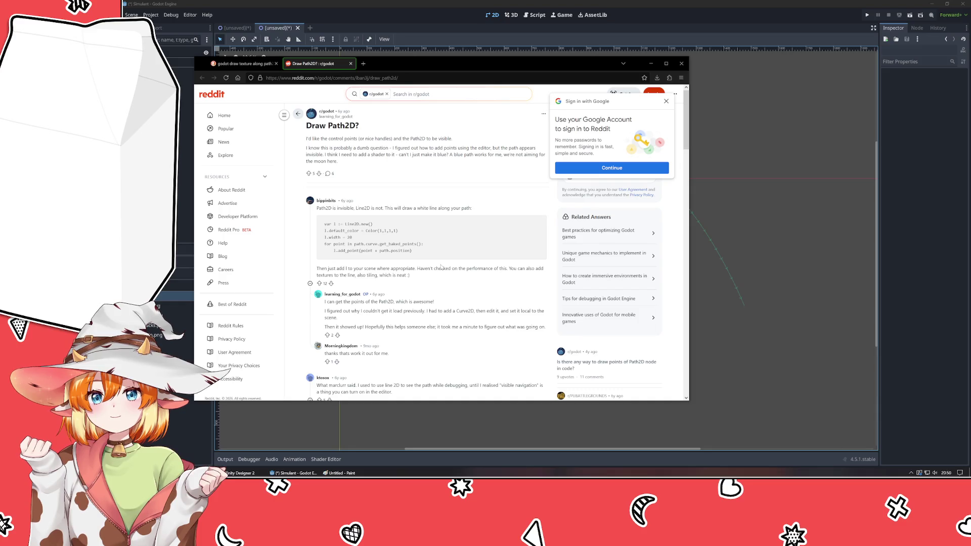
scroll(441, 267, "down", 3)
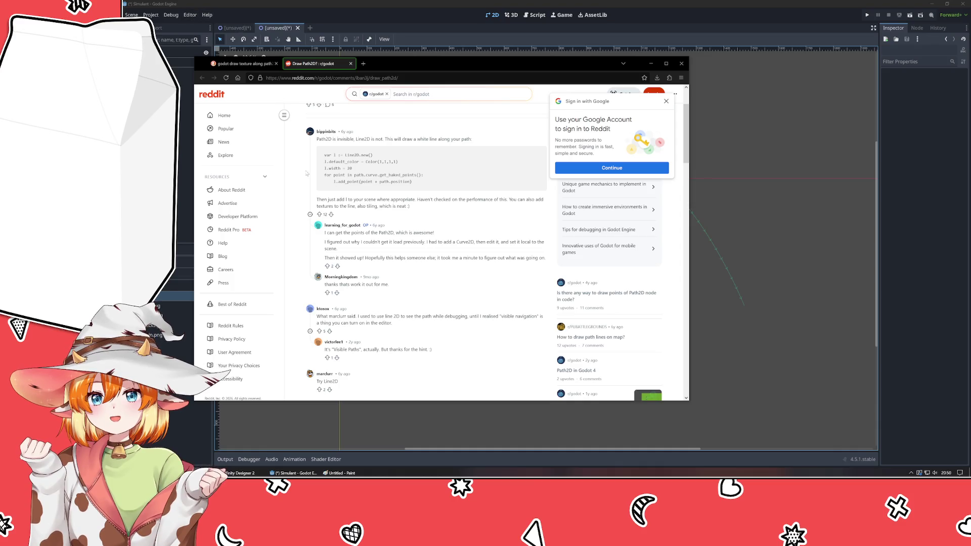
scroll(358, 269, "down", 4)
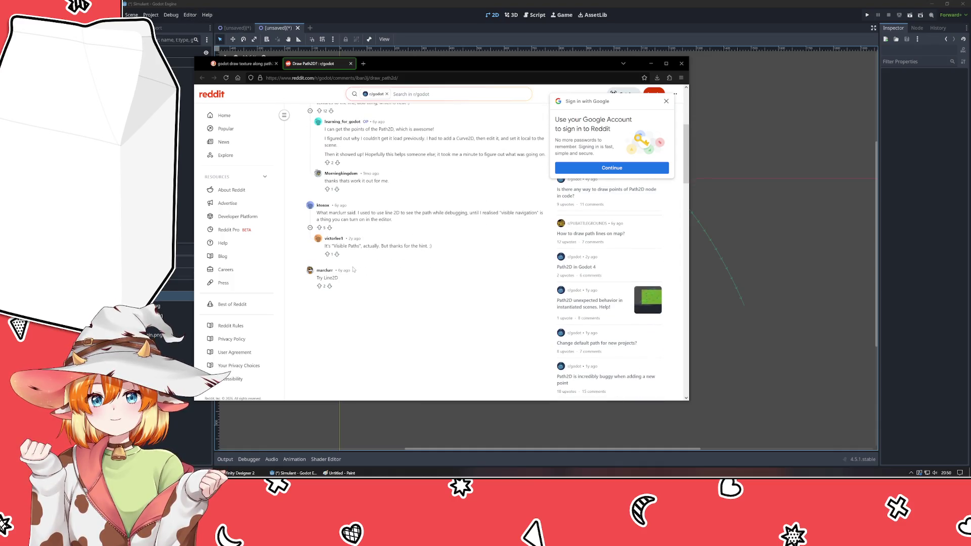
scroll(354, 267, "up", 7)
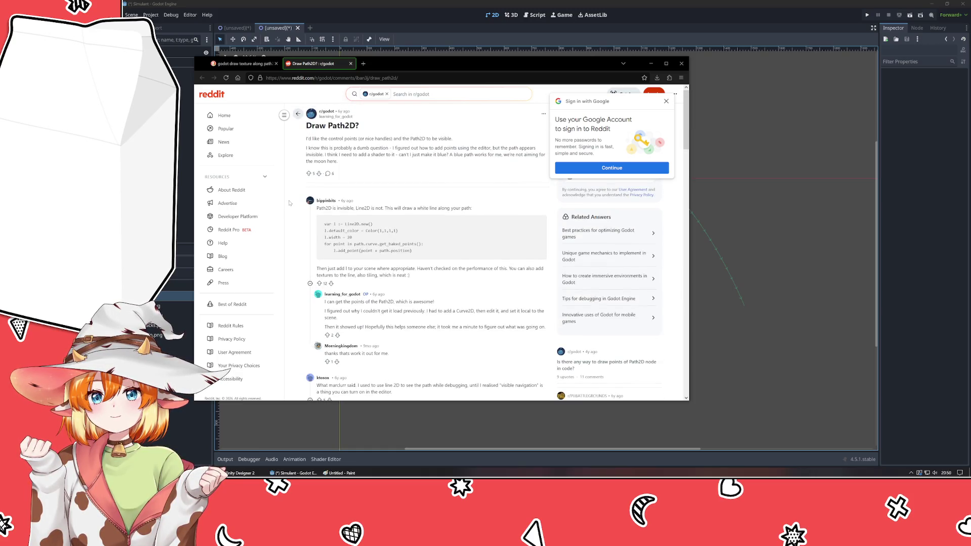
left_click(244, 64)
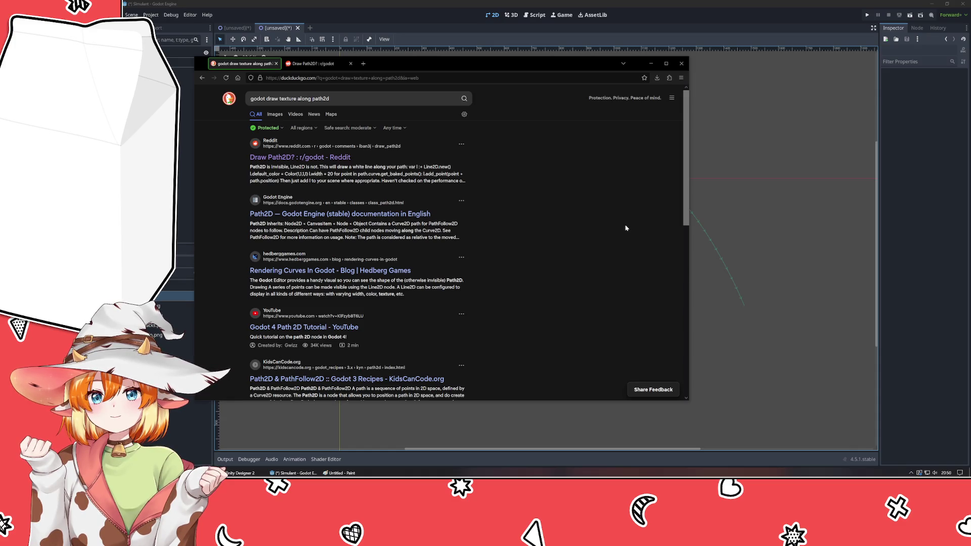
- Read the 'Rendering Curves In Godot' article, briefly highlighting the sentence about C# and GDScript
left_click(311, 271)
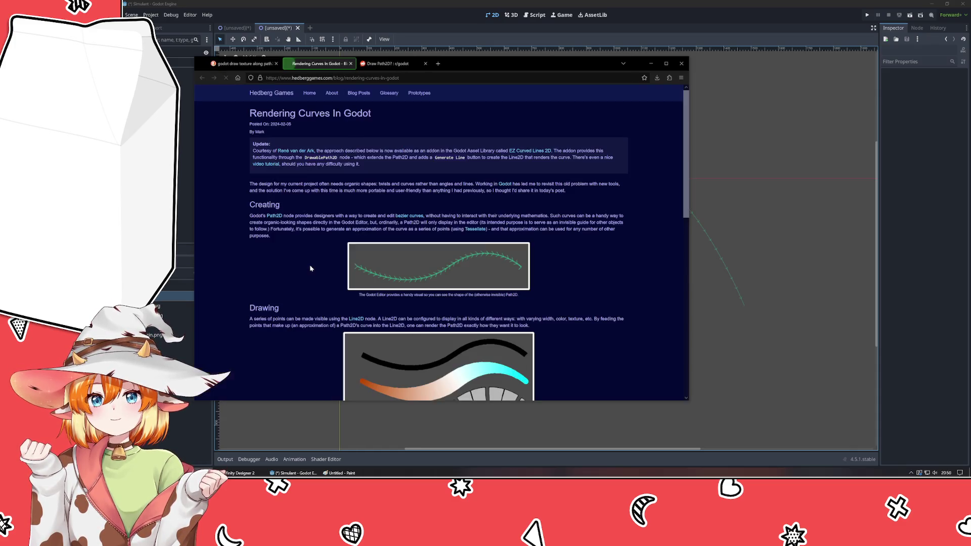
scroll(301, 266, "down", 3)
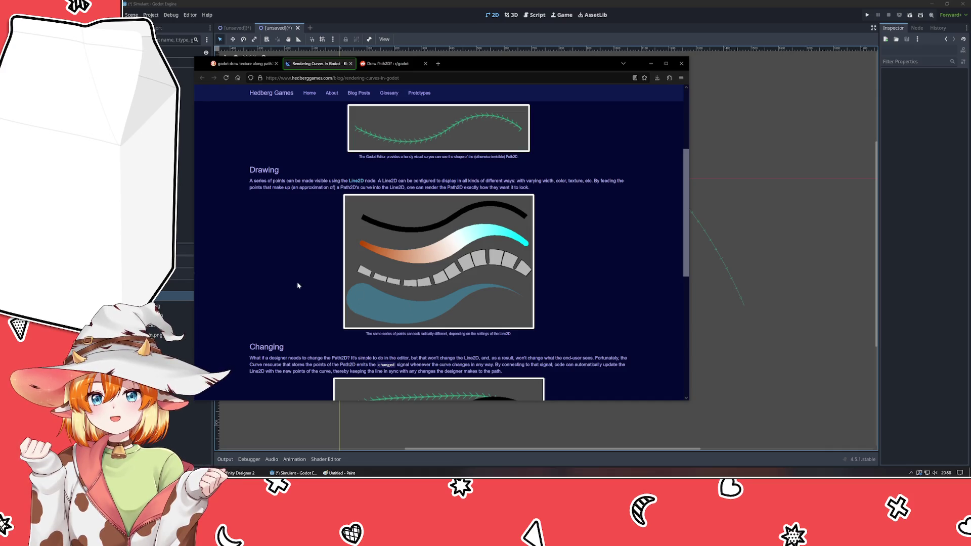
scroll(298, 286, "down", 3)
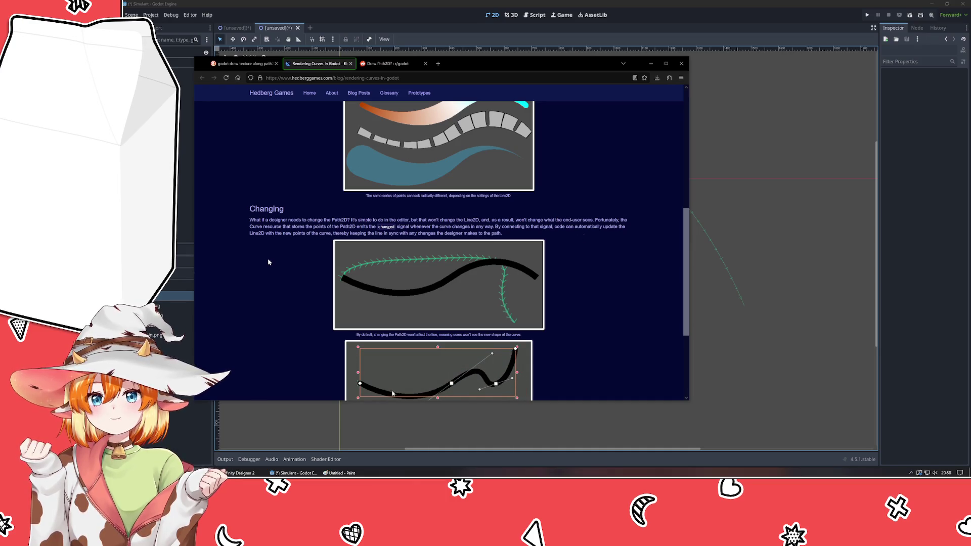
scroll(268, 262, "up", 5)
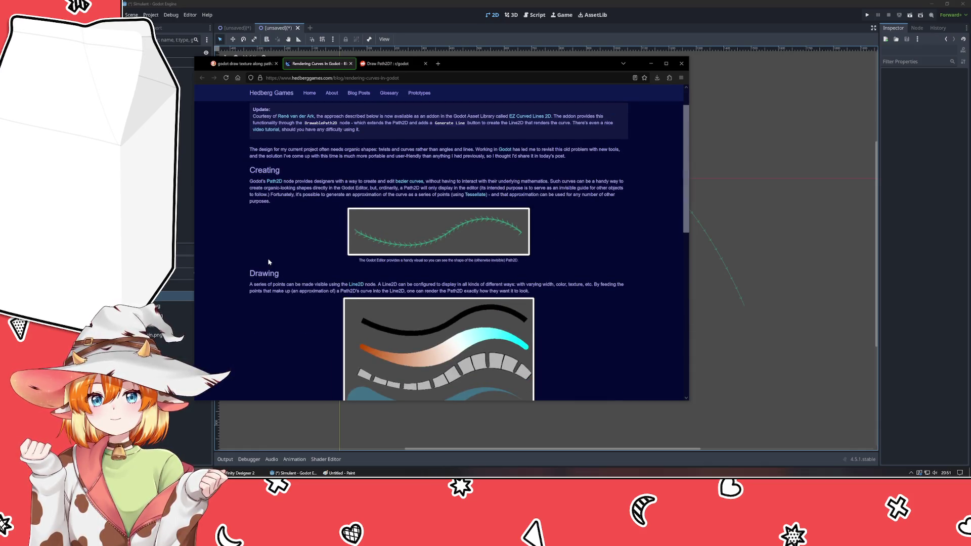
scroll(268, 262, "down", 10)
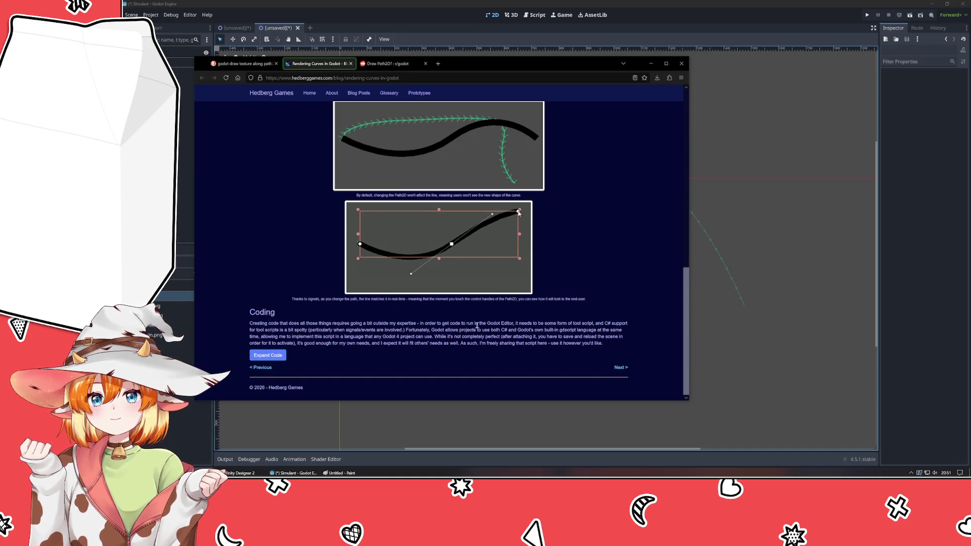
left_click_drag(493, 330, 542, 330)
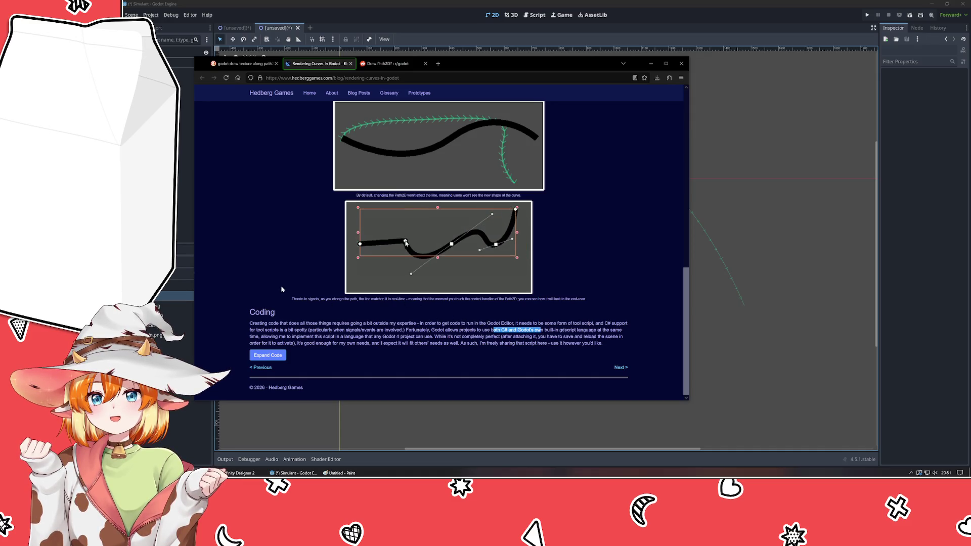
left_click(249, 283)
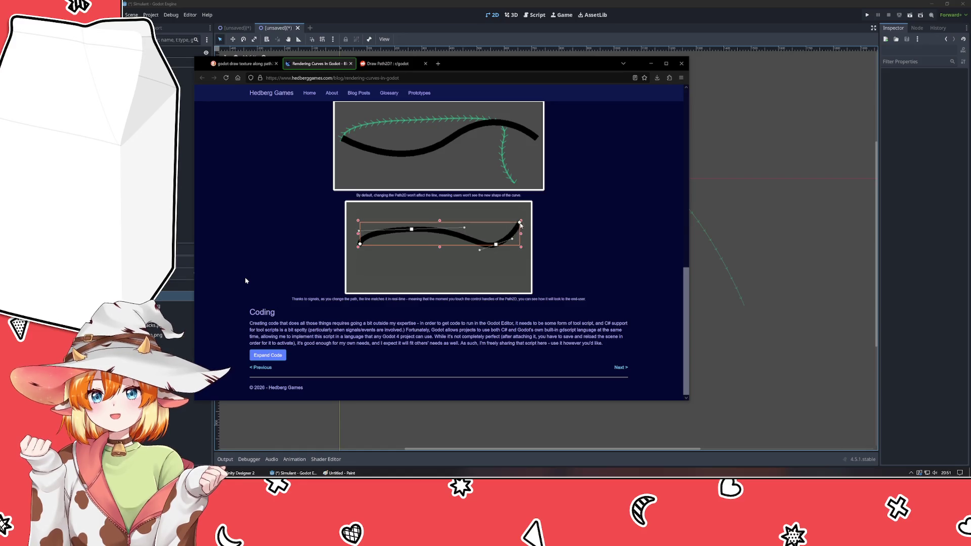
- Scroll back up the article and minimize the browser to return to Godot
scroll(262, 288, "up", 3)
scroll(263, 288, "up", 4)
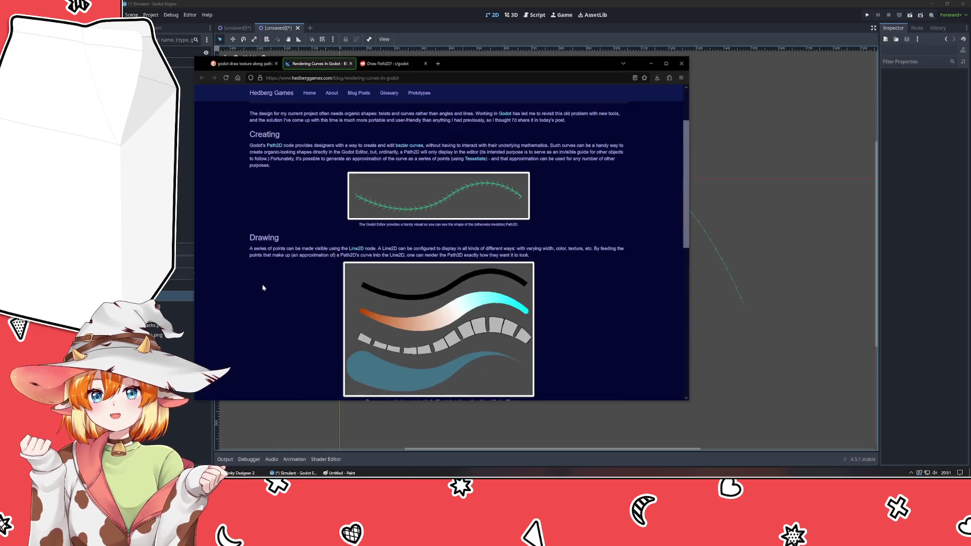
scroll(263, 287, "down", 3)
scroll(263, 288, "up", 4)
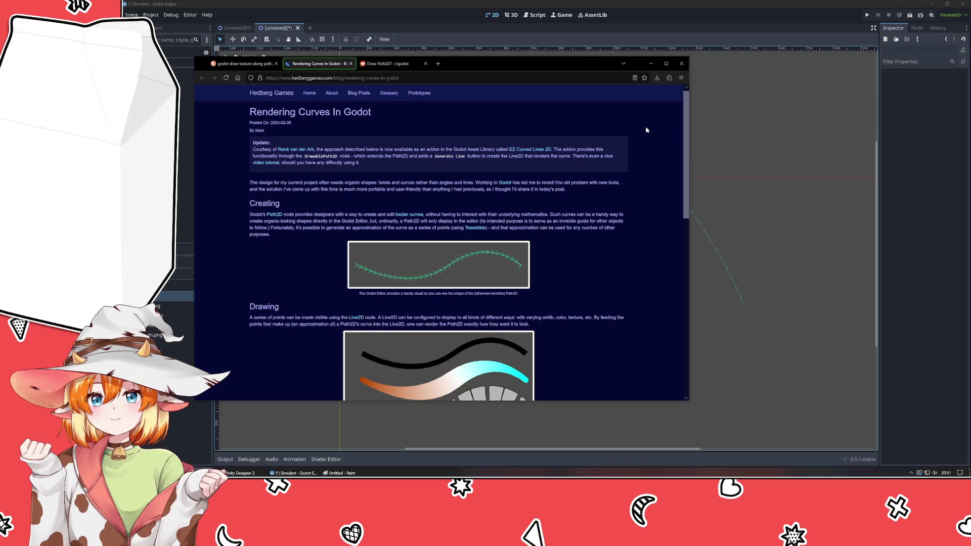
left_click(651, 63)
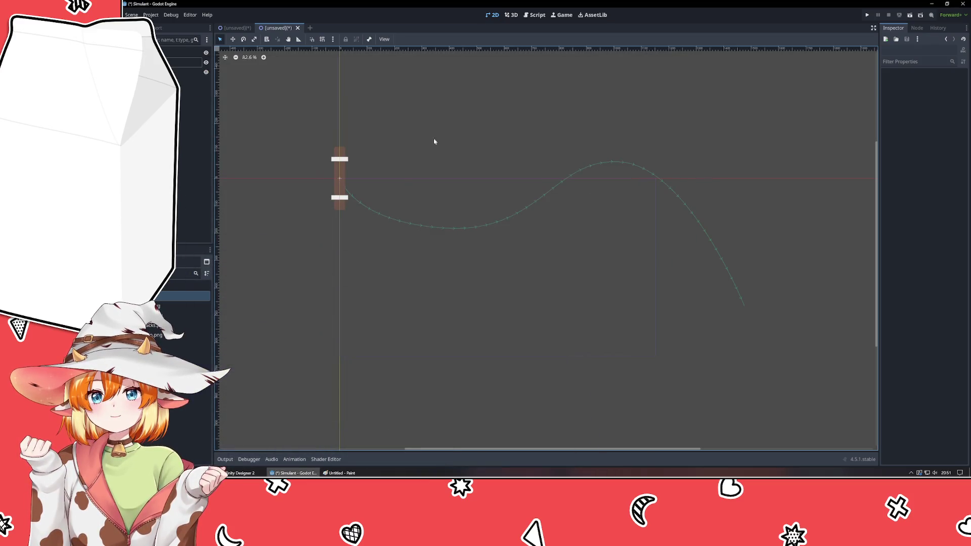
- Delete the plank Sprite2D from the scene, confirming the removal
left_click(339, 210)
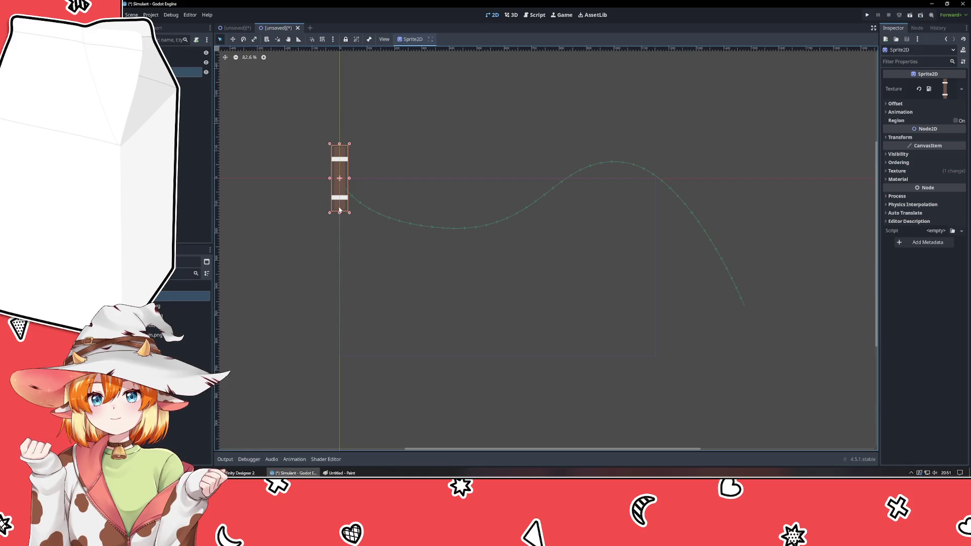
key("Delete")
key("Return")
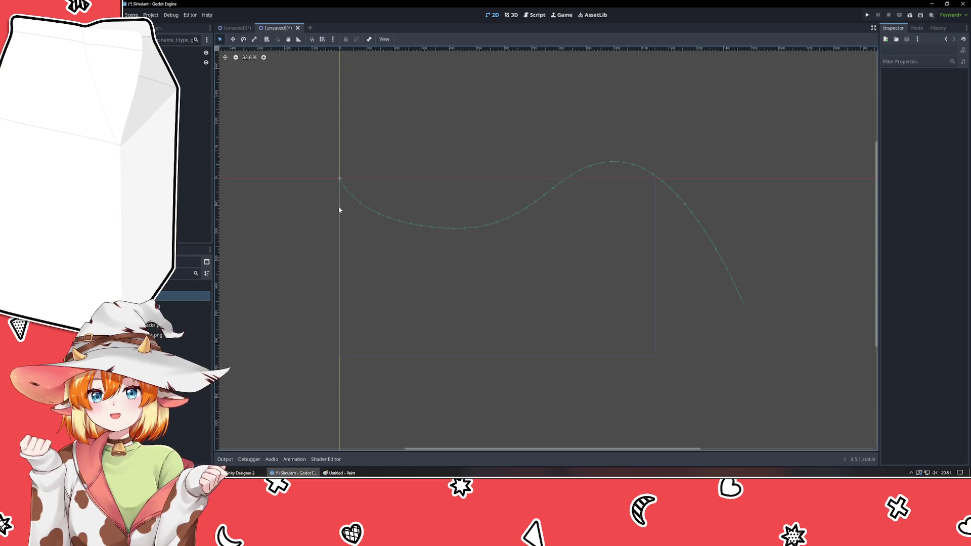
- Deselect the Path2D curve and bring up the Scene dock's node context menu
left_click(440, 227)
left_click(455, 329)
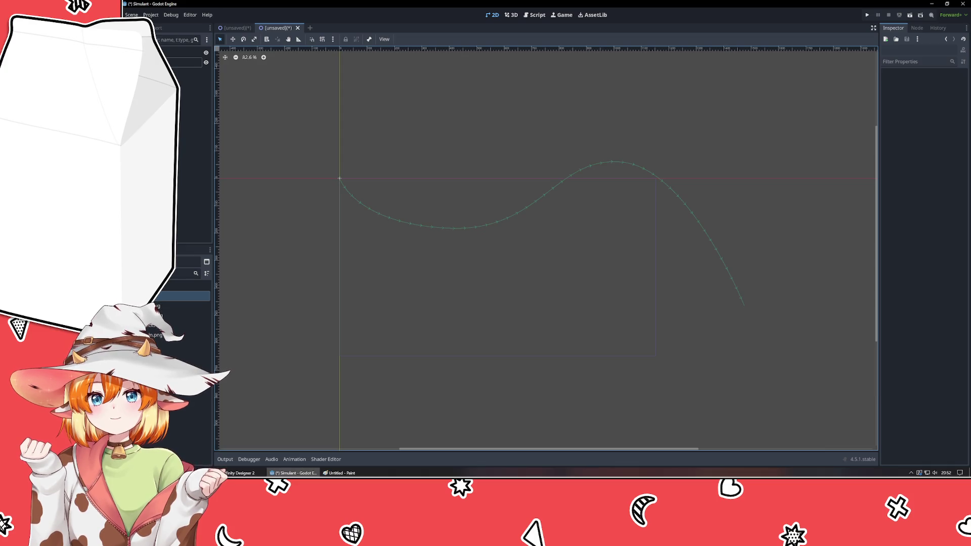
left_click(187, 134)
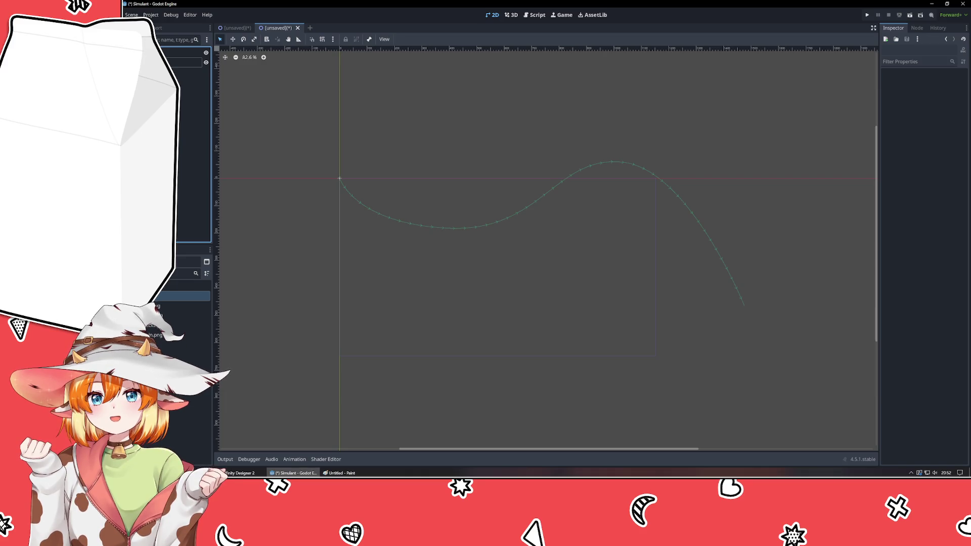
right_click(144, 98)
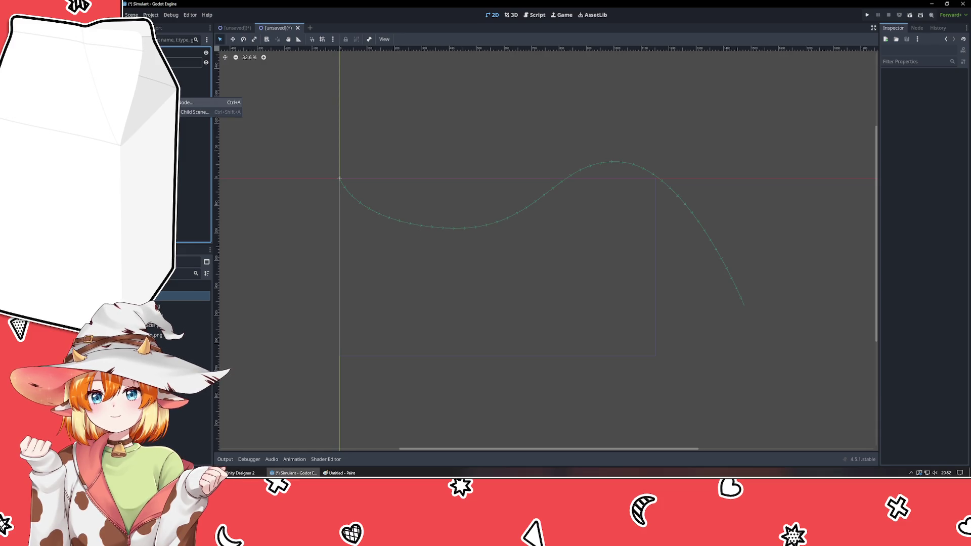
- Add a Line2D child node and change its CanvasItem Texture Repeat from the default
left_click(192, 102)
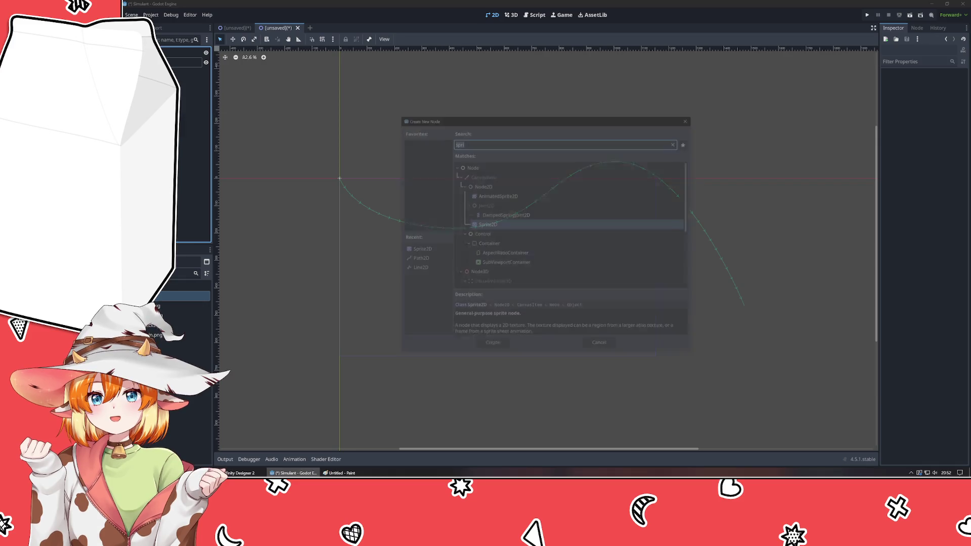
type("line")
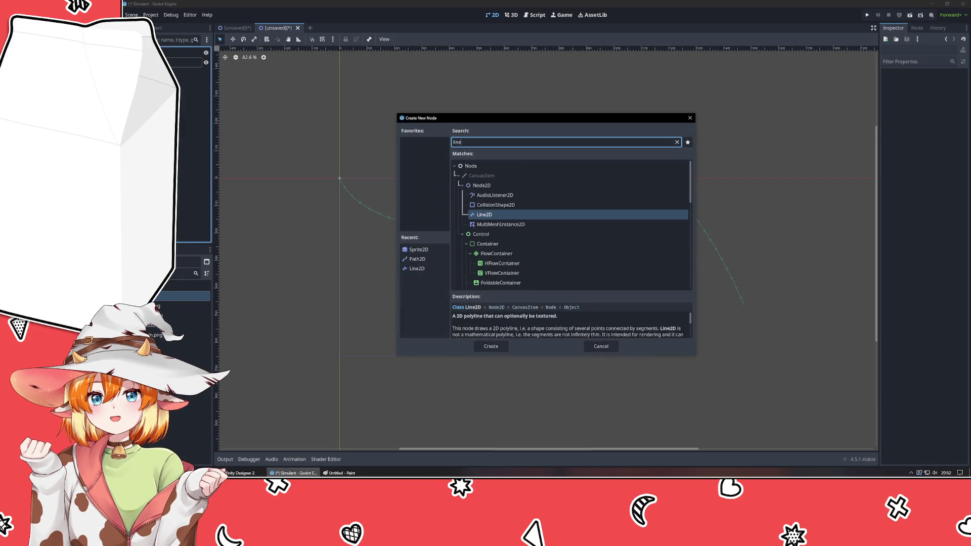
key("Return")
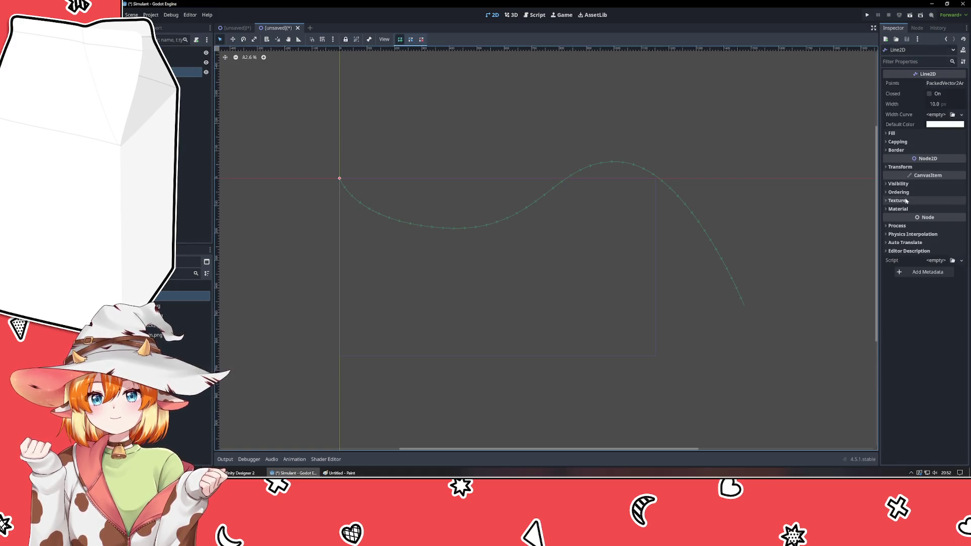
left_click(896, 201)
left_click(942, 221)
left_click(943, 251)
left_click(909, 200)
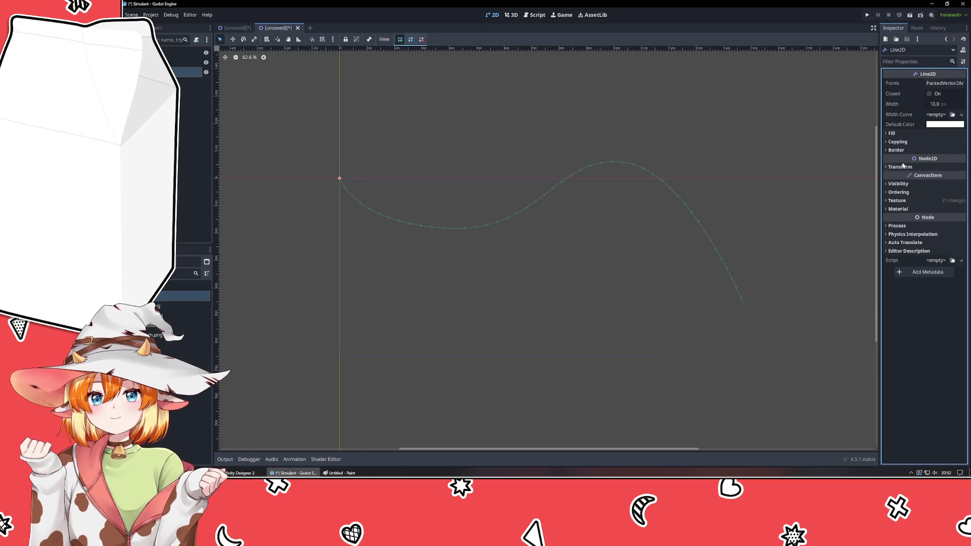
- Load the track texture into the Line2D's Fill and set Texture Mode to Tile
left_click(900, 134)
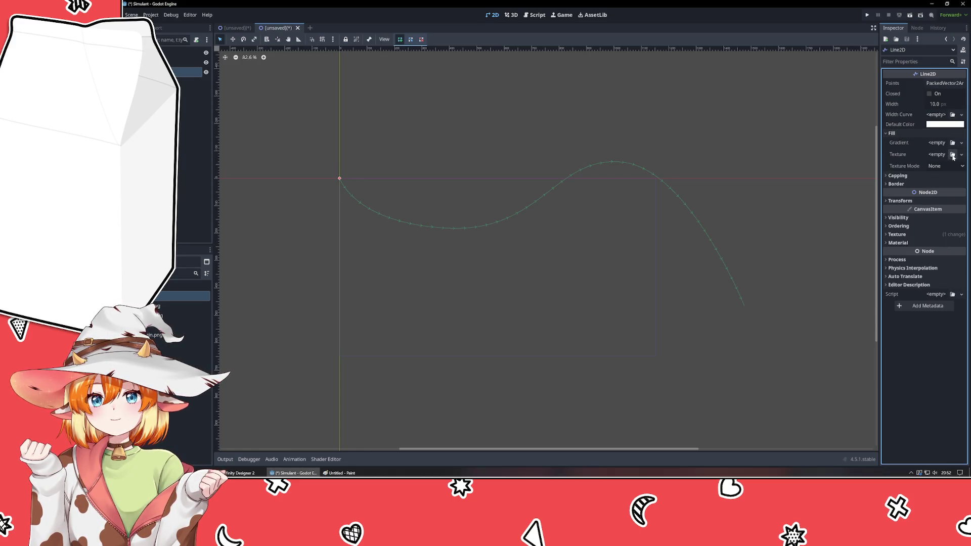
left_click(952, 154)
double_click(440, 169)
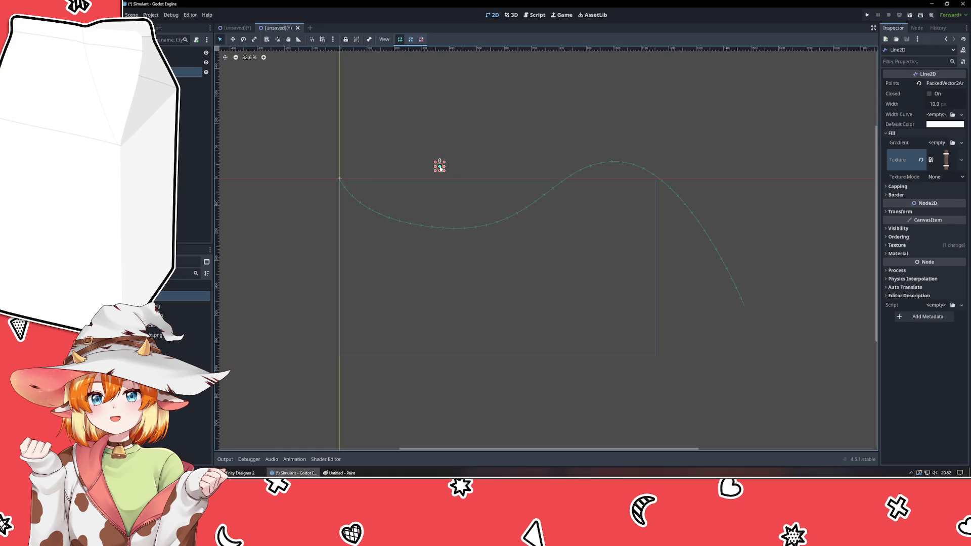
left_click(482, 228)
left_click(574, 162)
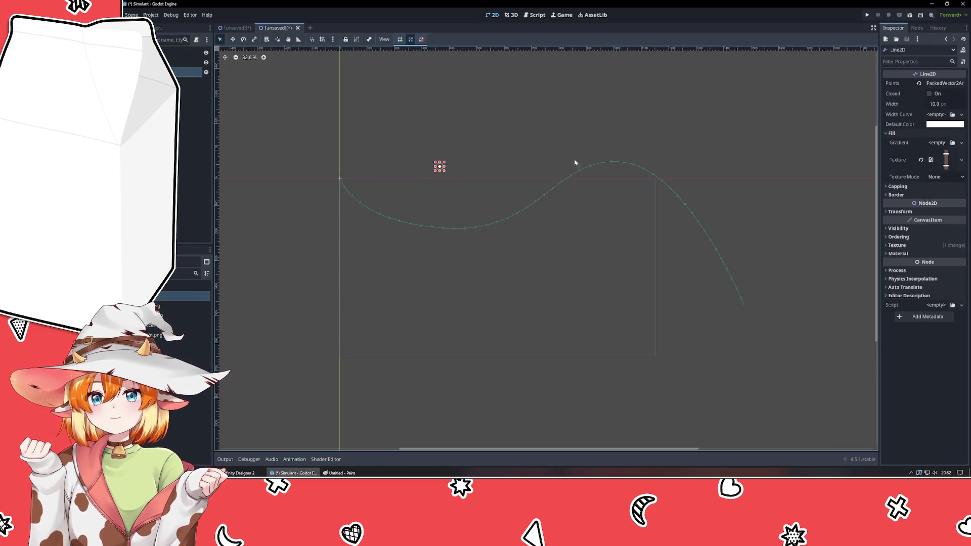
left_click(943, 83)
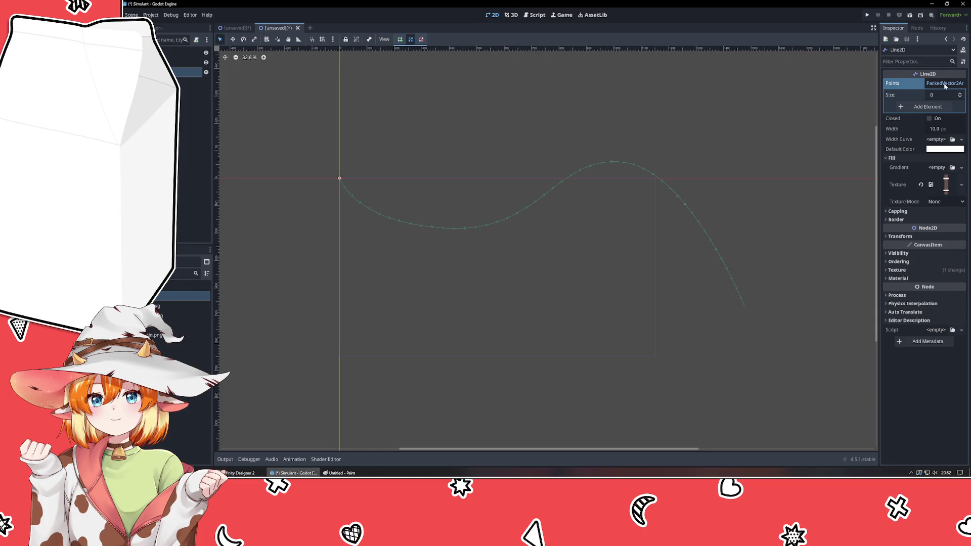
left_click(933, 83)
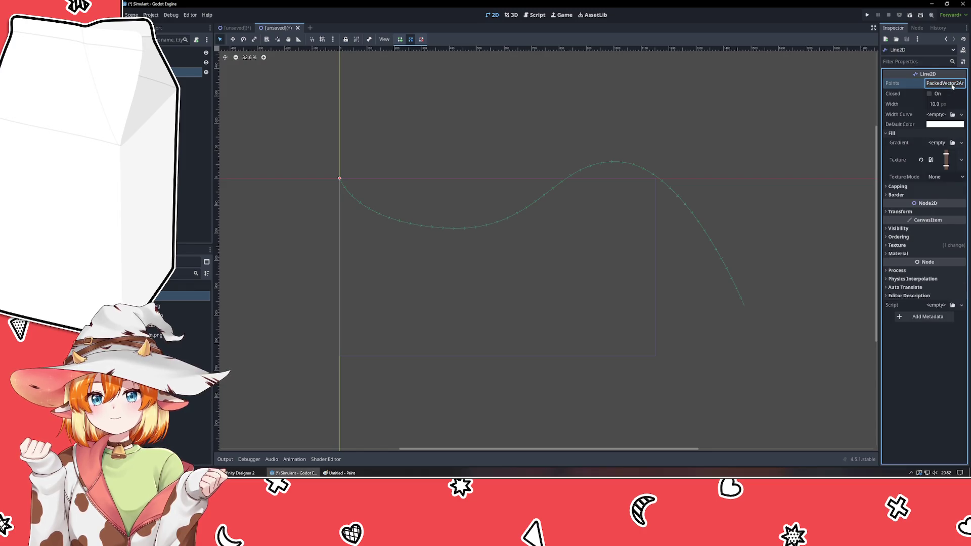
left_click(944, 176)
left_click(944, 198)
left_click(925, 372)
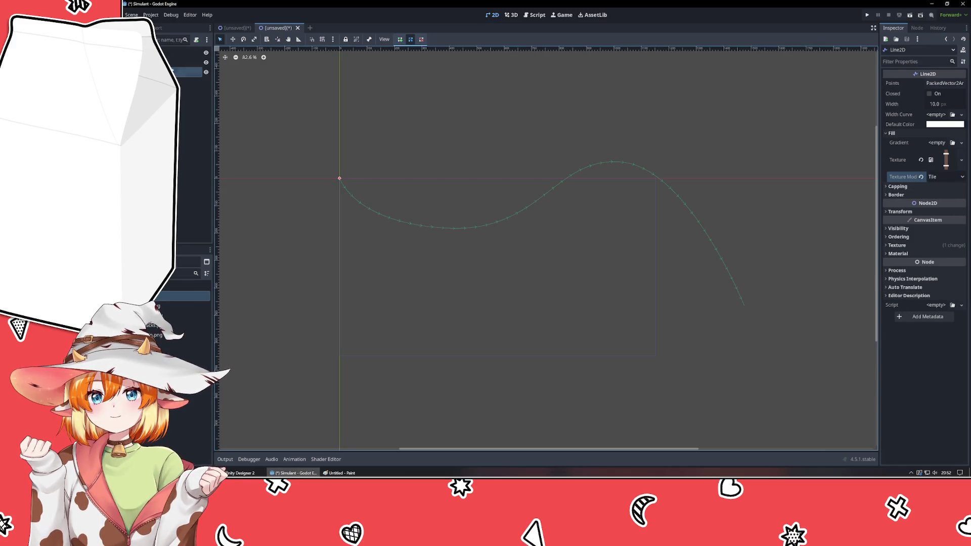
left_click(187, 53)
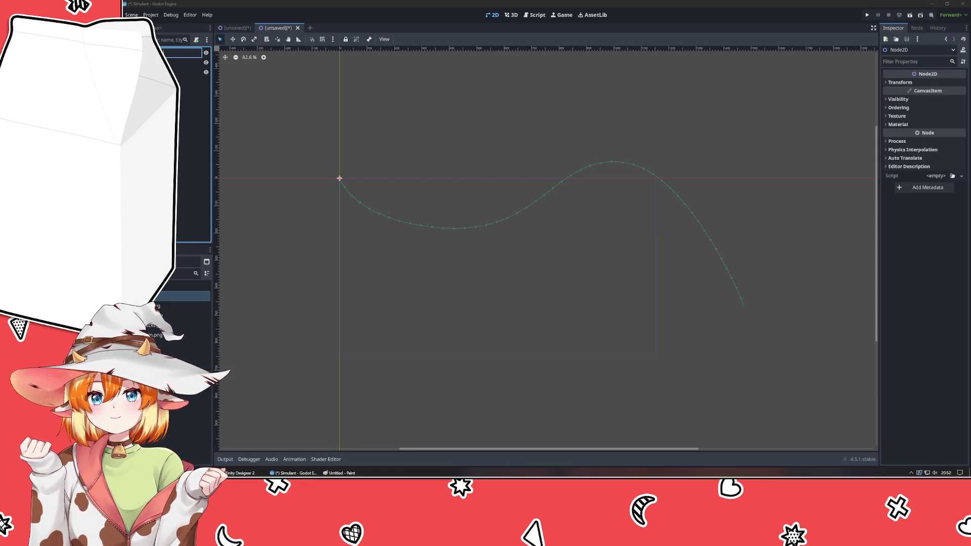
- Rename the root TrainTracks, save as train_tracks.tscn, and create the script res://train_tracks.gd
left_click(187, 158)
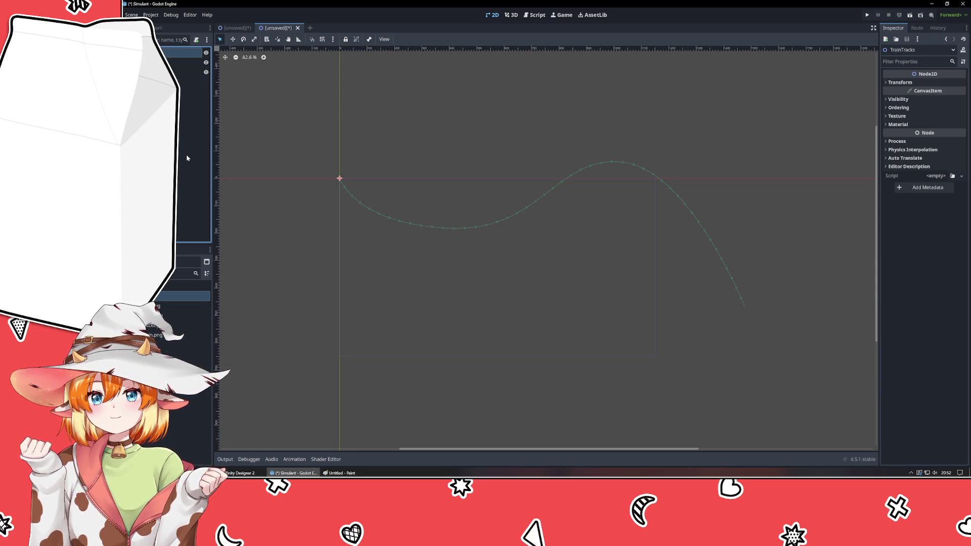
key("ctrl+s")
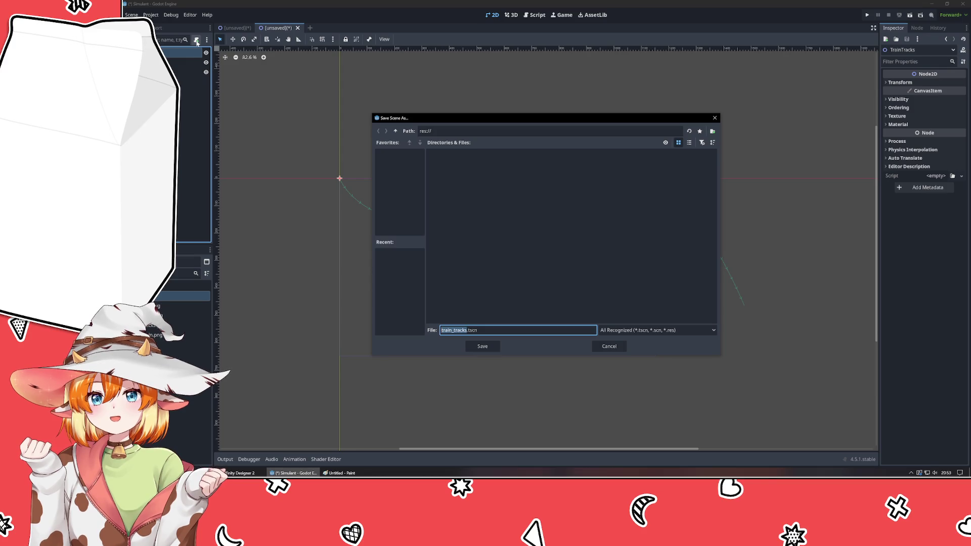
key("Return")
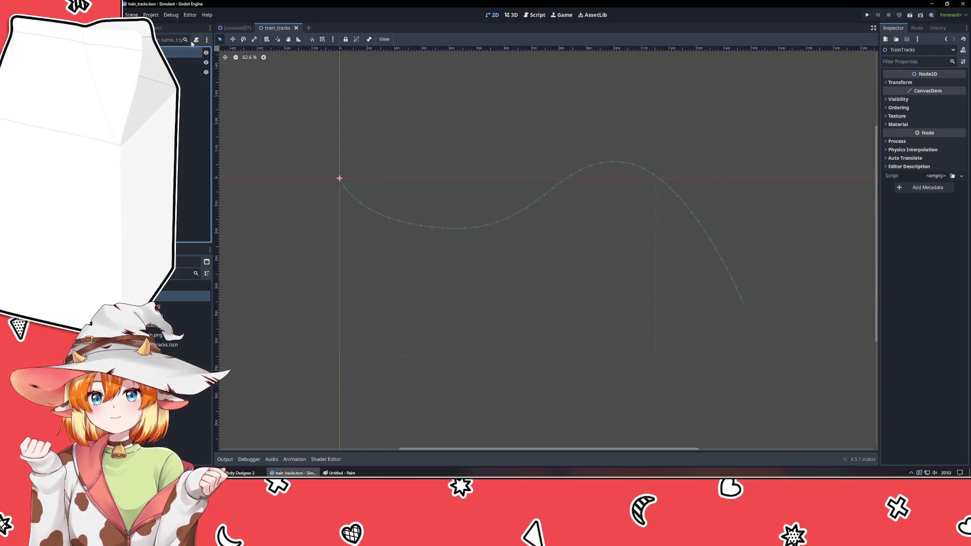
left_click(198, 40)
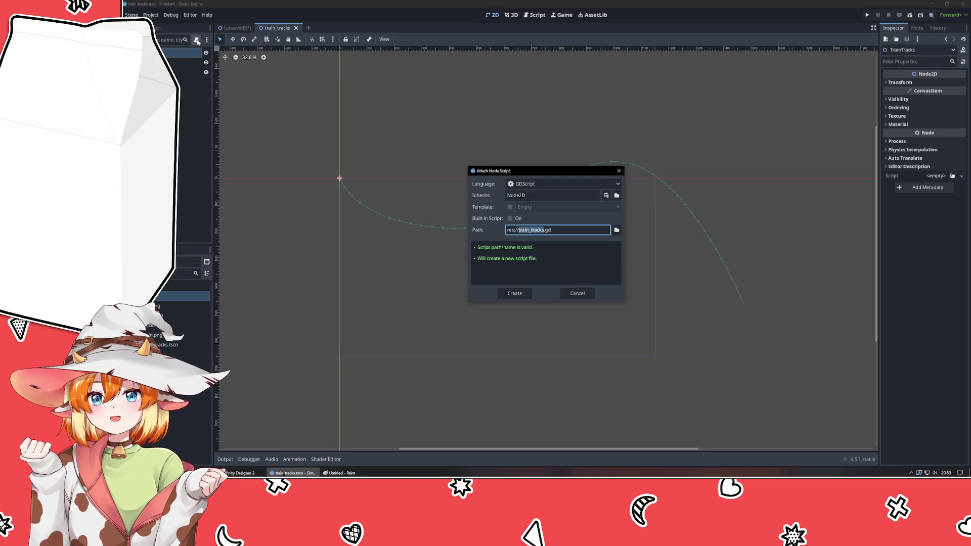
key("Return")
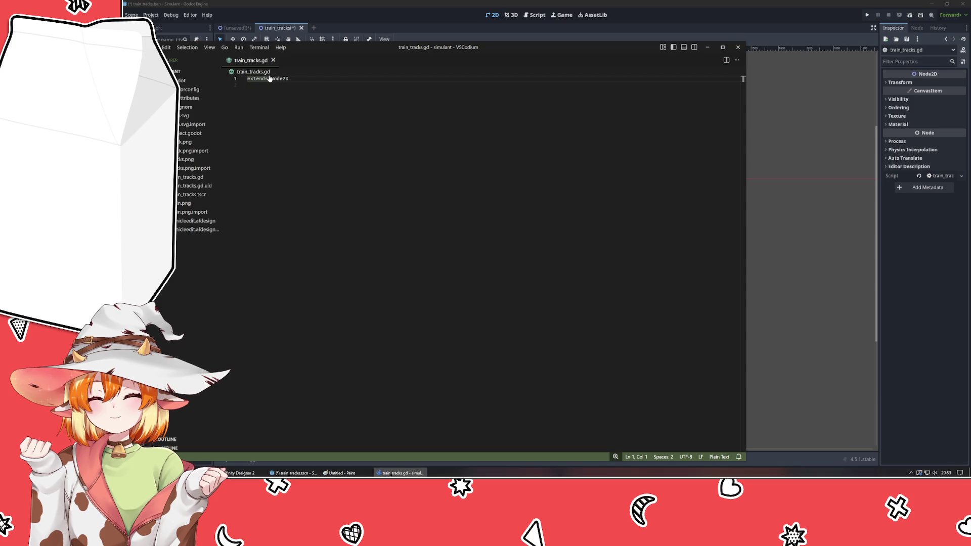
- Cancel the Godot-tools prompt asking for the Godot executable
mouse_move(381, 47)
left_mouse_down()
mouse_move(527, 34)
mouse_move(590, 41)
mouse_move(559, 43)
left_mouse_up()
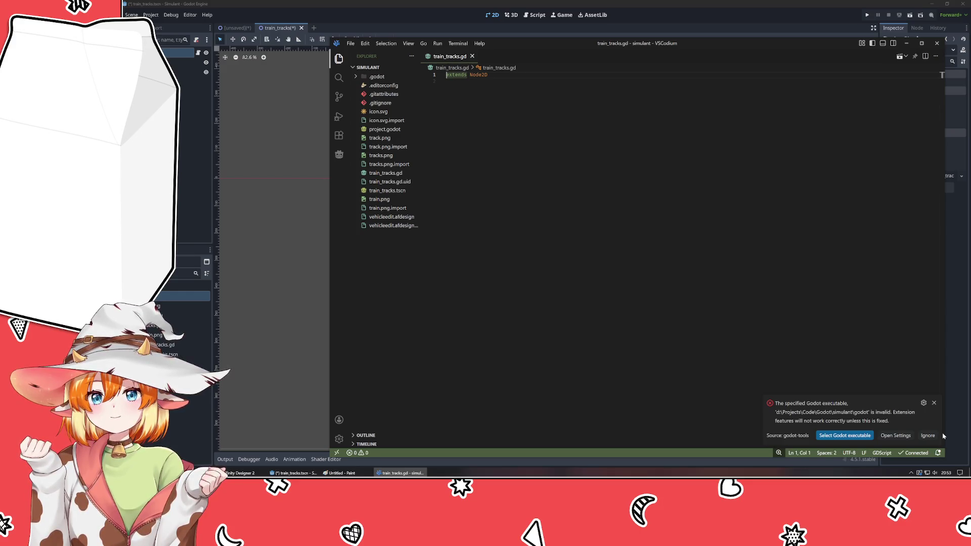
left_click(844, 435)
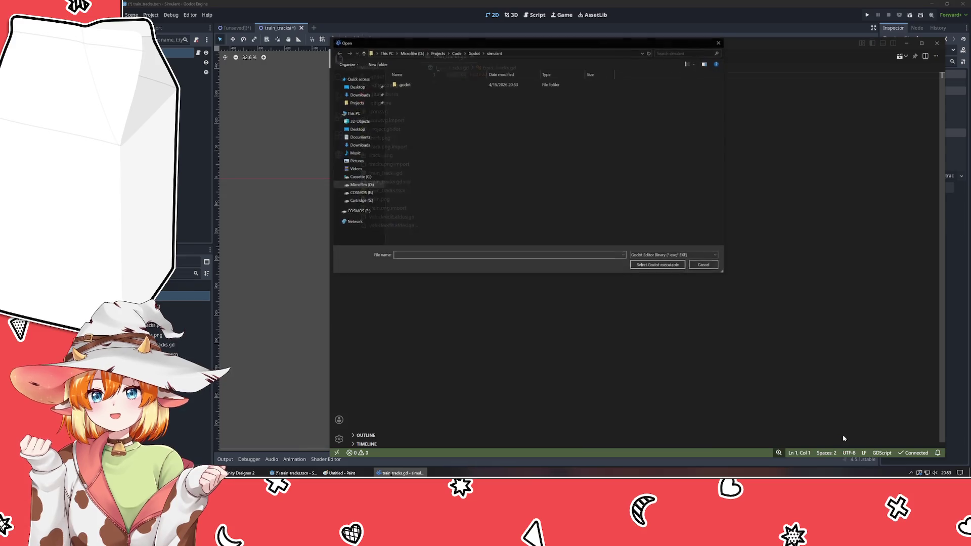
left_click(474, 54)
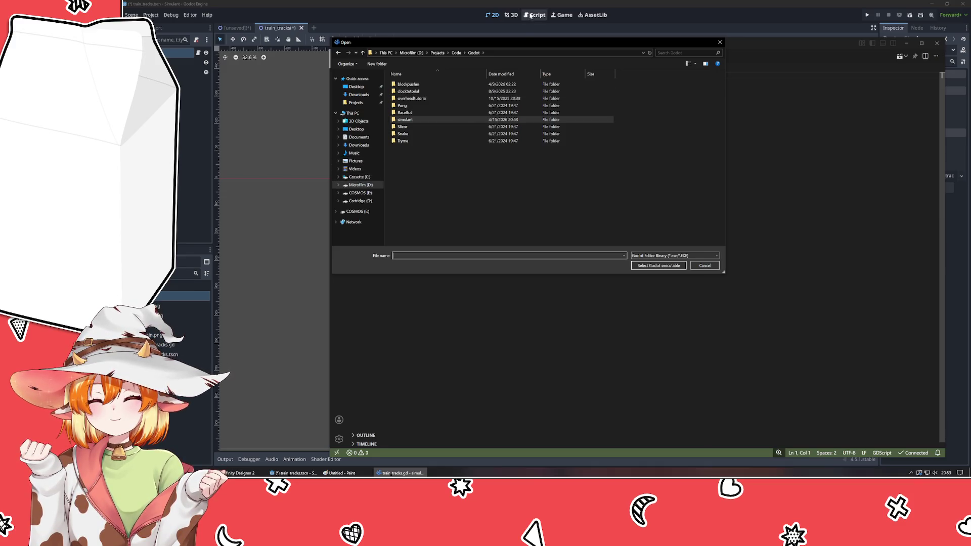
key("Escape")
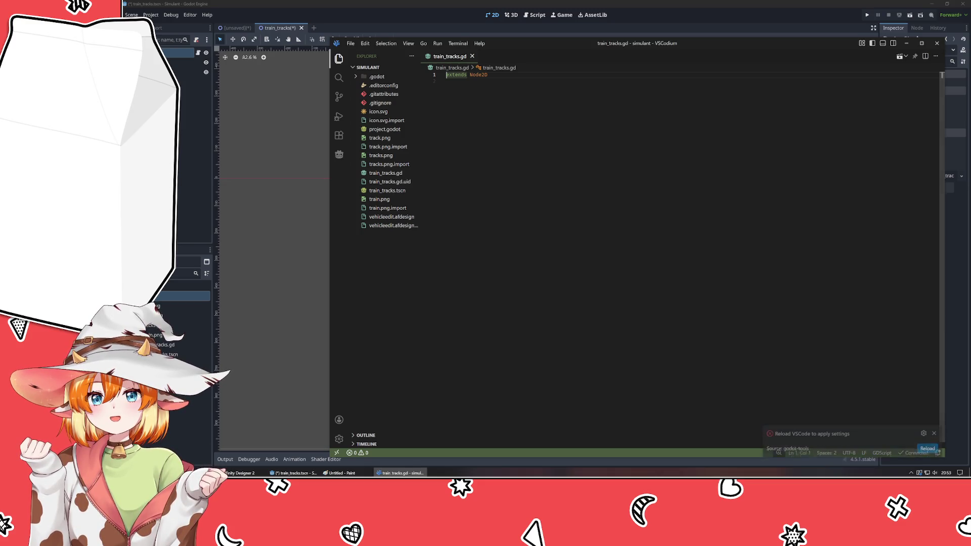
- Dismiss the reload notice and add blank lines below extends Node2D
left_click(614, 180)
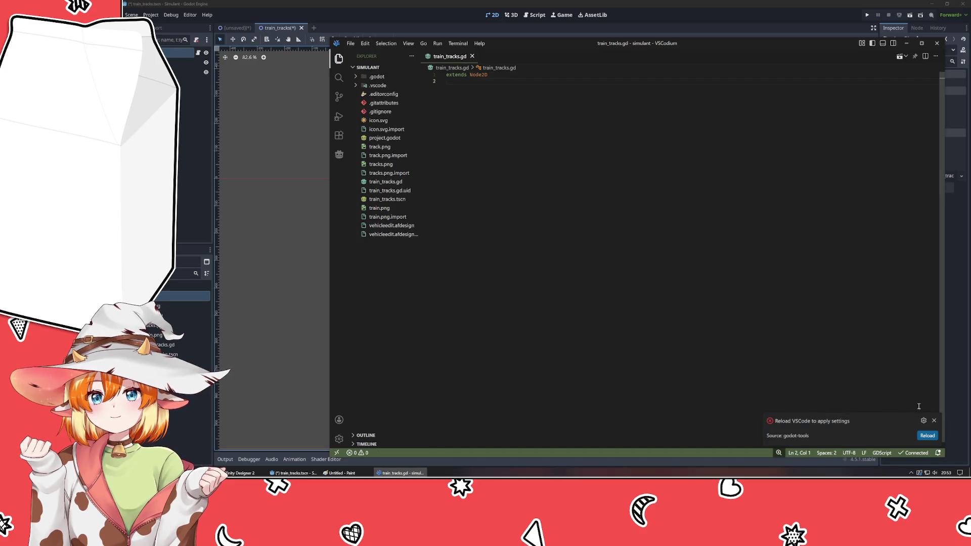
left_click(934, 420)
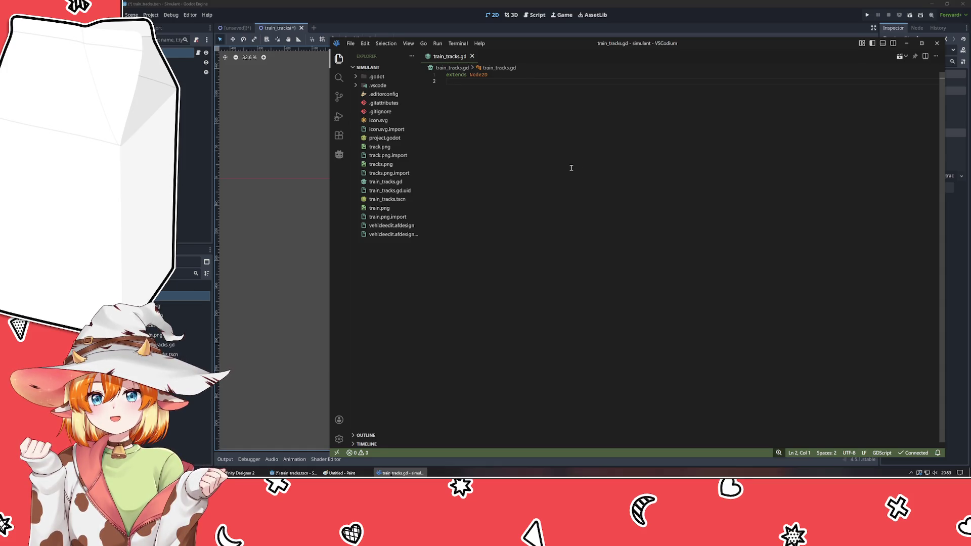
key("Return")
key("Return")
key("Return")
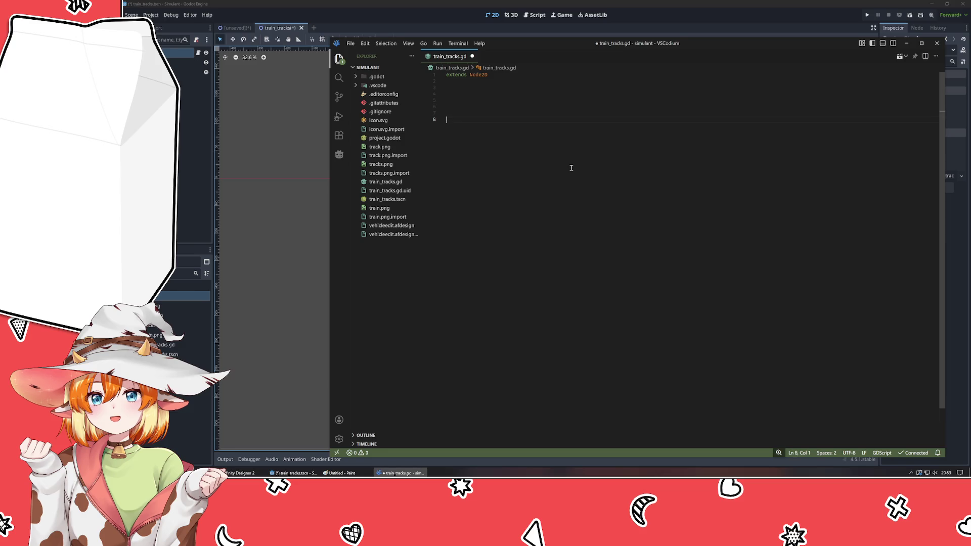
key("Up")
key("Up")
key("Up")
key("Return")
key("Return")
key("Return")
key("Up")
key("Up")
key("Return")
key("Up")
type("tool")
key("Return")
type("class_name ")
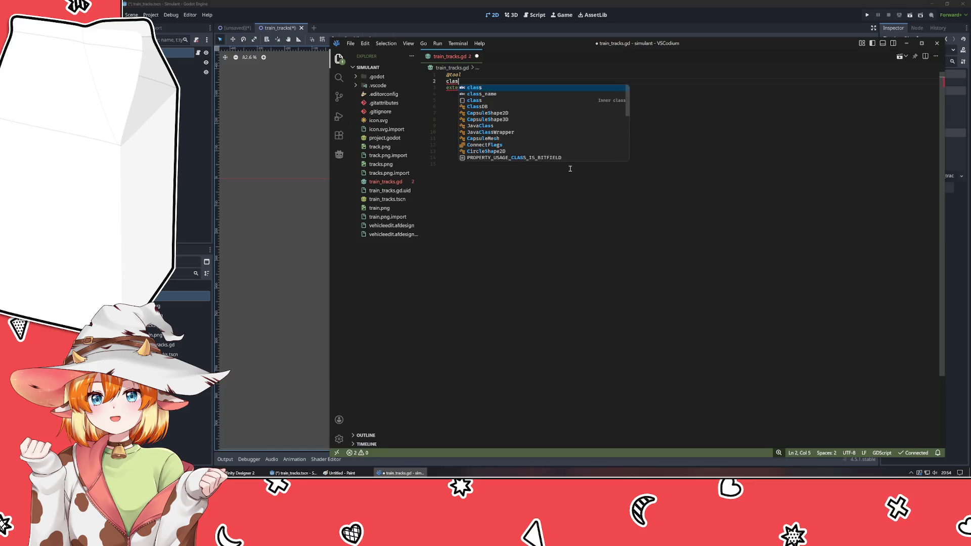
type("Tracks")
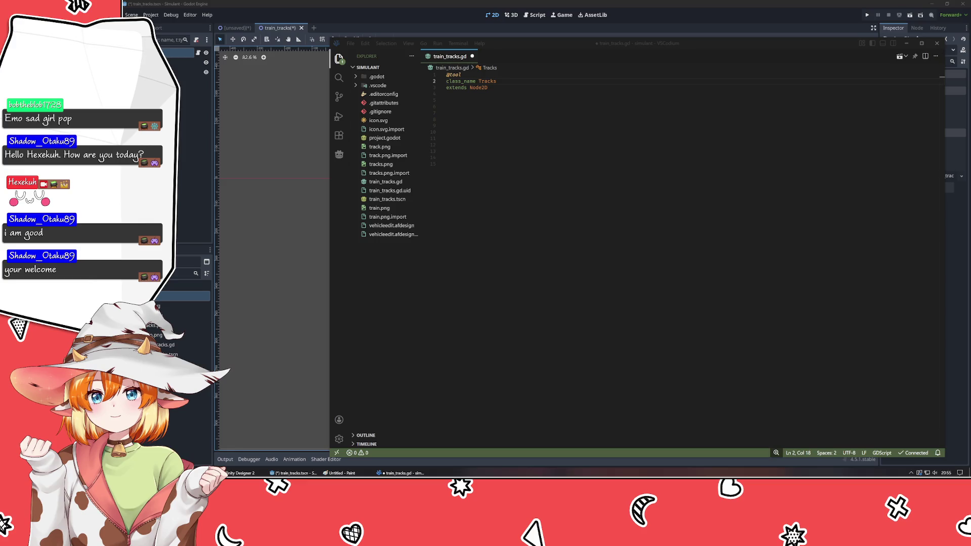
- Write an empty func _ready() -> void: with pass below extends Node2D
left_click(512, 331)
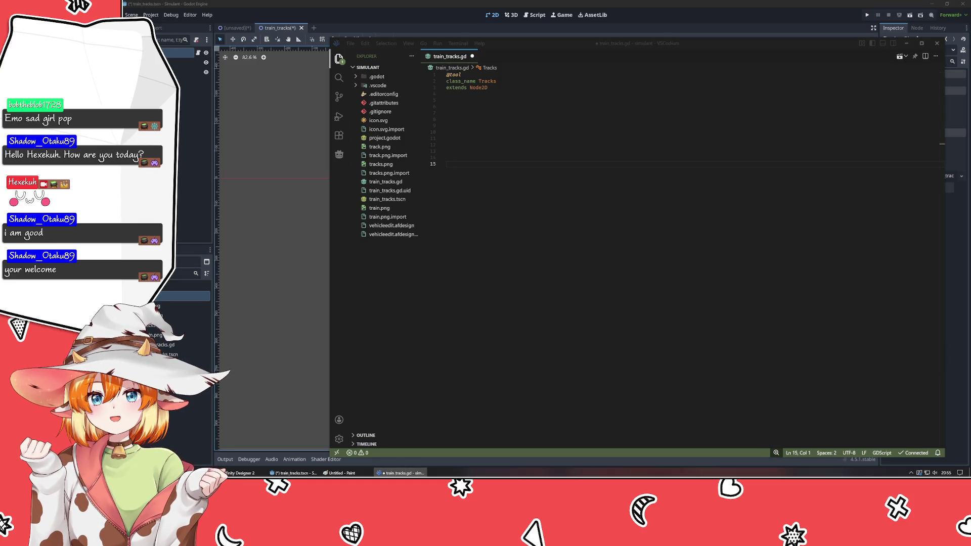
left_click(436, 322)
left_click(475, 95)
key("Return")
key("Return")
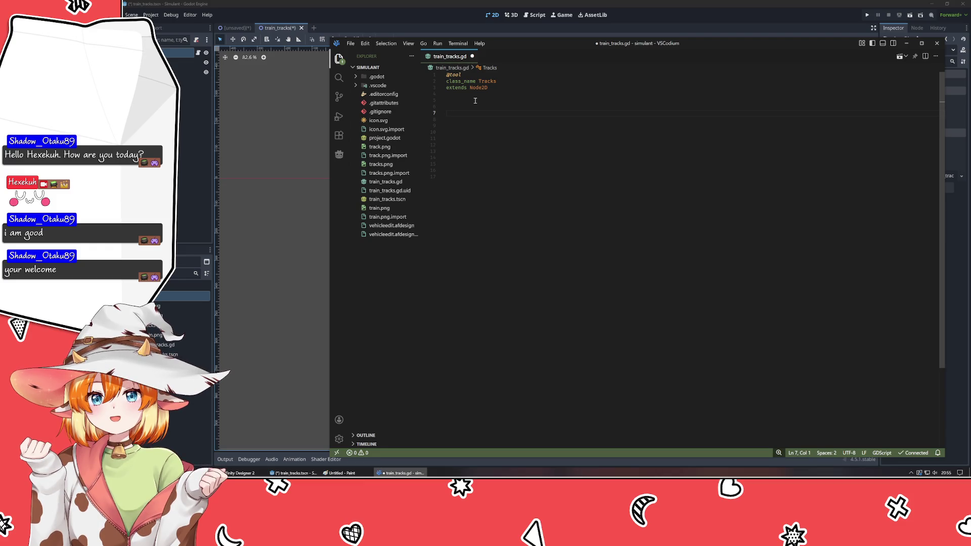
type("func _ready() -> void:")
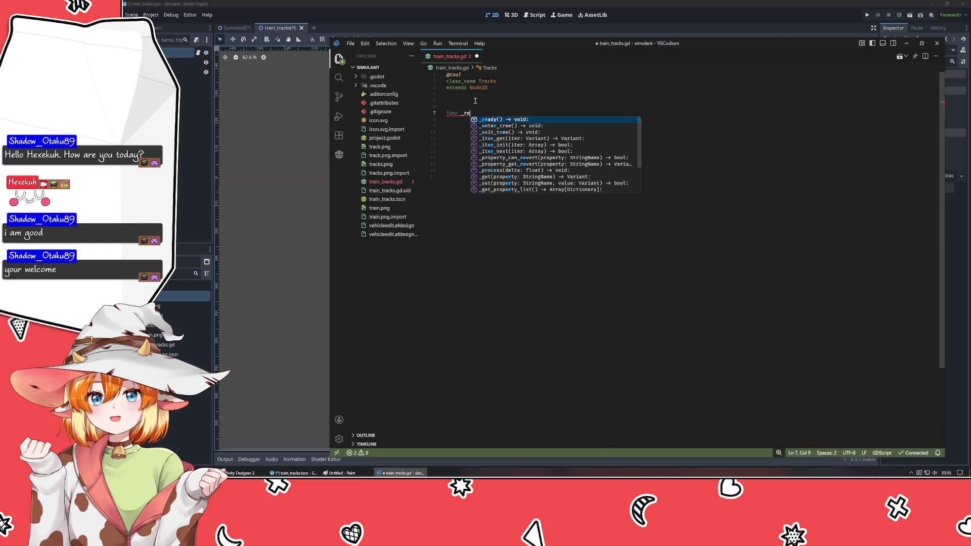
key("Return")
type("pass")
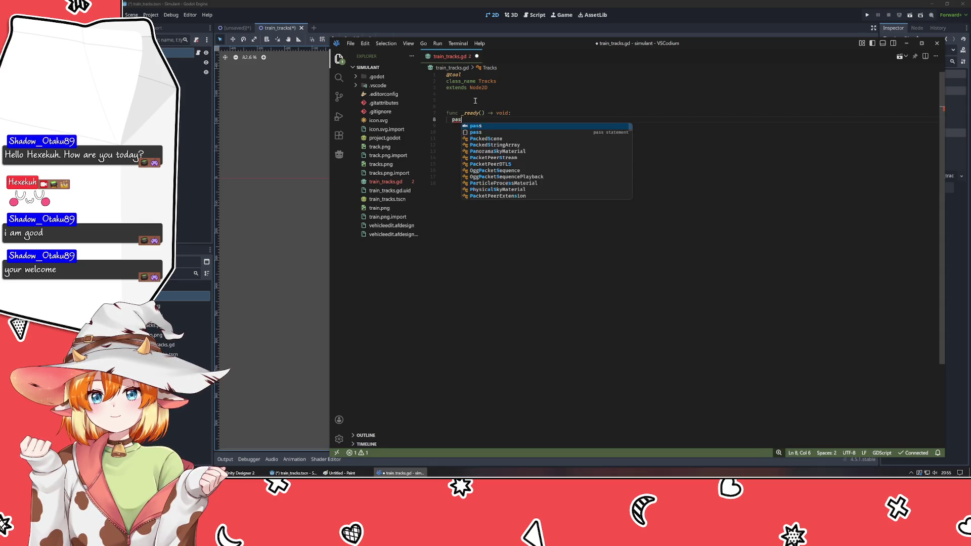
key("ctrl+shift+Return")
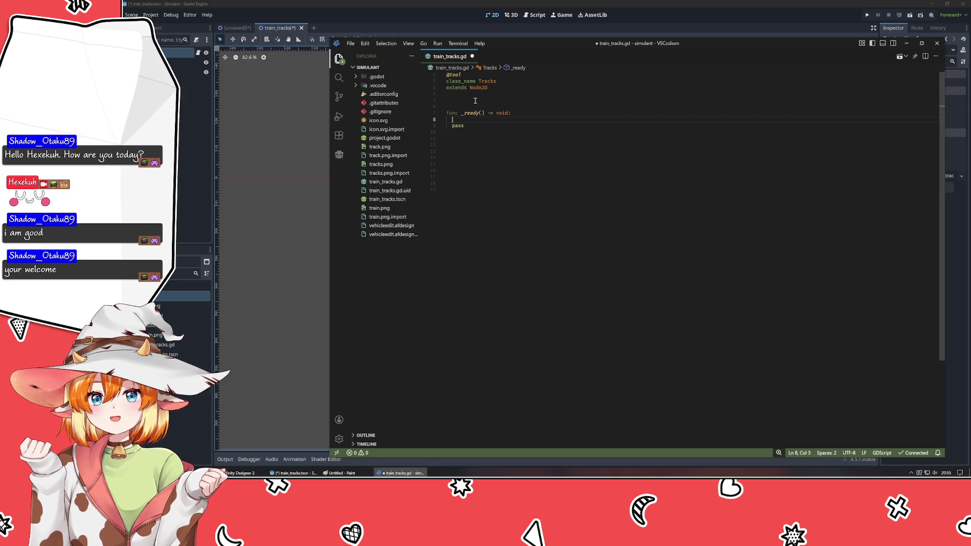
mouse_move(533, 47)
left_mouse_down()
mouse_move(536, 234)
mouse_move(548, 220)
mouse_move(499, 39)
mouse_move(532, 52)
left_mouse_up()
key("BackSpace")
key("BackSpace")
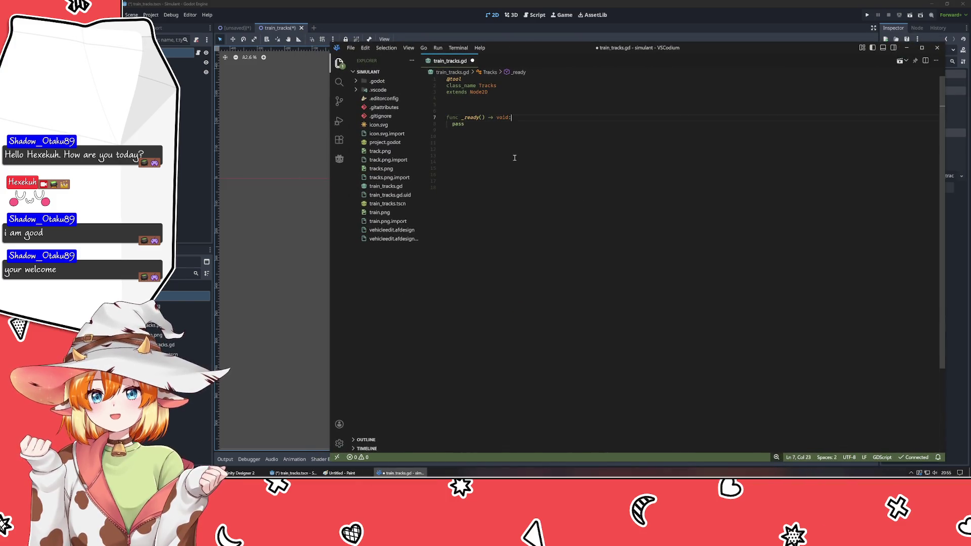
key("Down")
key("Down")
key("Down")
- Add a _process stub with pass, then delete it again, leaving _ready alone
type("func _pro")
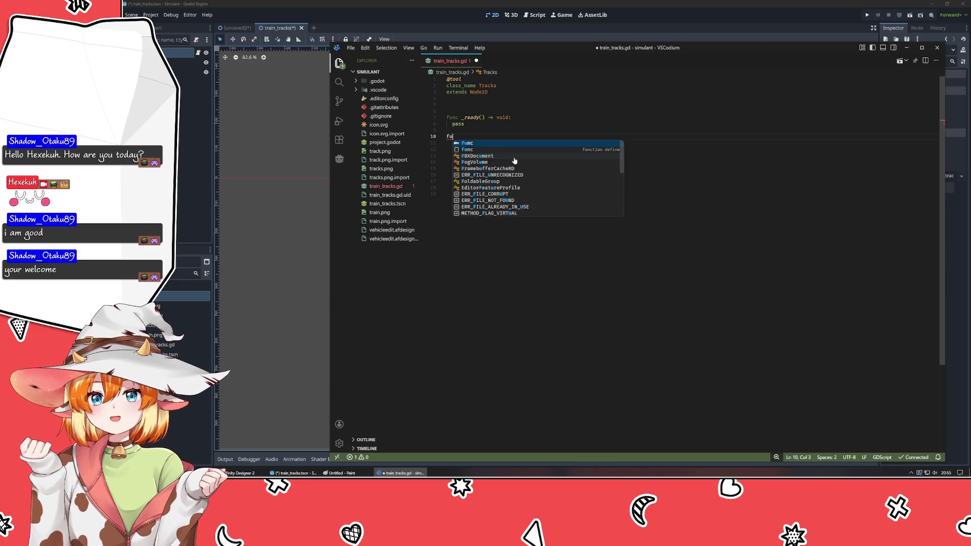
key("Return")
key("Return")
type("pass")
key("Escape")
key("ctrl+shift+Return")
key("Down")
key("End")
key("shift+Up")
key("shift+Up")
key("BackSpace")
key("BackSpace")
key("BackSpace")
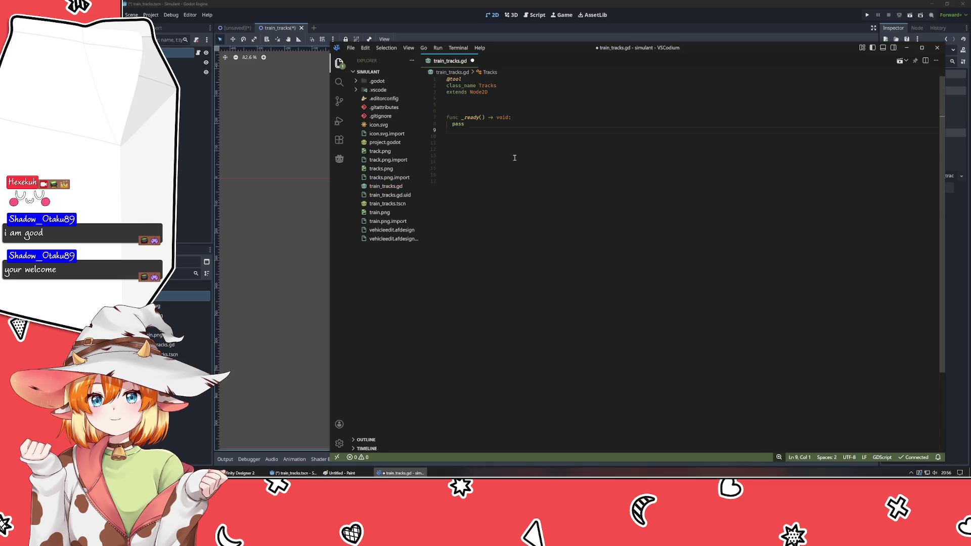
key("Return")
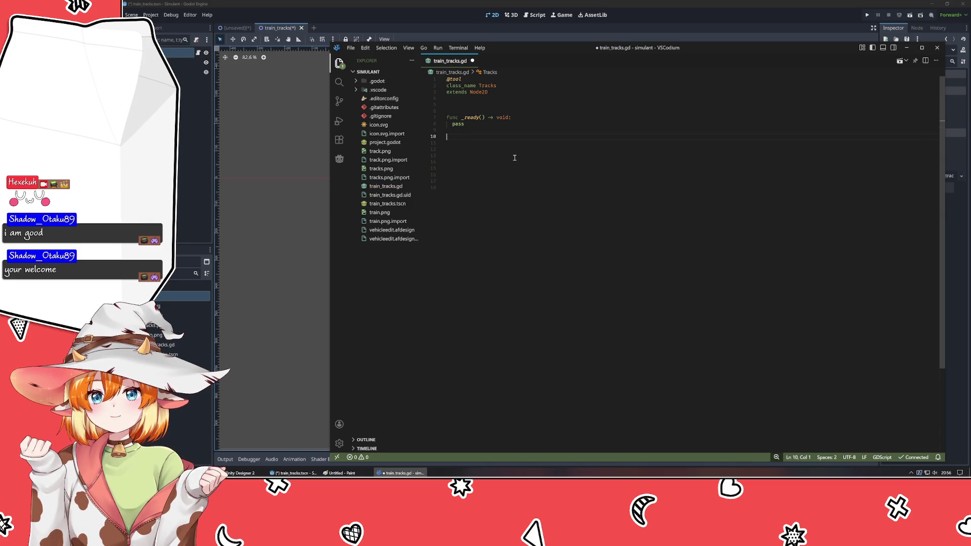
left_click(201, 158)
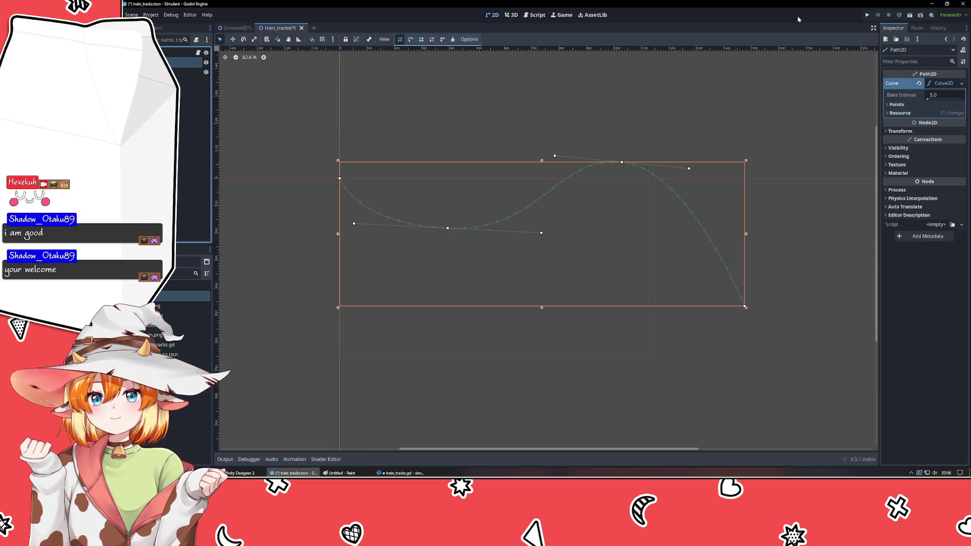
- Show the Node tab's Signals for the Path2D node, listing draw, ready and tree_entered
left_click(917, 29)
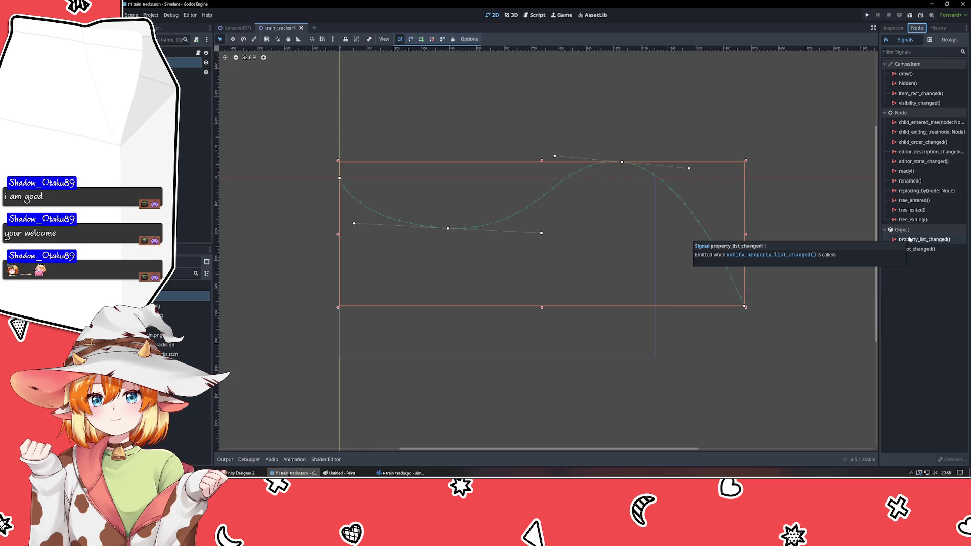
left_click(190, 72)
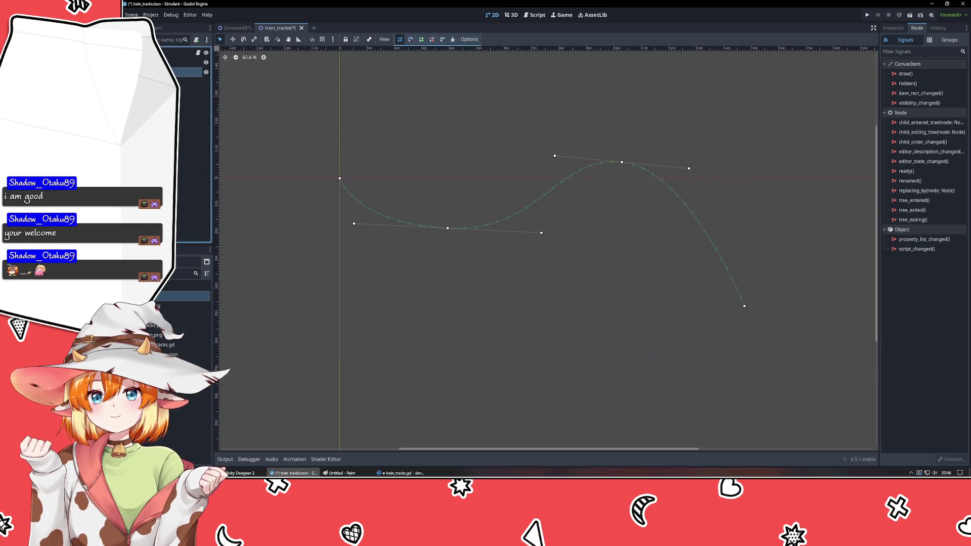
left_click(187, 62)
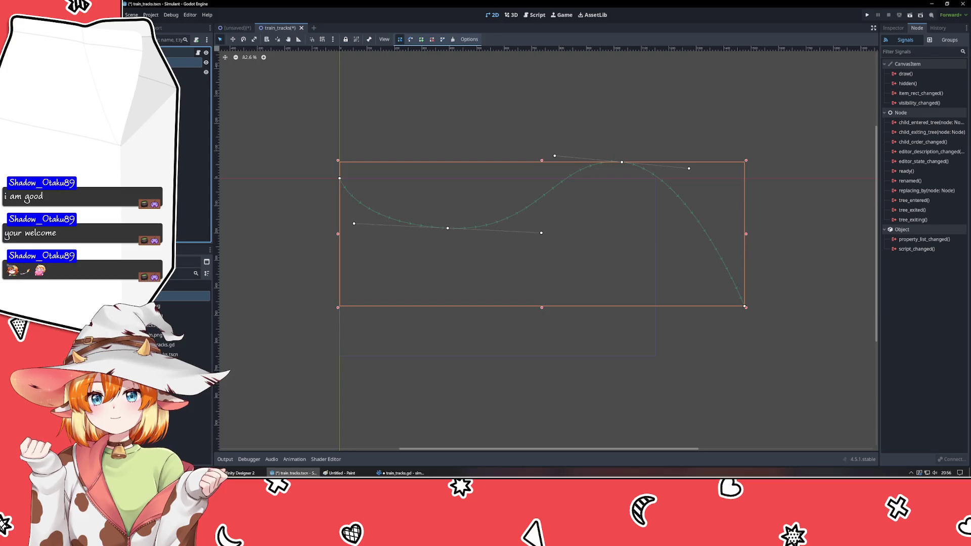
left_click(182, 53)
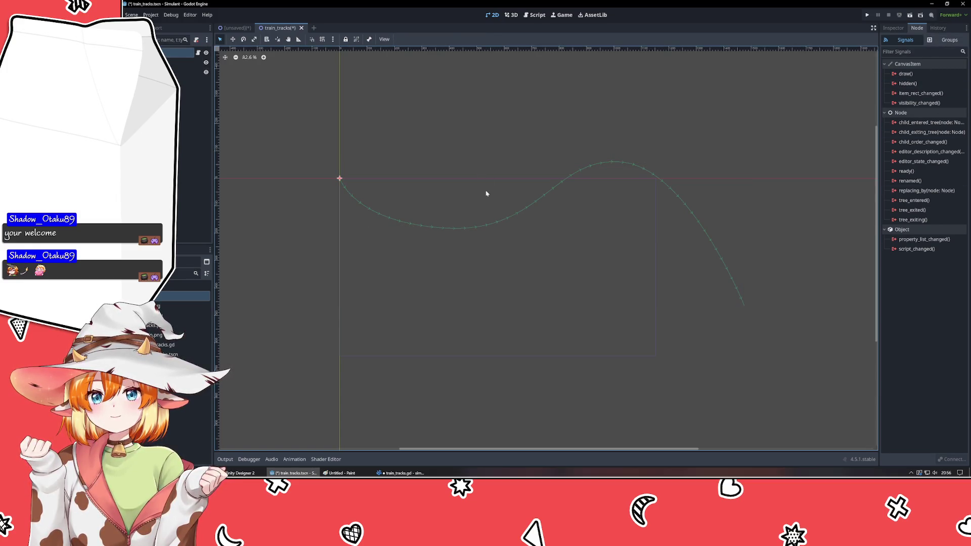
right_click(169, 61)
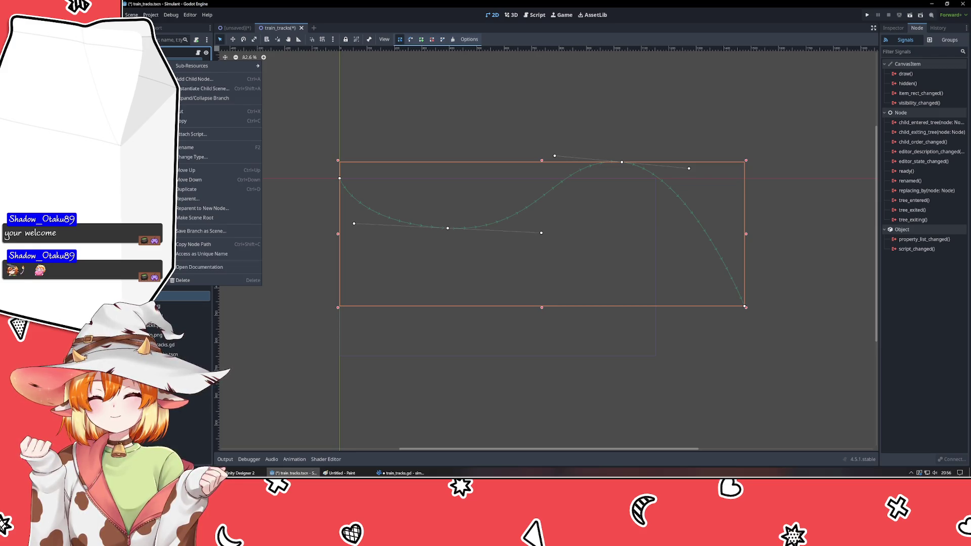
left_click(247, 330)
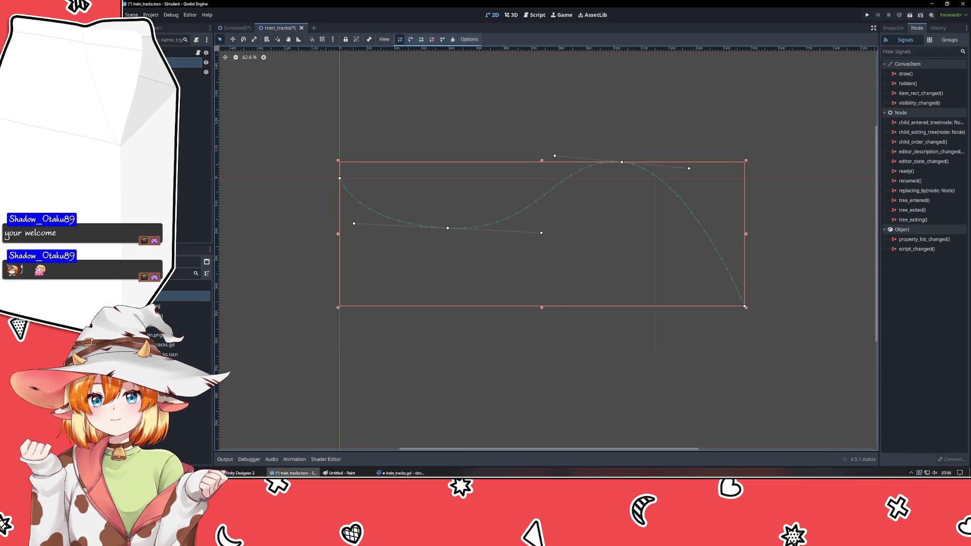
key("alt+Tab")
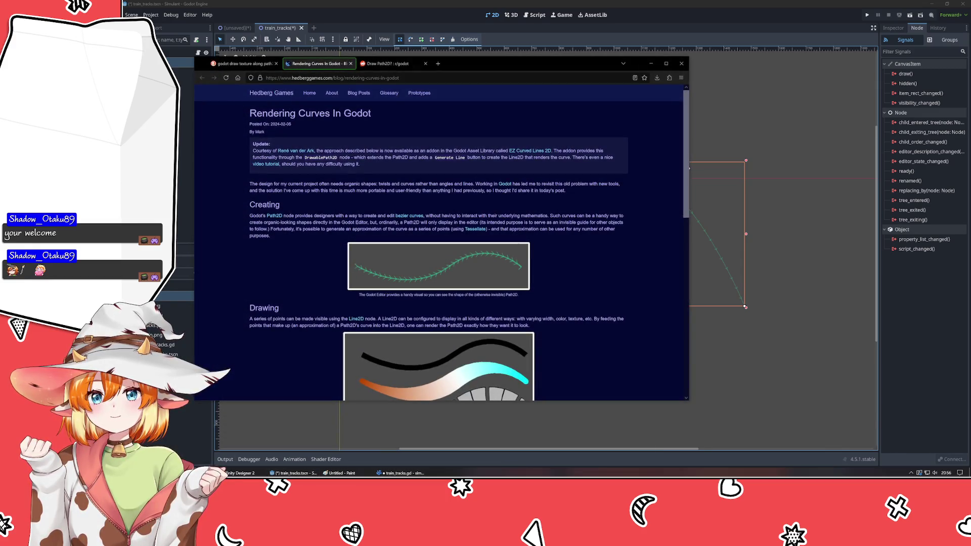
scroll(251, 344, "down", 3)
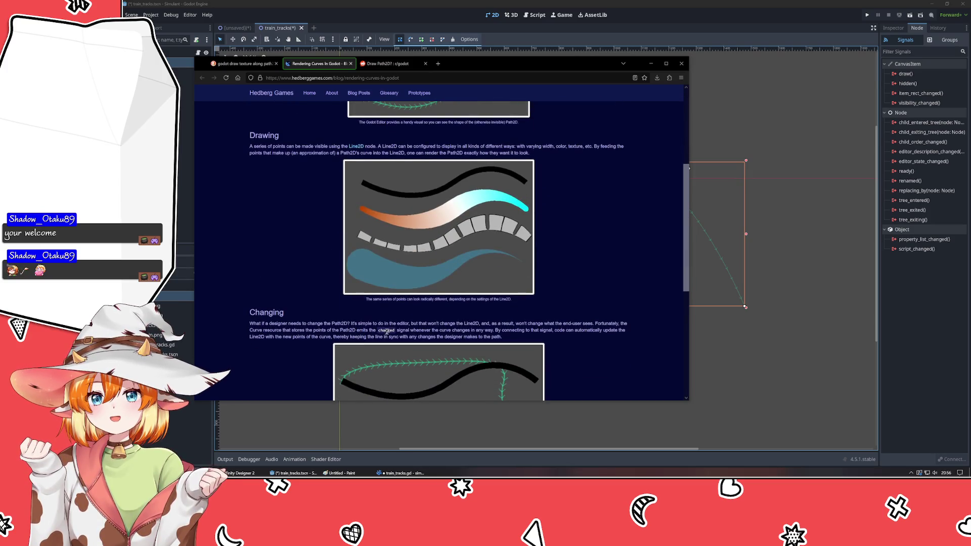
left_click(650, 63)
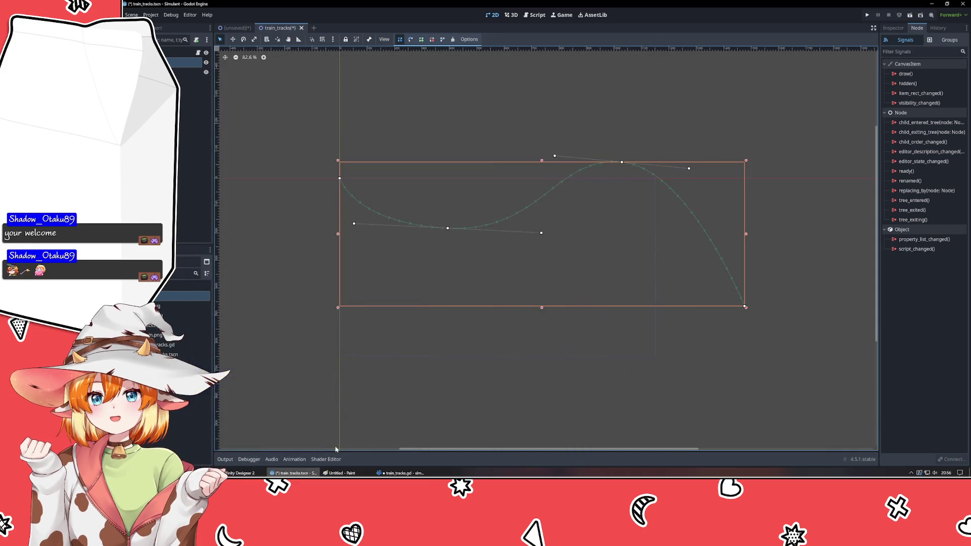
left_click(409, 474)
left_click(470, 101)
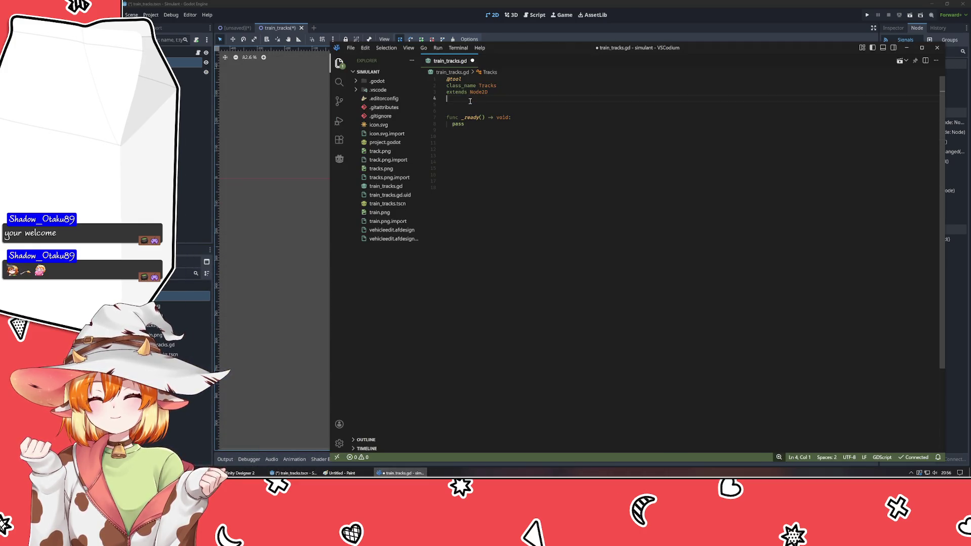
key("Return")
type("@export ")
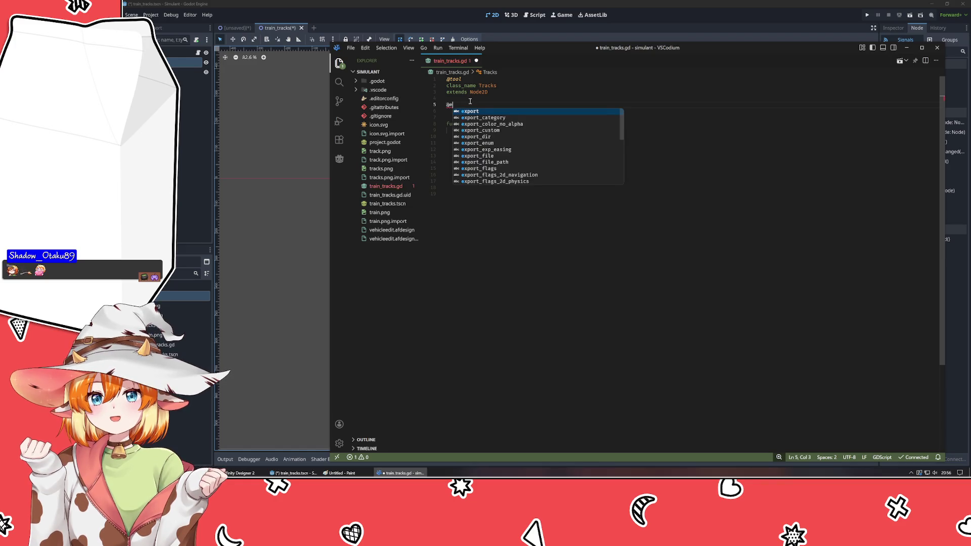
type("var ")
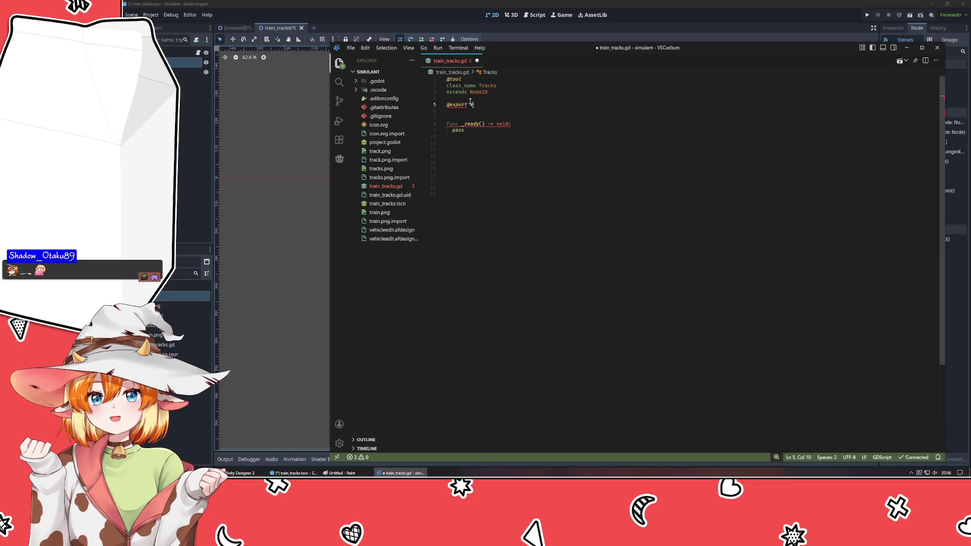
type("apth")
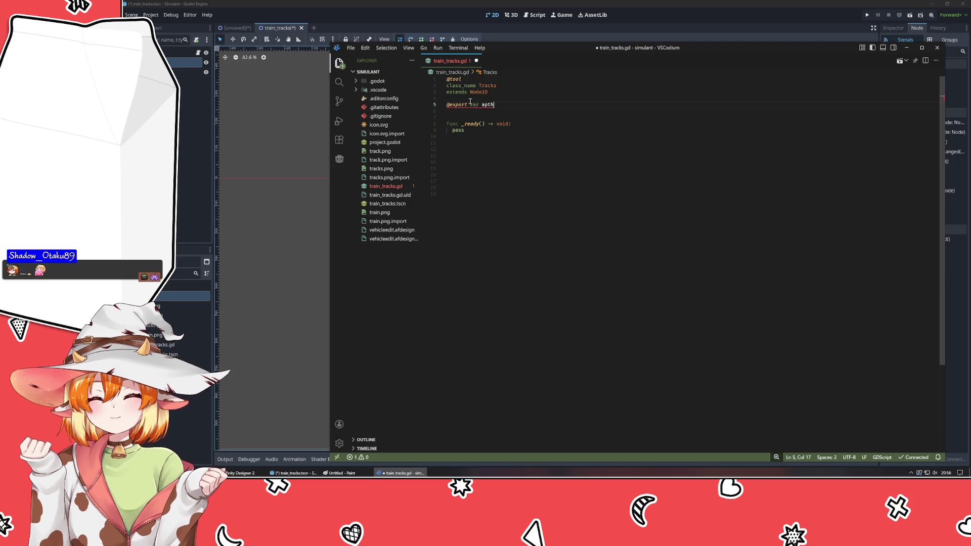
key("BackSpace")
key("BackSpace")
key("BackSpace")
type("path: Path")
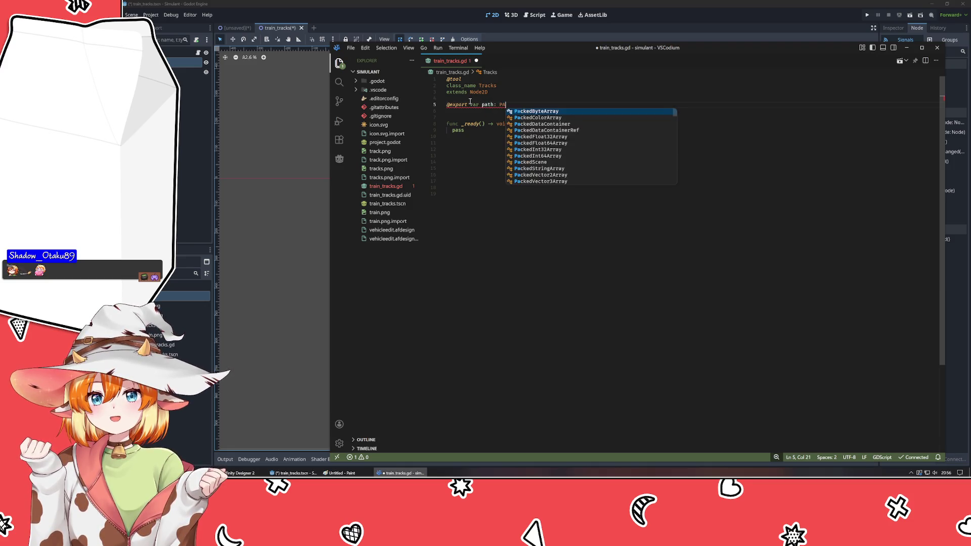
key("Return")
key("ctrl+s")
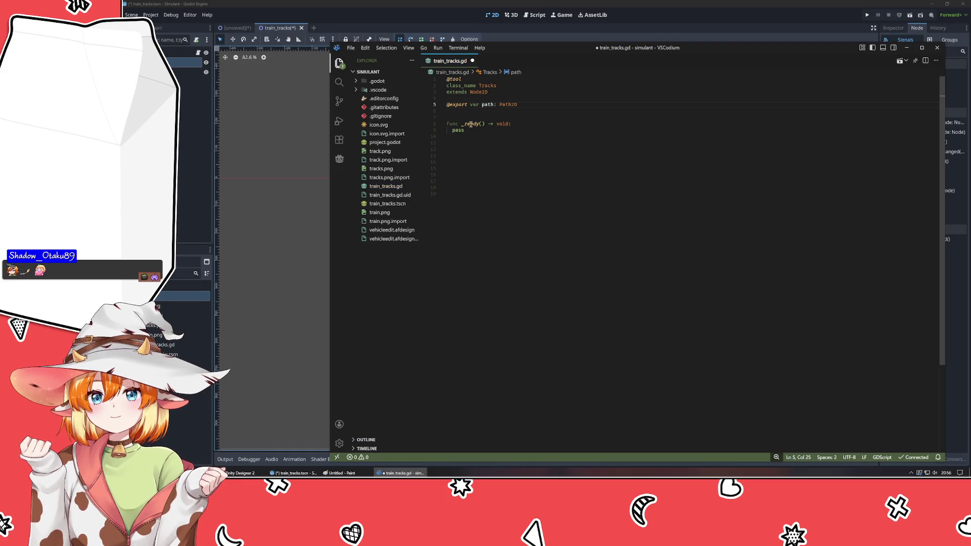
- Assign the scene's Path2D node to TrainTracks' Path property in the Inspector
key("alt+Tab")
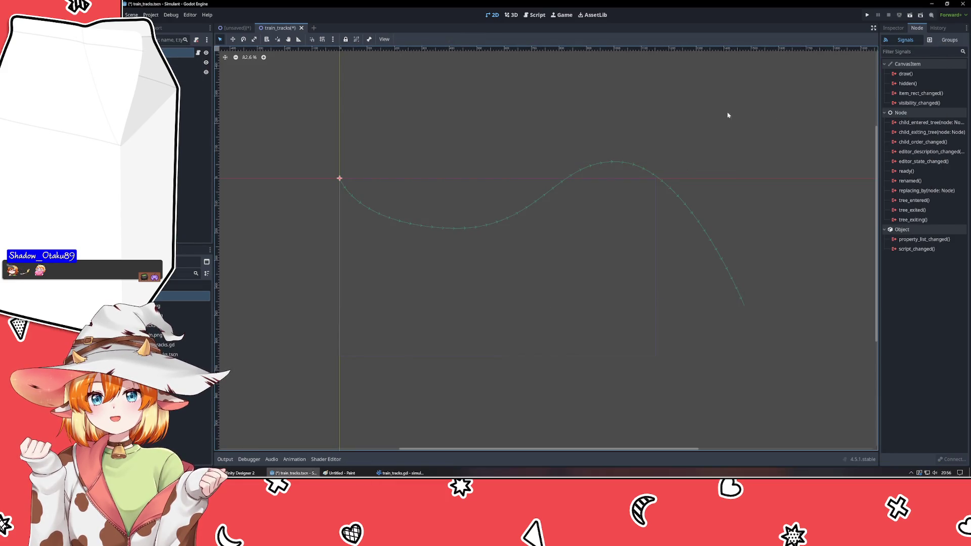
left_click(892, 28)
left_click(939, 83)
left_click(520, 165)
double_click(523, 165)
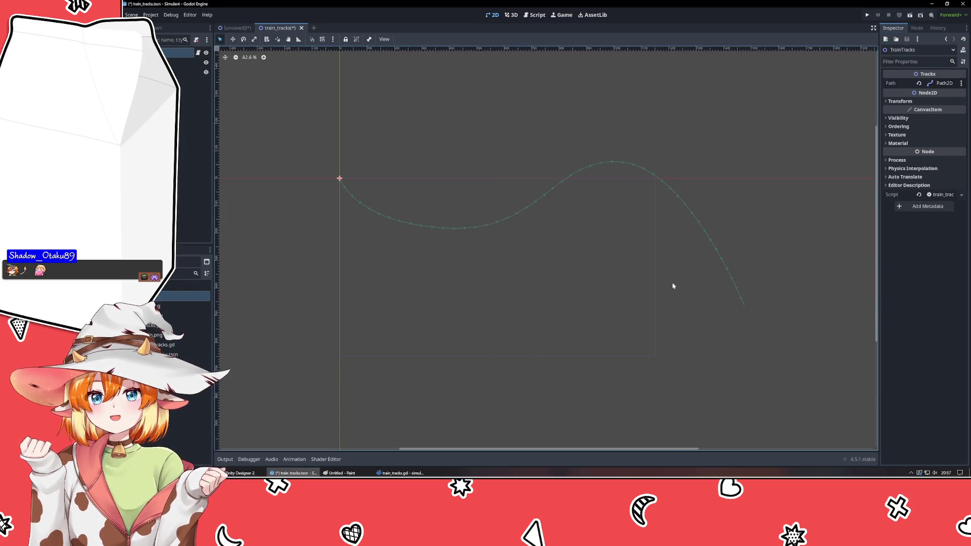
key("alt+Tab")
left_click(528, 125)
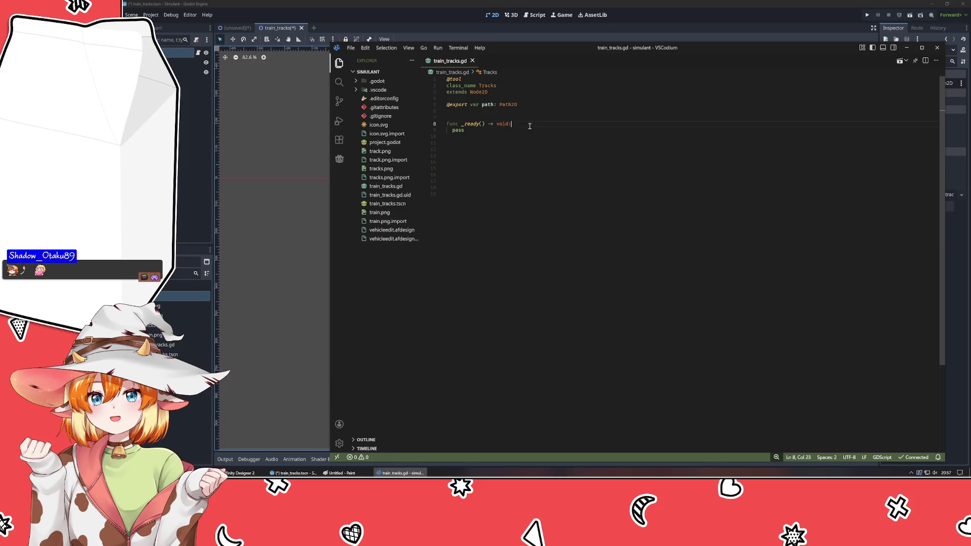
- In _ready, add path.changed.connect(redraw)
key("Return")
type("path.")
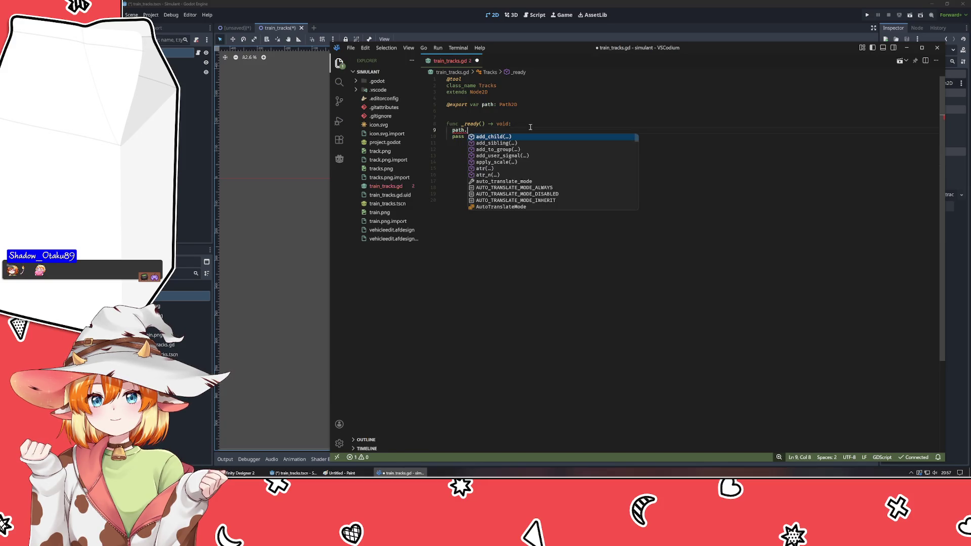
type("change")
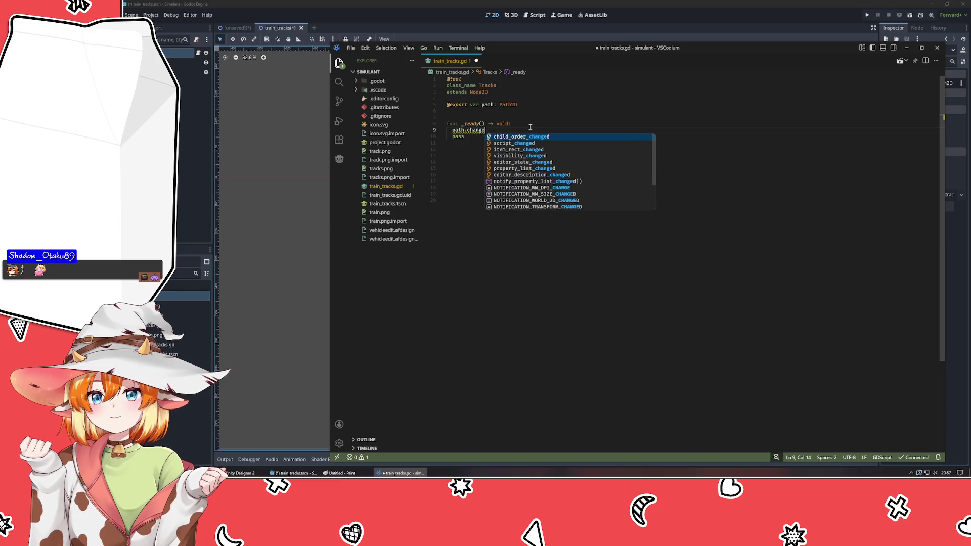
type("d.connect()")
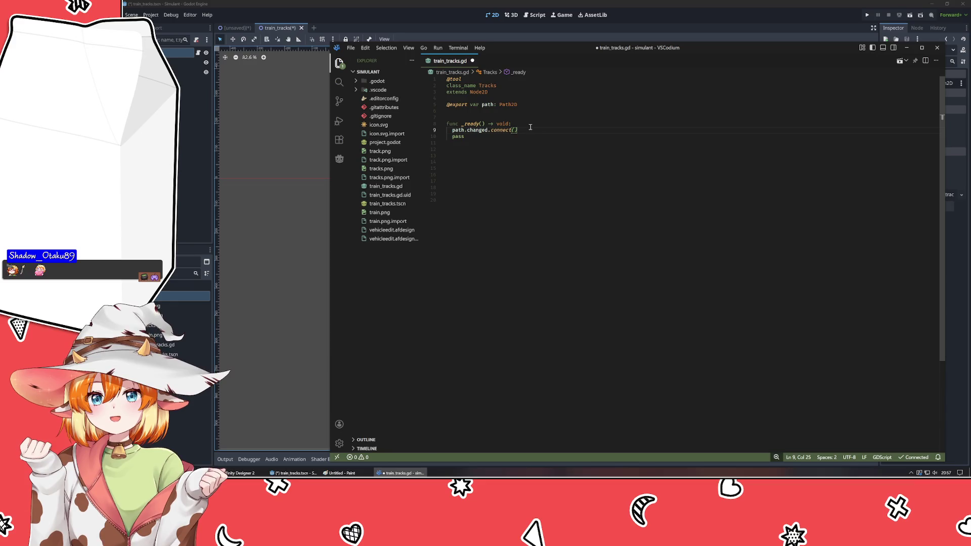
key("Left")
type("redraw")
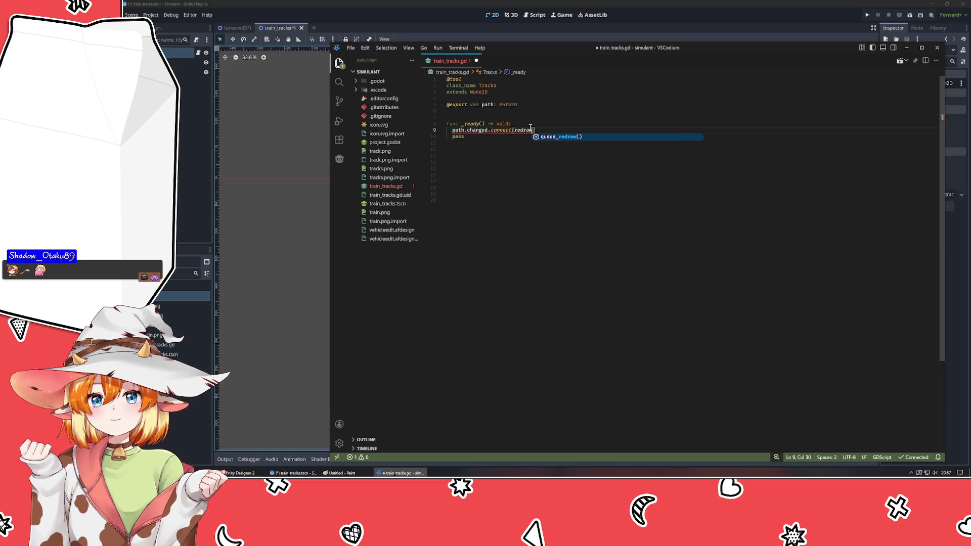
key("Escape")
key("Down")
key("Down")
key("Down")
- Define func redraw(): containing a #todo comment and pass
type("func redraw():")
key("Return")
type("todo")
key("Return")
type("pass")
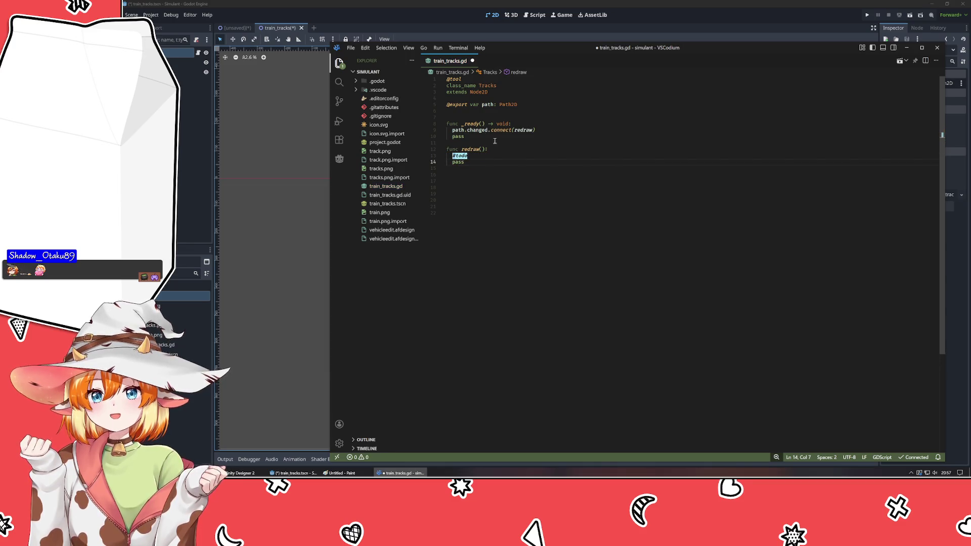
- Add print("boop") under #todo, fixing the 'pritn' typo, and save the script
mouse_move(478, 131)
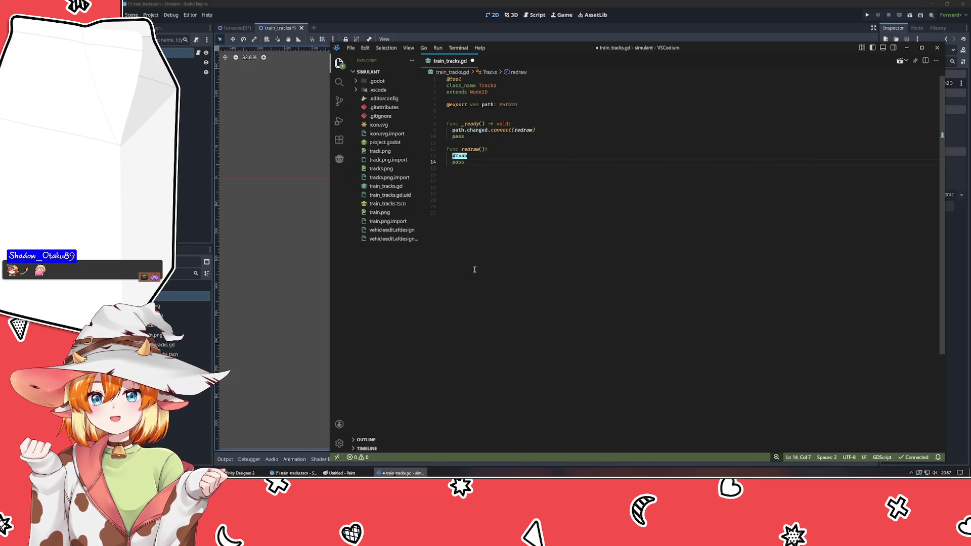
left_click(494, 154)
key("Return")
type("pritn(\"")
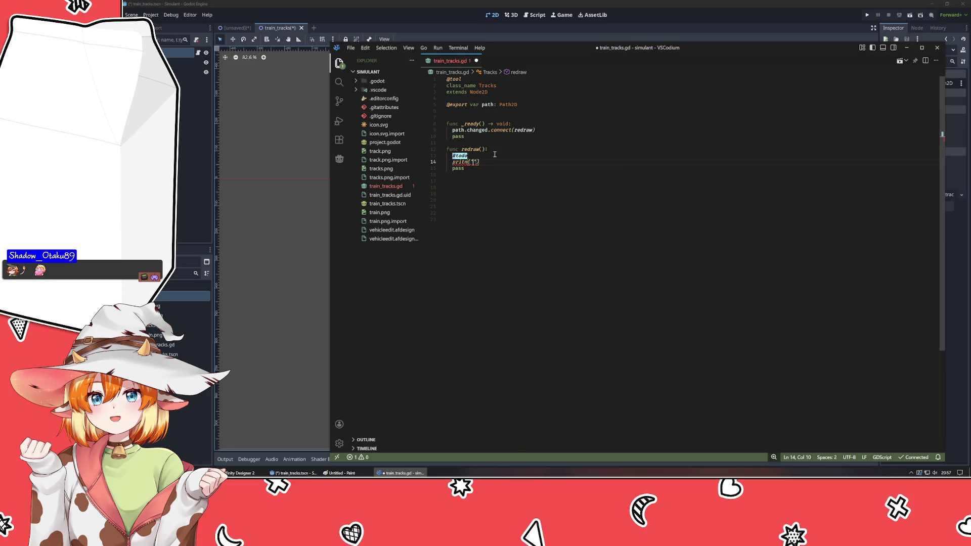
type("boop")
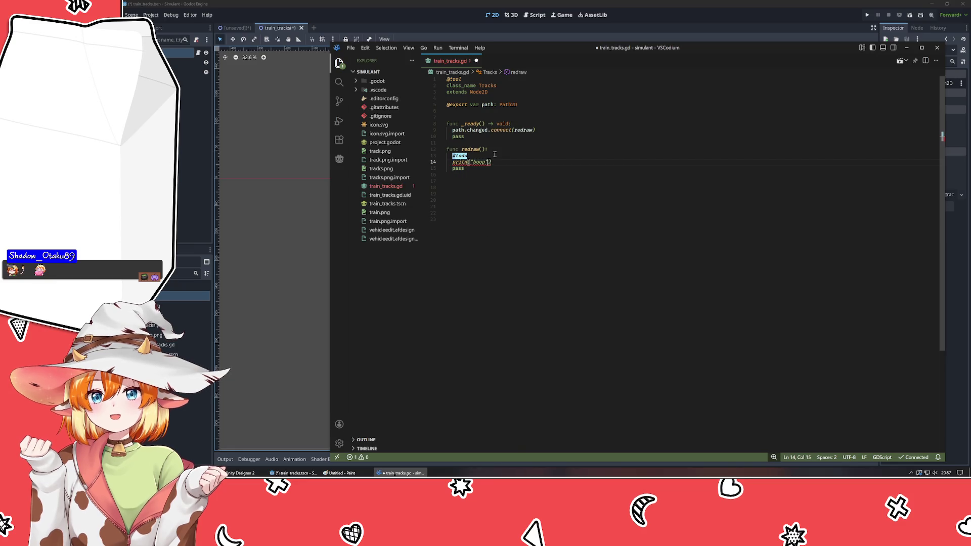
key("Left")
key("Left")
key("Left")
key("BackSpace")
key("BackSpace")
type("nt")
key("ctrl+s")
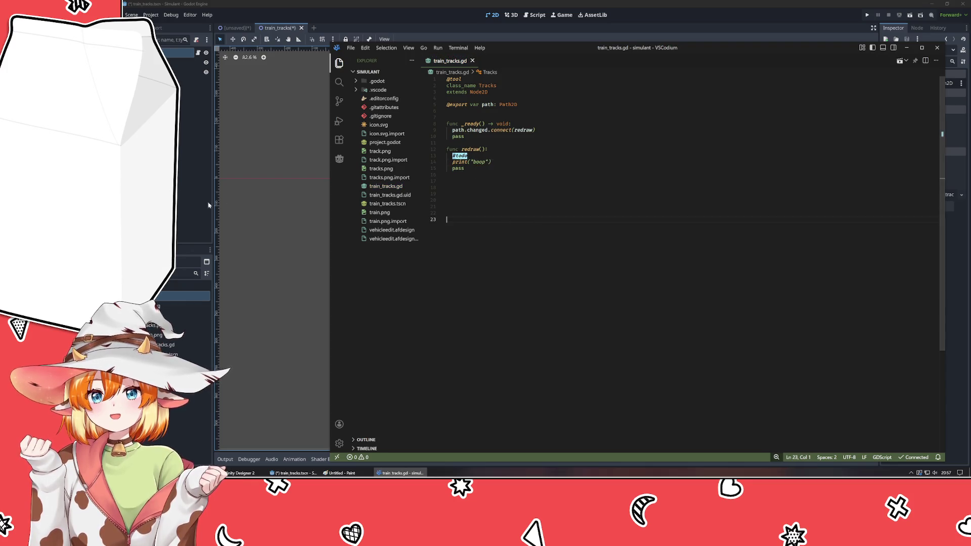
key("alt+Tab")
- With the Output panel showing, reshape the Path2D curve slightly and save the scene
left_click(225, 459)
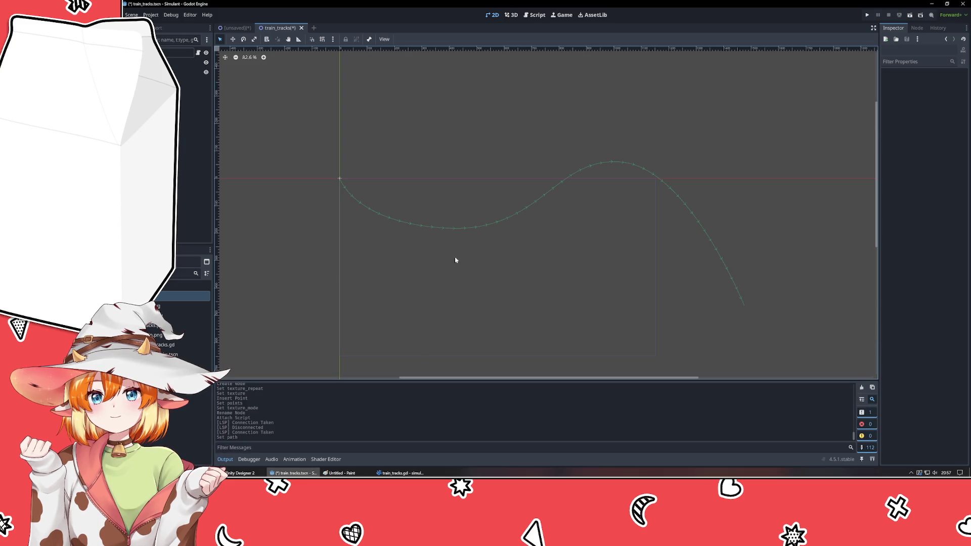
left_click(461, 230)
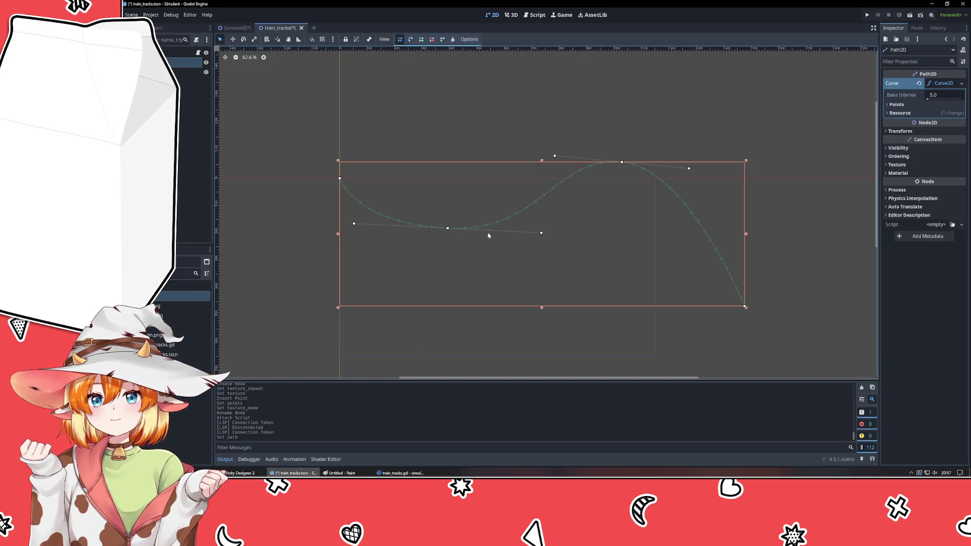
left_click_drag(543, 234, 543, 229)
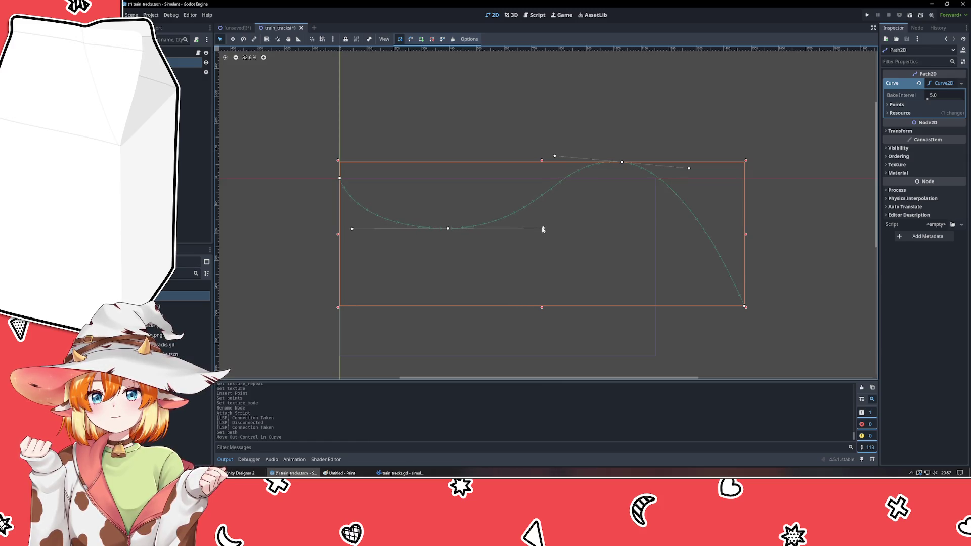
left_click_drag(448, 228, 441, 237)
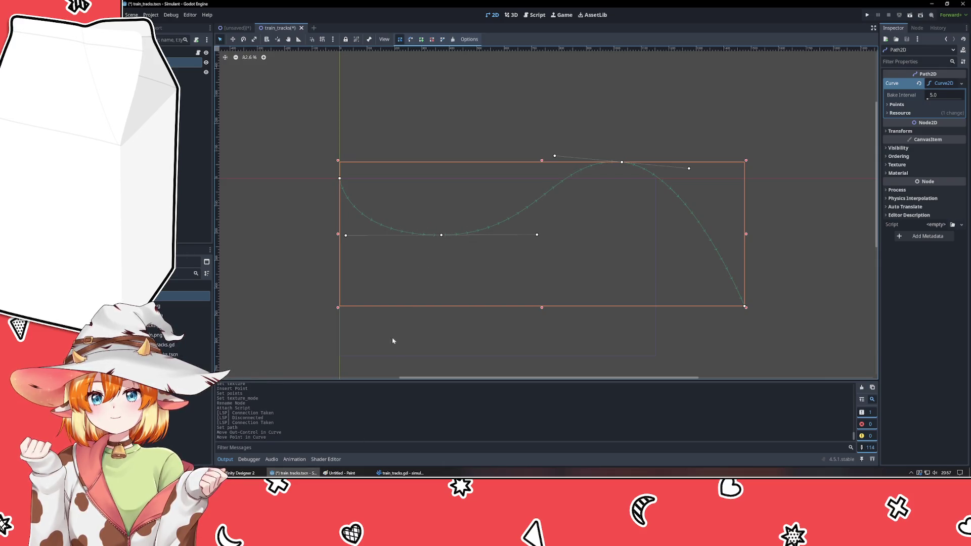
key("ctrl+s")
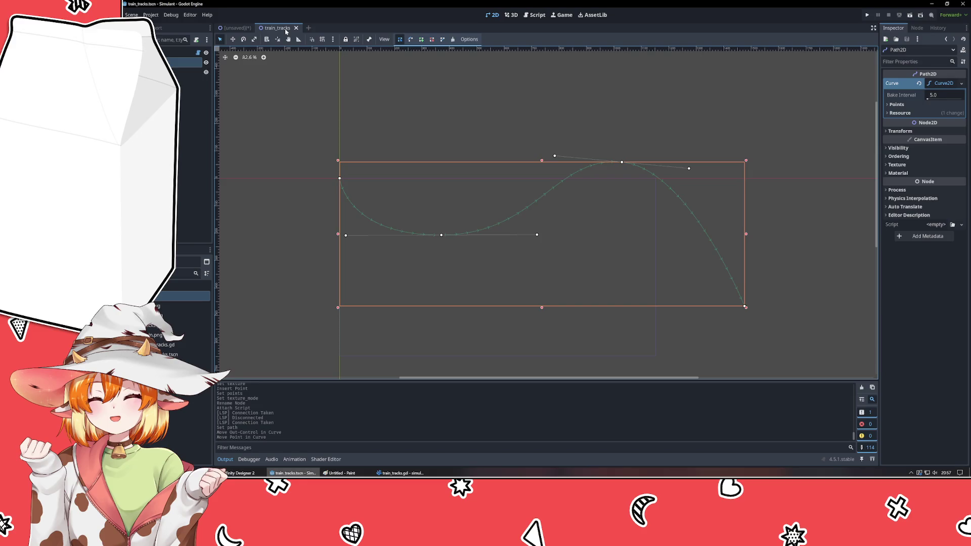
left_click(441, 236)
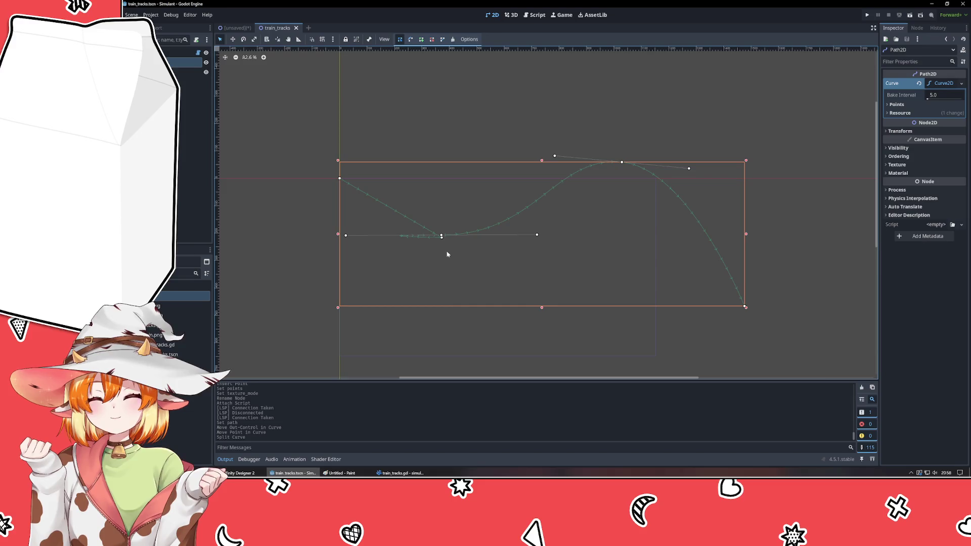
key("ctrl+z")
key("ctrl+s")
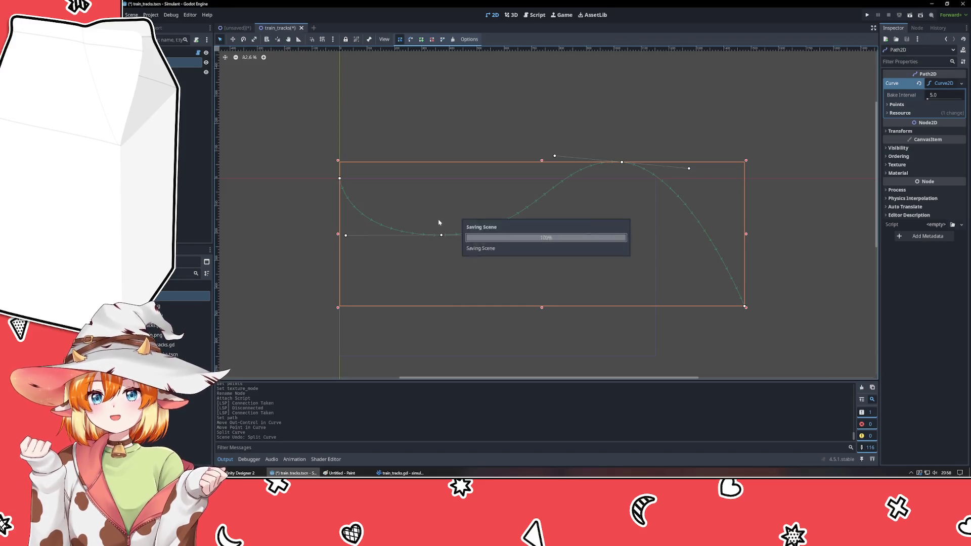
- Close and reopen train_tracks.tscn, then select 'changed' on script line 9 in VSCodium
middle_click(269, 28)
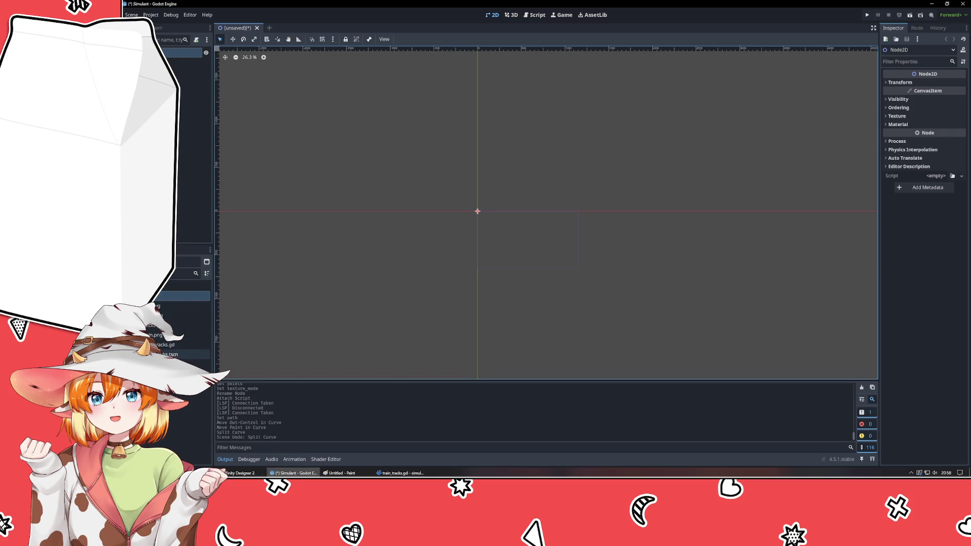
double_click(172, 353)
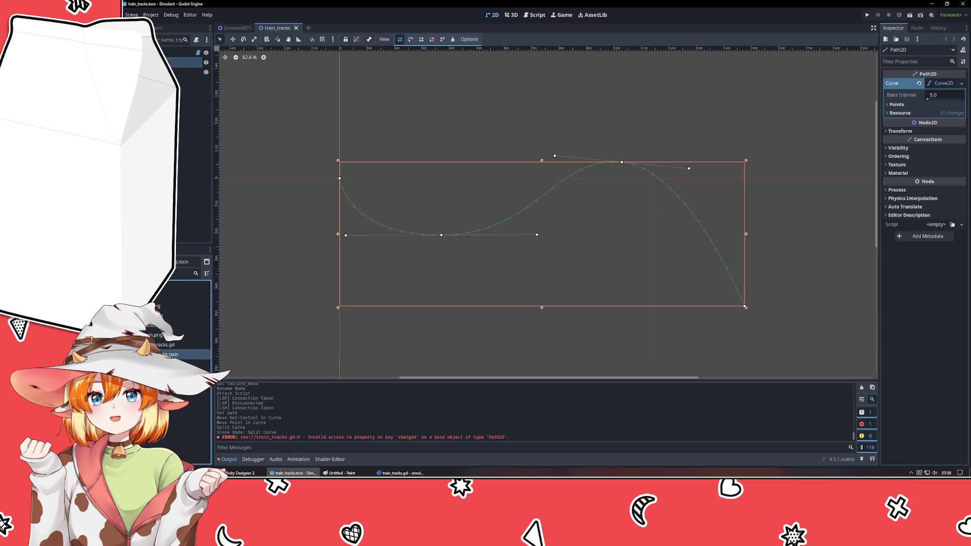
left_click(538, 237)
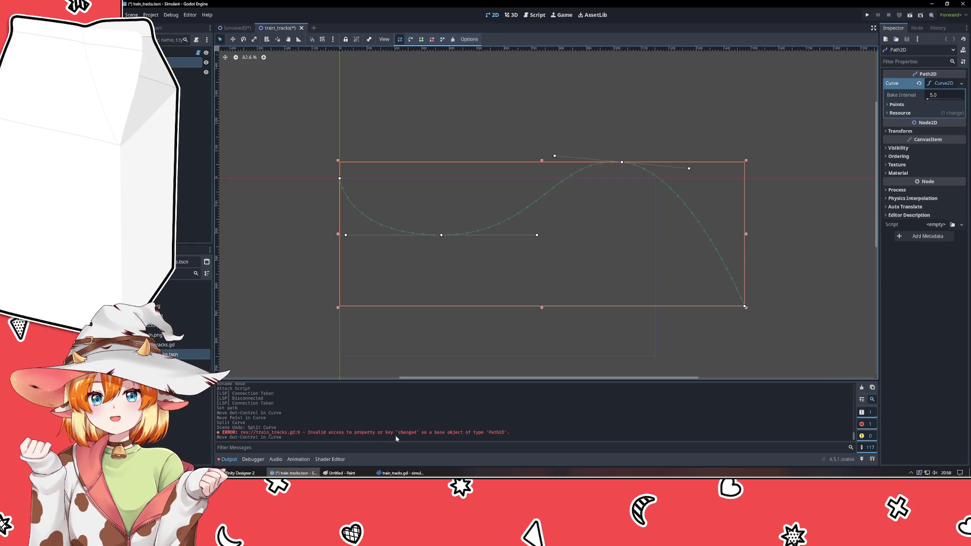
left_click(399, 472)
double_click(477, 130)
- Remove 'changed' from line 9 and consult the Path2D class documentation for its members
key("BackSpace")
key("ctrl+space")
type("cur")
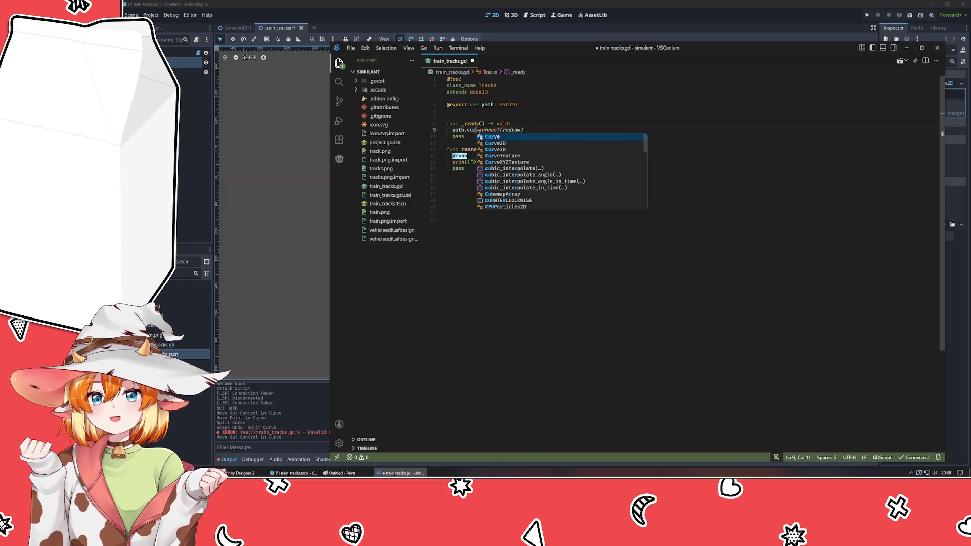
key("BackSpace")
key("BackSpace")
key("BackSpace")
left_click(509, 106)
left_click(509, 105, "ctrl")
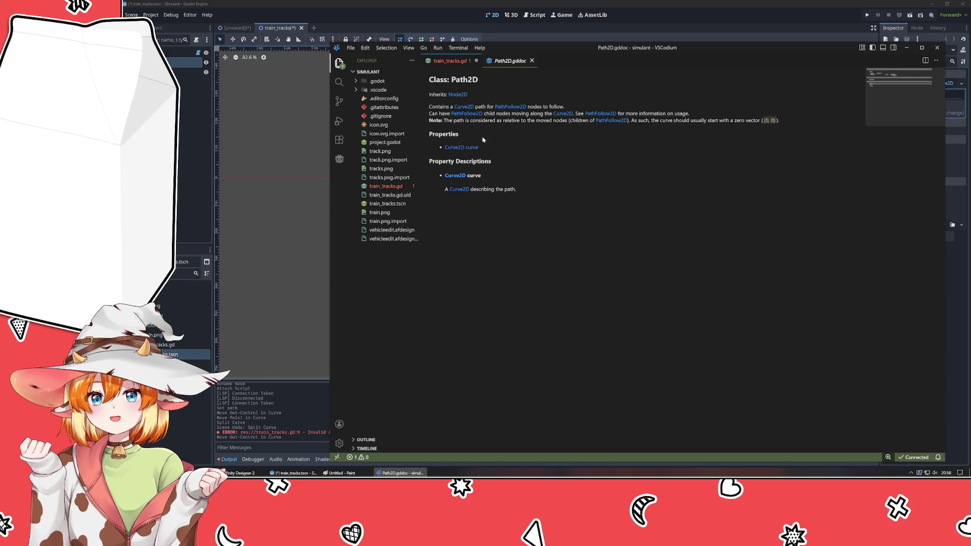
left_click(449, 61)
- Make line 9 read path.curve.changed.connect(redraw) and save the script
left_click(477, 133)
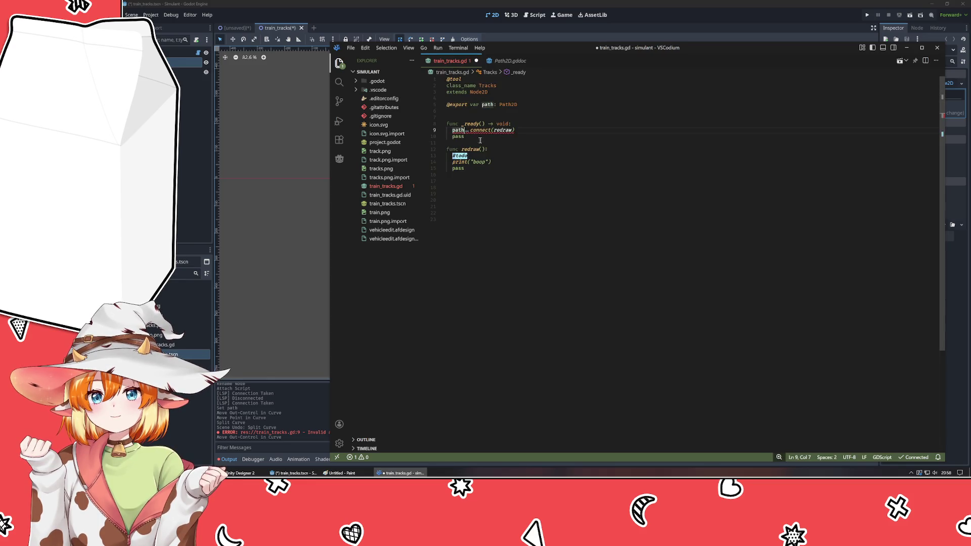
type("curve.")
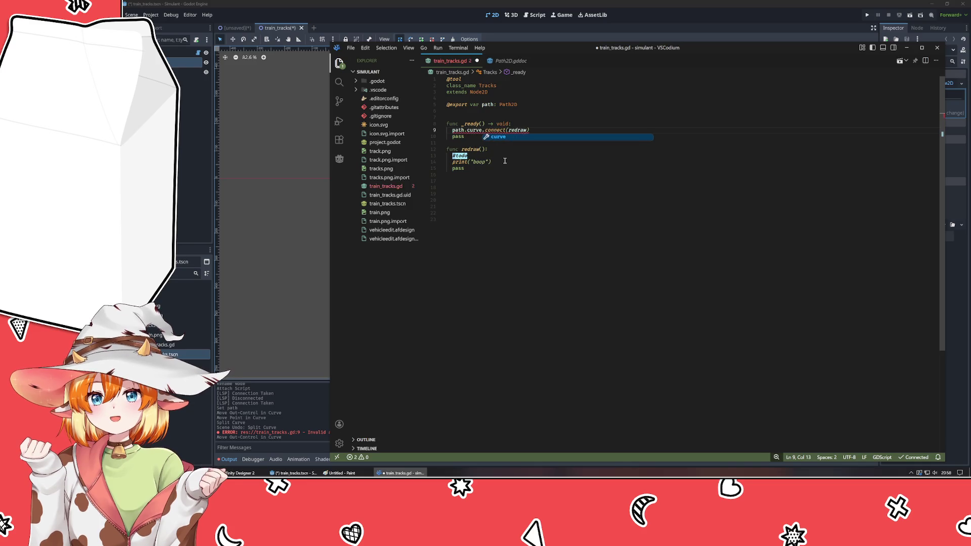
type("chan")
key("Return")
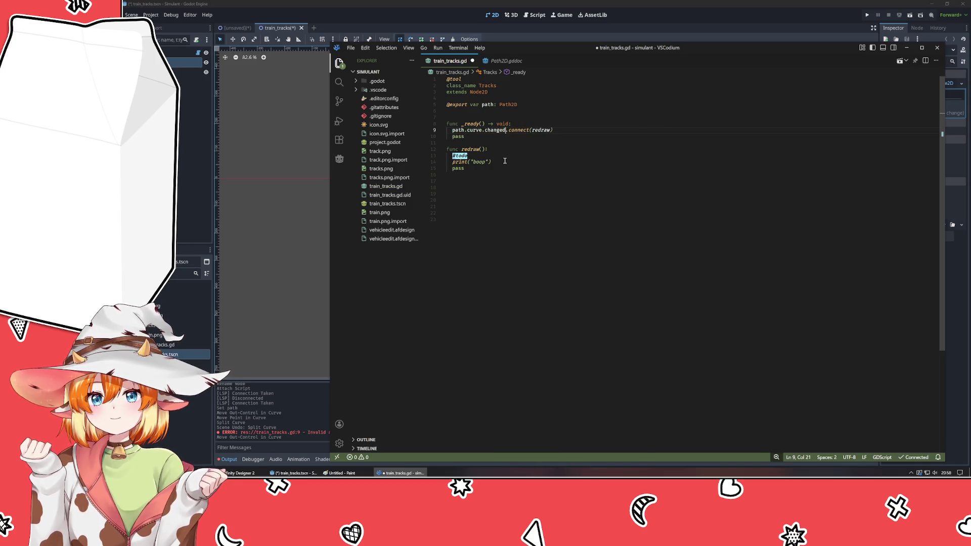
key("ctrl+s")
left_click(516, 201)
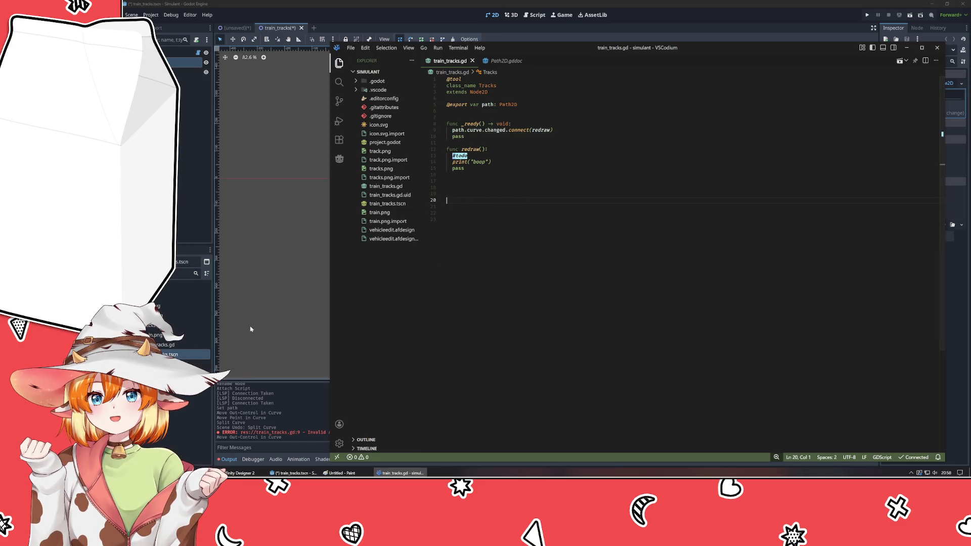
left_click(183, 178)
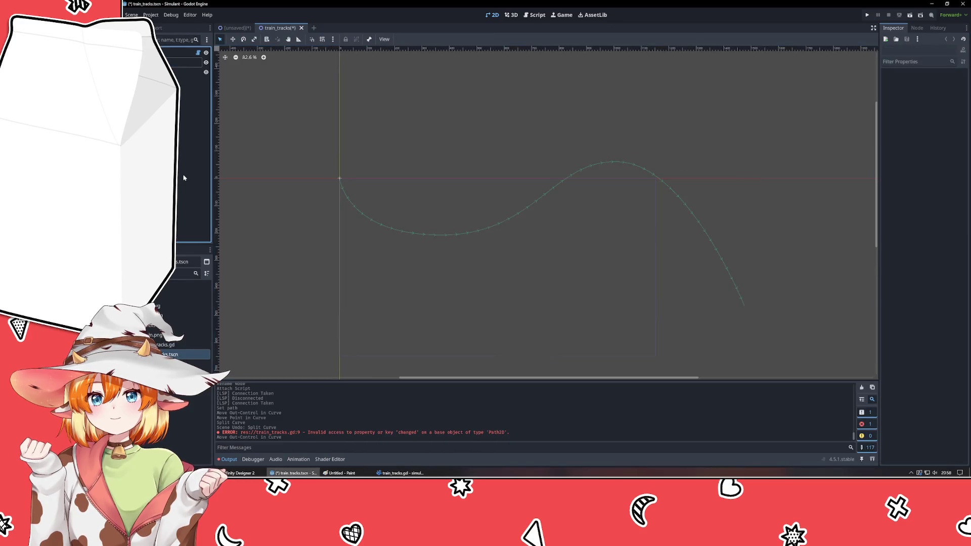
- Clear the Output log, bend the Path2D curve, and confirm 'boop' prints on every change
key("ctrl+s")
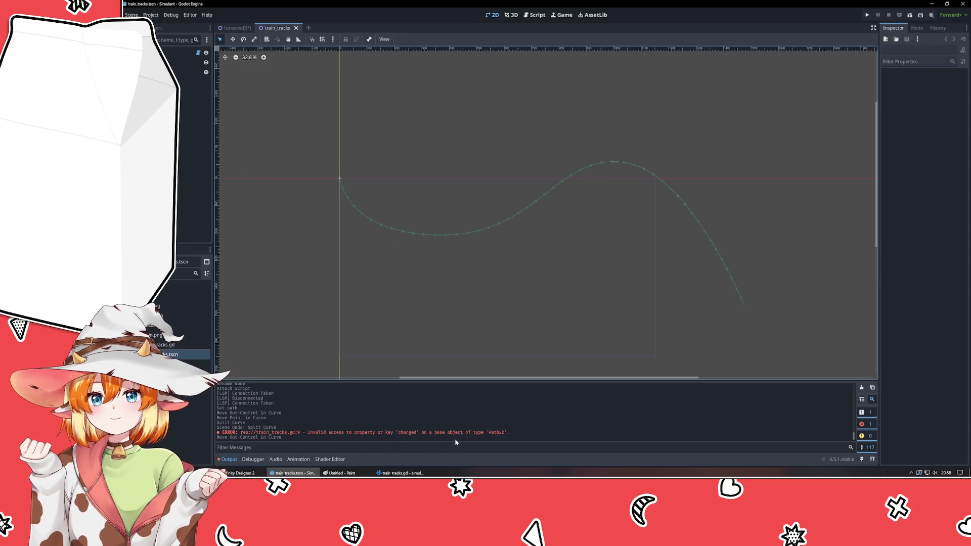
left_click(862, 387)
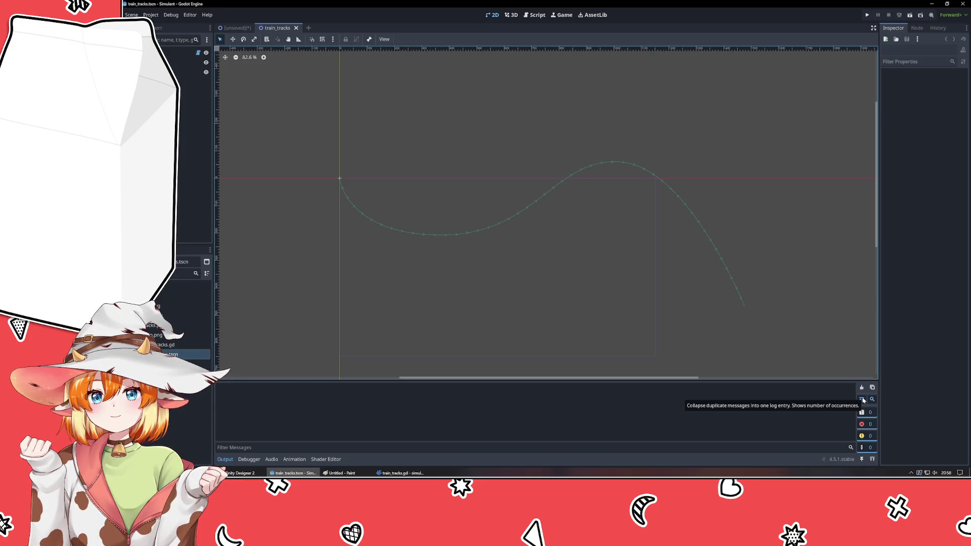
left_click(431, 235)
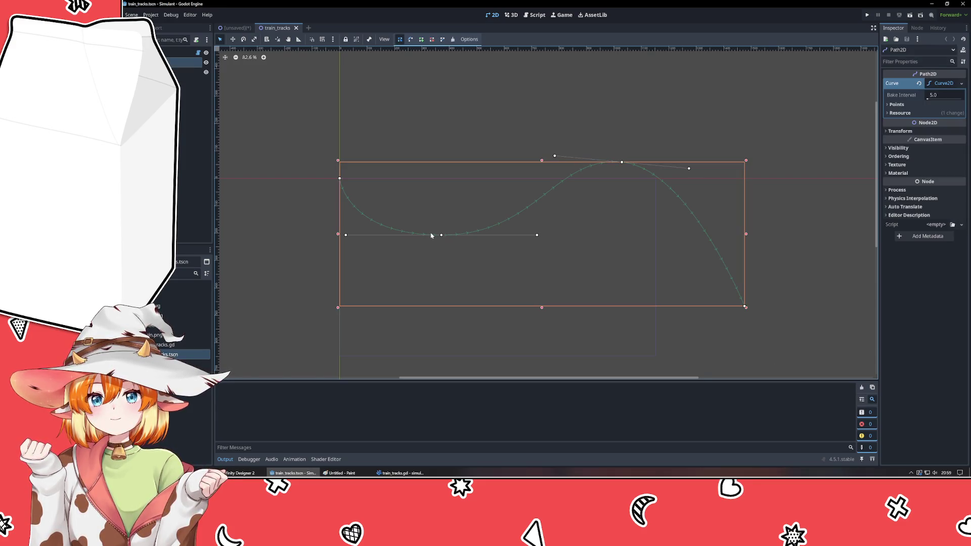
mouse_move(538, 235)
left_mouse_down()
mouse_move(531, 253)
mouse_move(540, 208)
mouse_move(529, 258)
mouse_move(527, 232)
mouse_move(534, 247)
mouse_move(543, 243)
left_mouse_up()
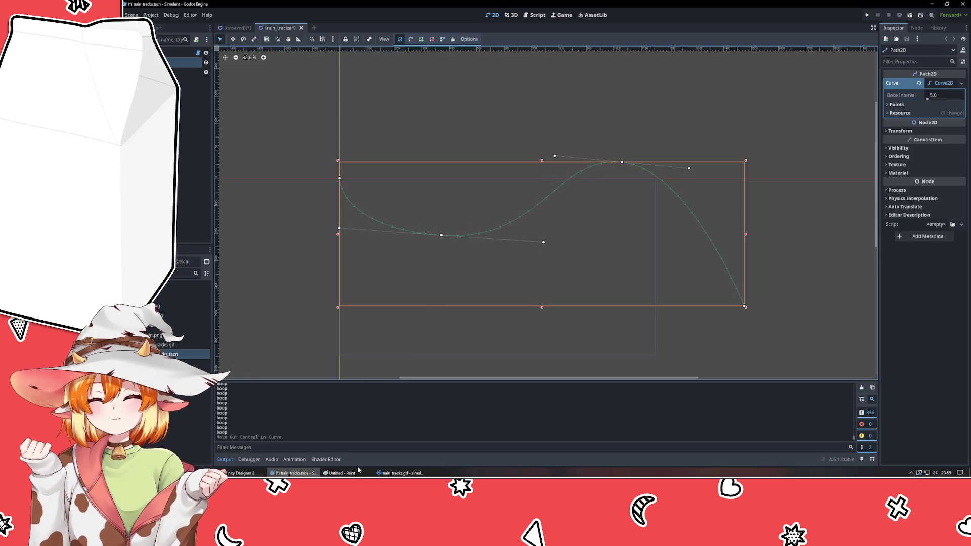
left_click(399, 473)
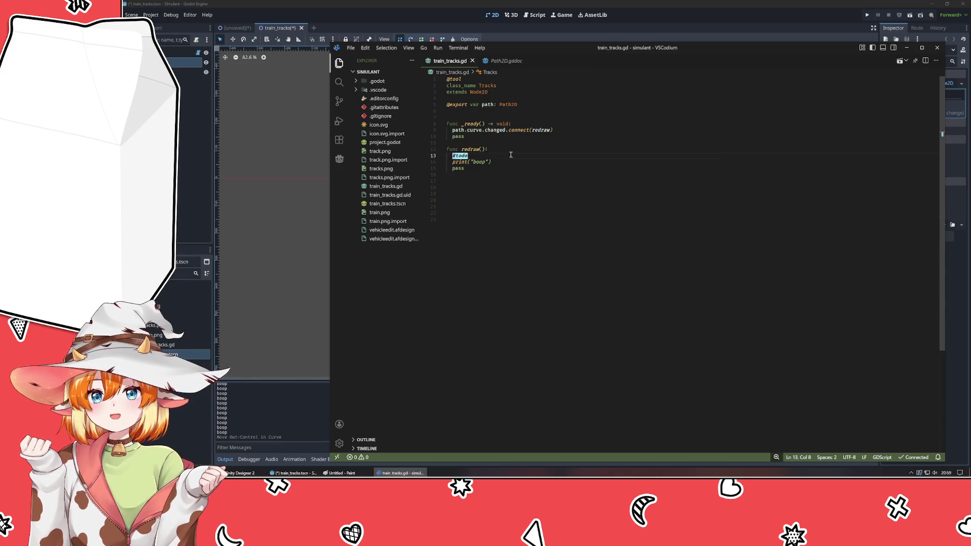
left_click(552, 111)
key("Return")
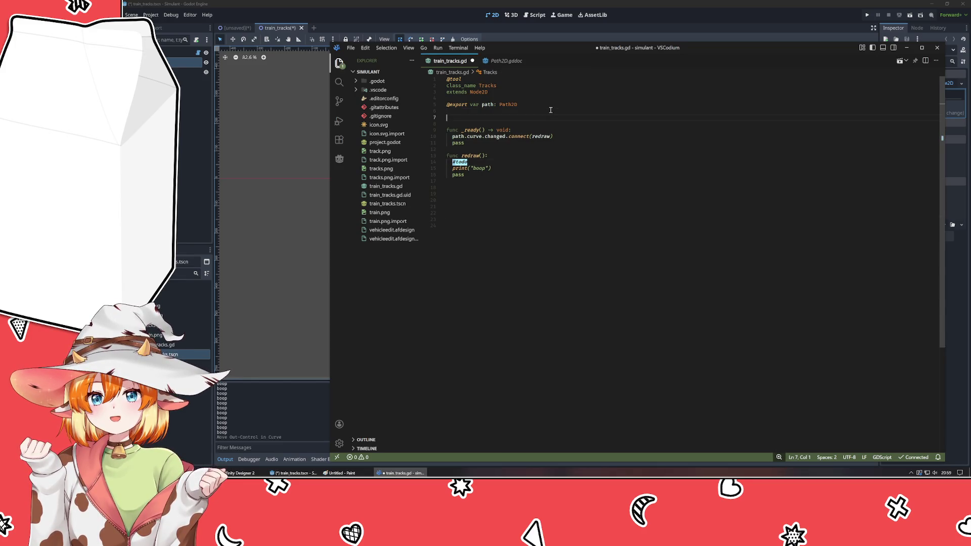
key("BackSpace")
type("@exporet var")
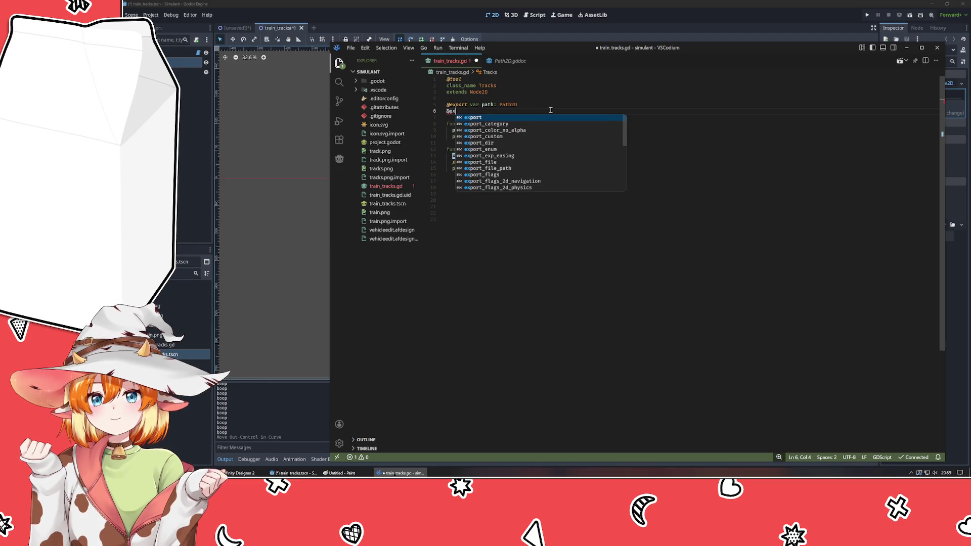
key("BackSpace")
key("BackSpace")
key("BackSpace")
type("t var")
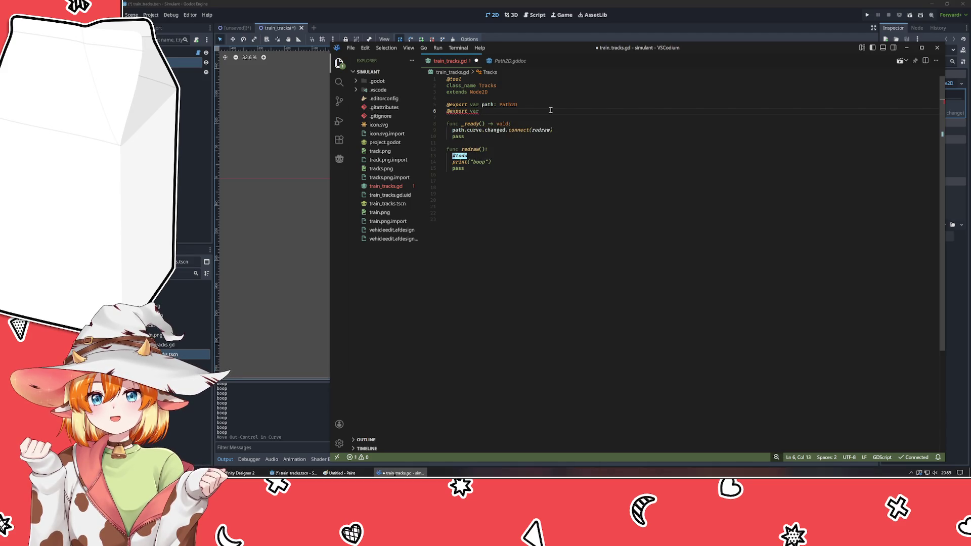
type(" drawn: Line2D")
key("Down")
key("Return")
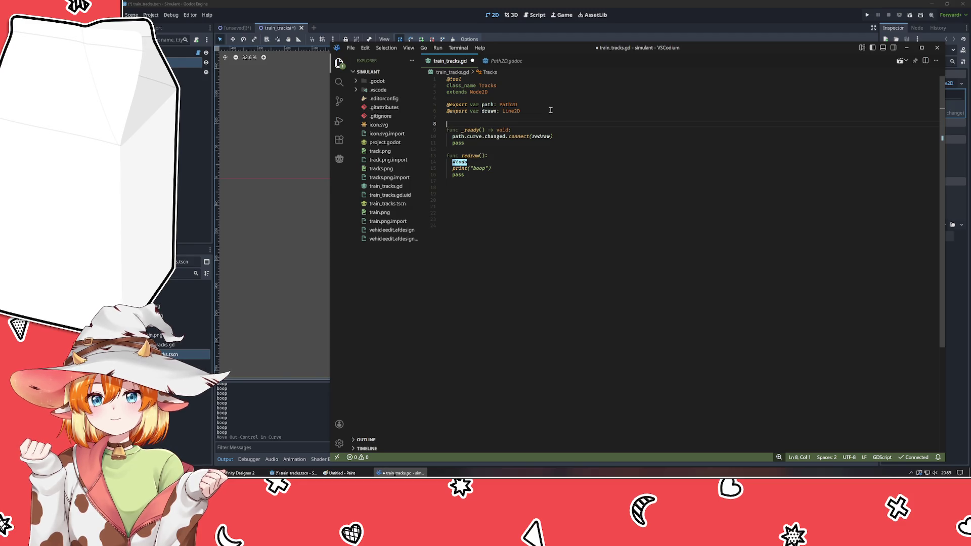
- Delete the #todo and print("boop") lines in redraw and the pass in _ready
left_click(474, 314)
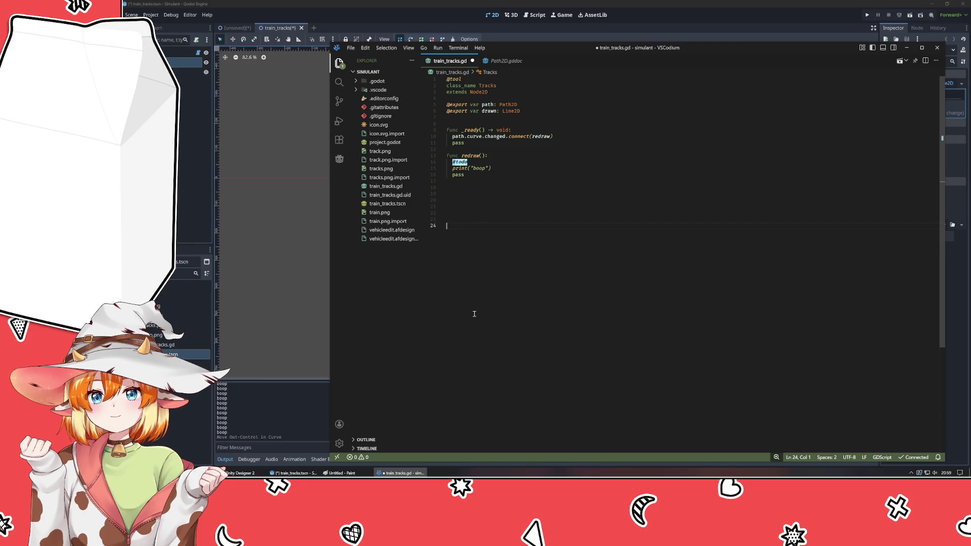
left_click(518, 171)
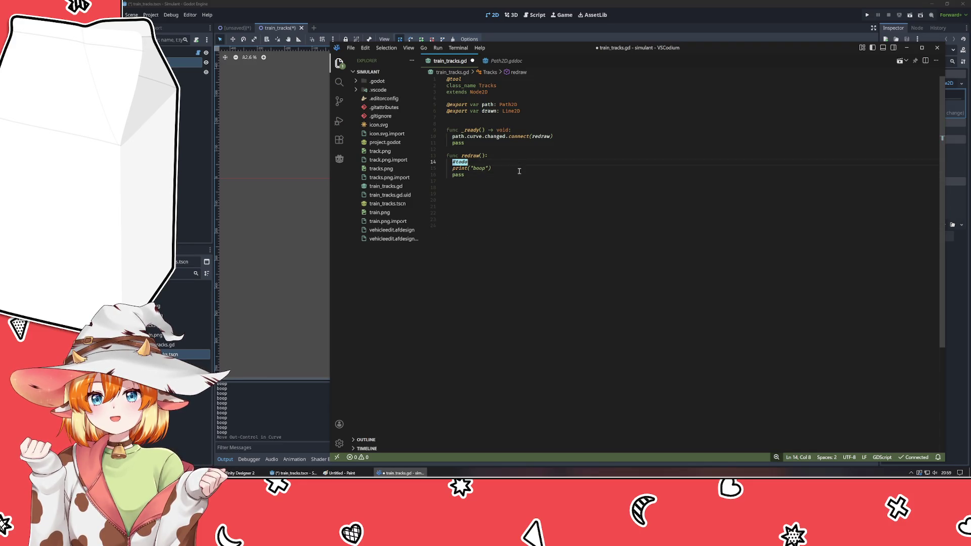
key("shift+Up")
key("shift+Home")
key("BackSpace")
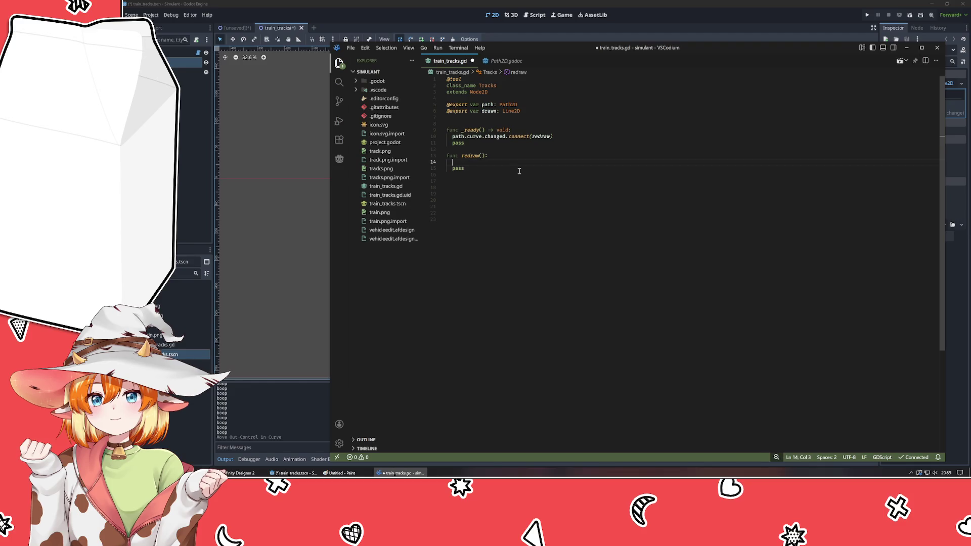
key("Return")
key("Return")
key("Up")
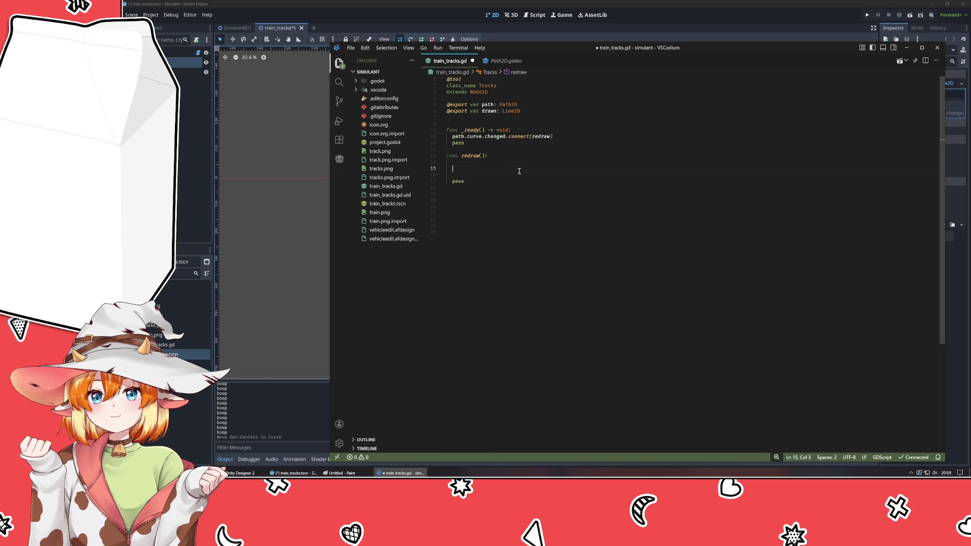
key("Up")
key("shift+End")
key("BackSpace")
key("Down")
key("Down")
key("Down")
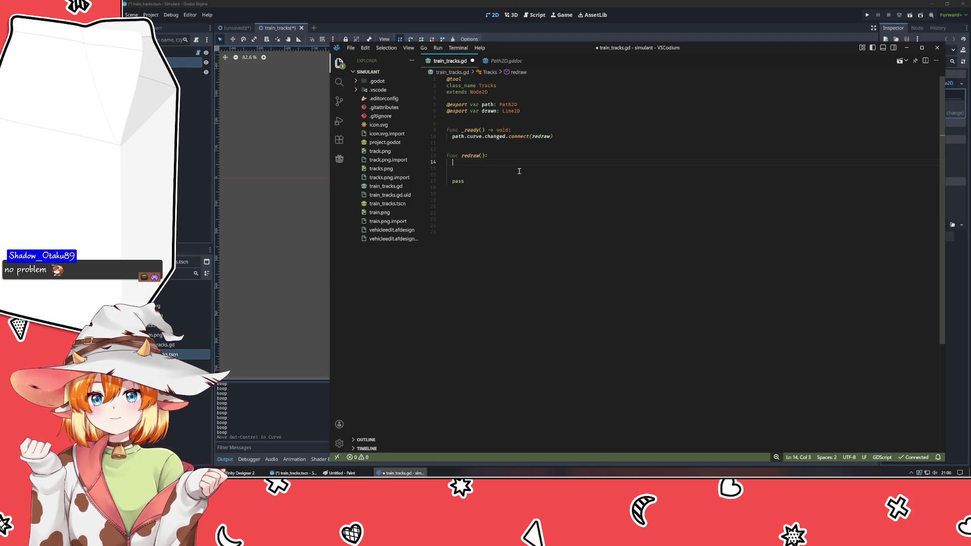
- Add a path.curve.tessellate() call in redraw using autocompletion
type("path.curve.")
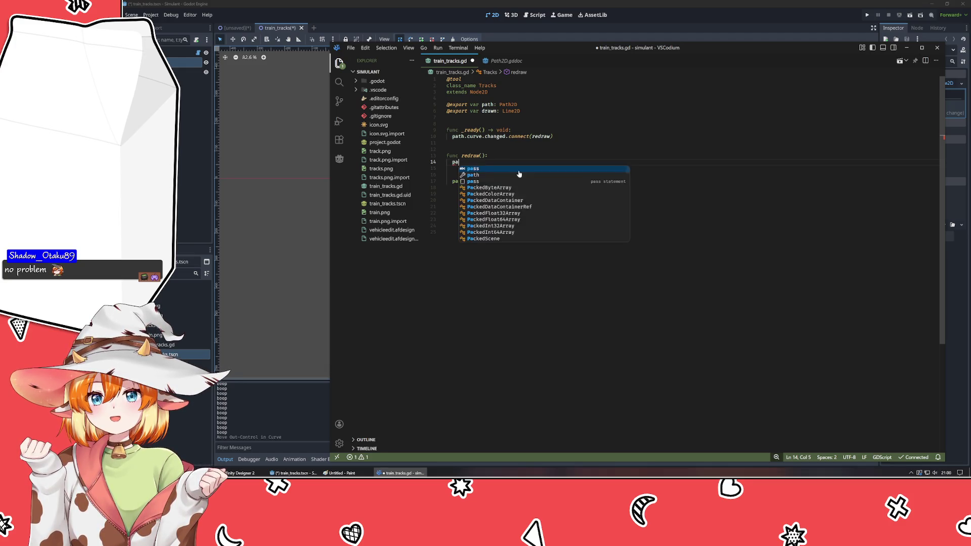
type("r")
key("BackSpace")
type("tw")
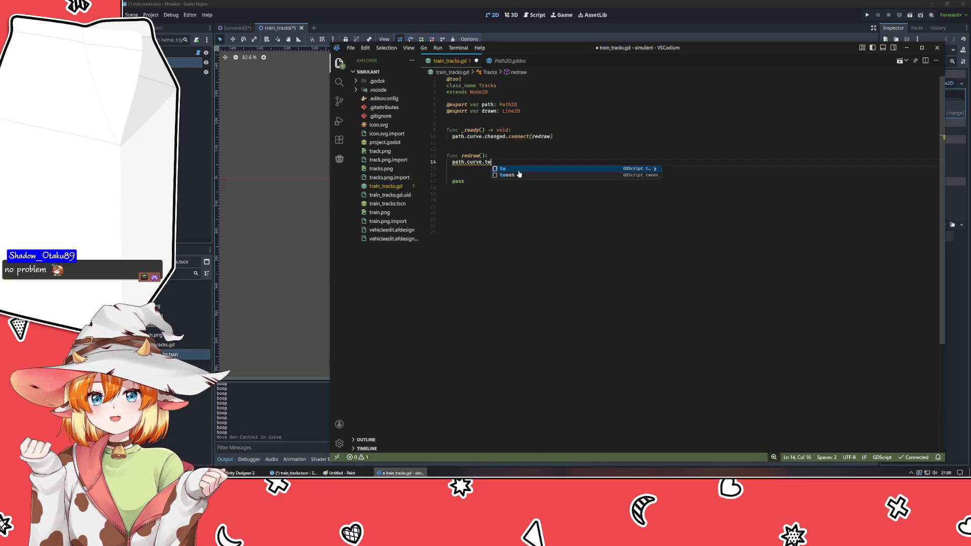
key("BackSpace")
type("e")
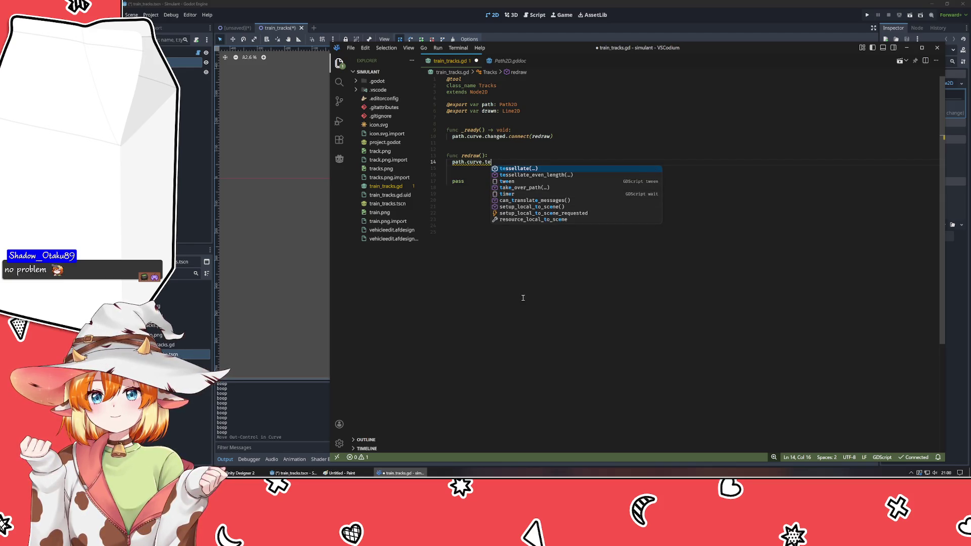
type("ss")
key("Return")
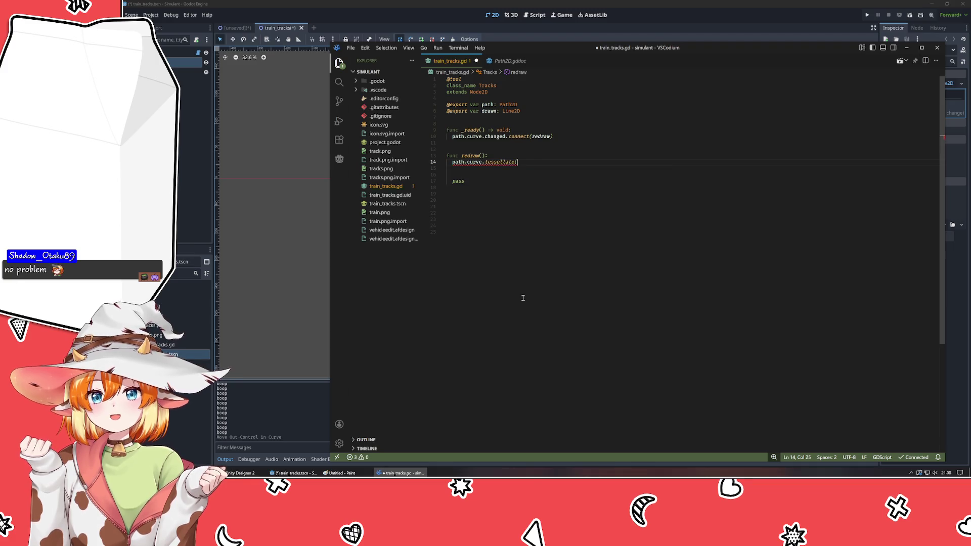
type(")")
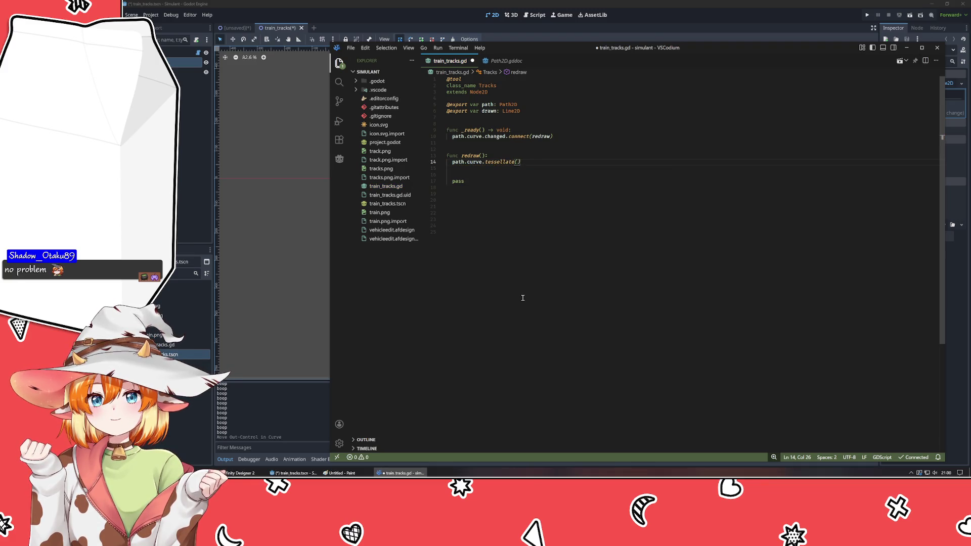
- Dock the Curve2D documentation beside the script and scroll to its tessellate entry
left_click(495, 160, "ctrl")
mouse_move(507, 60)
left_mouse_down()
mouse_move(780, 252)
mouse_move(860, 243)
left_mouse_up()
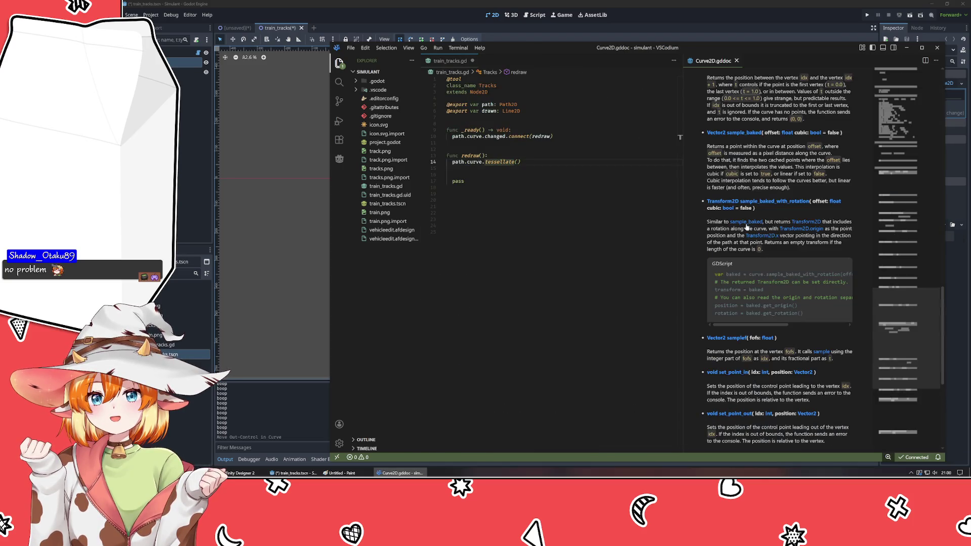
left_click(919, 280)
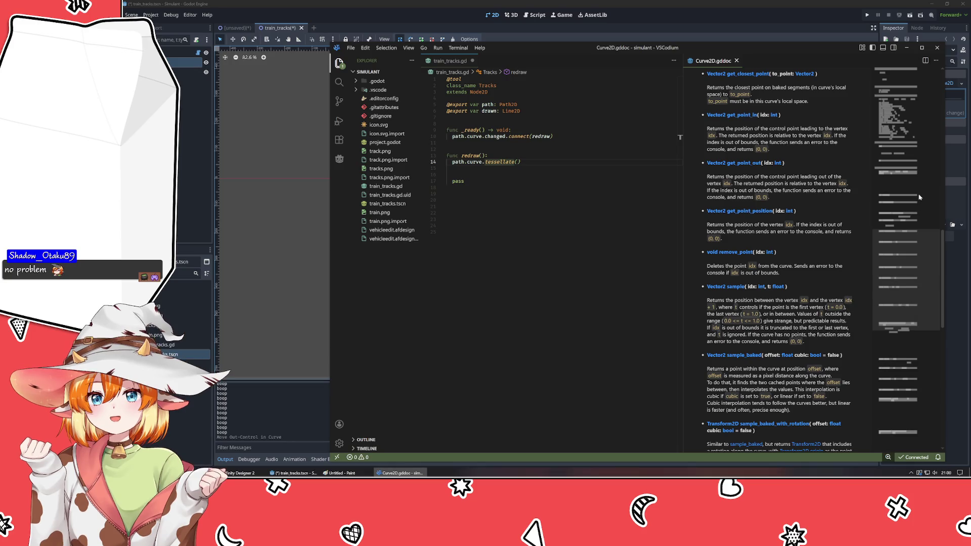
right_click(943, 241)
left_click(926, 282)
scroll(926, 282, "up", 3)
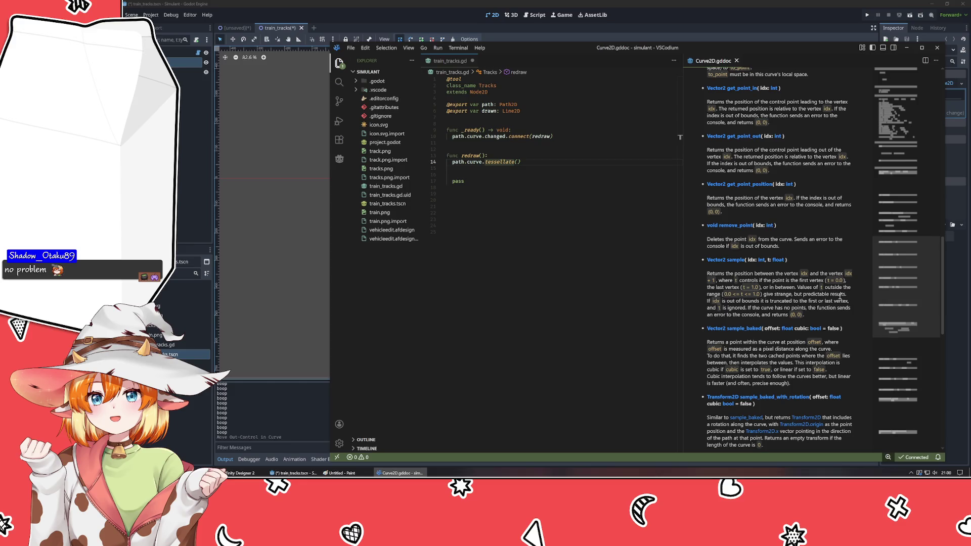
scroll(885, 326, "down", 5)
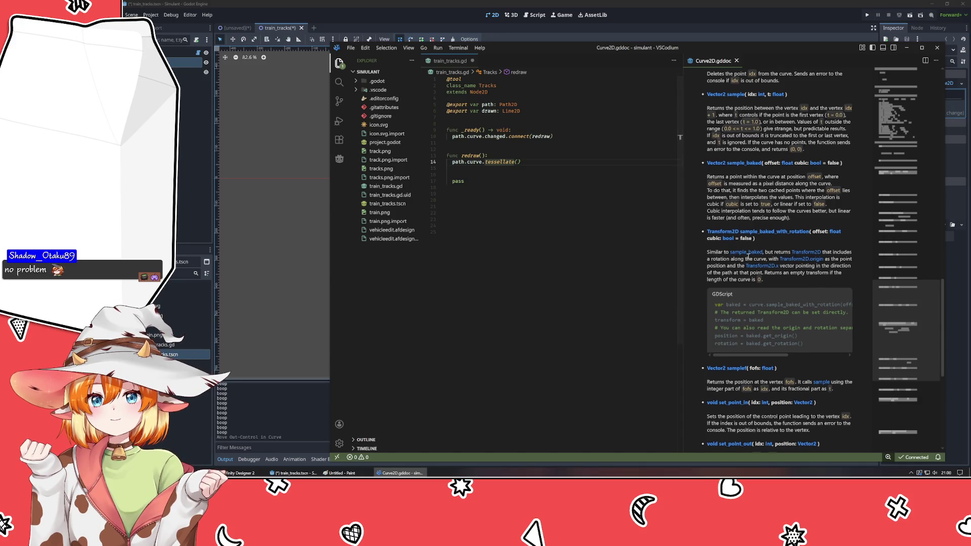
scroll(750, 272, "up", 4)
scroll(732, 305, "down", 5)
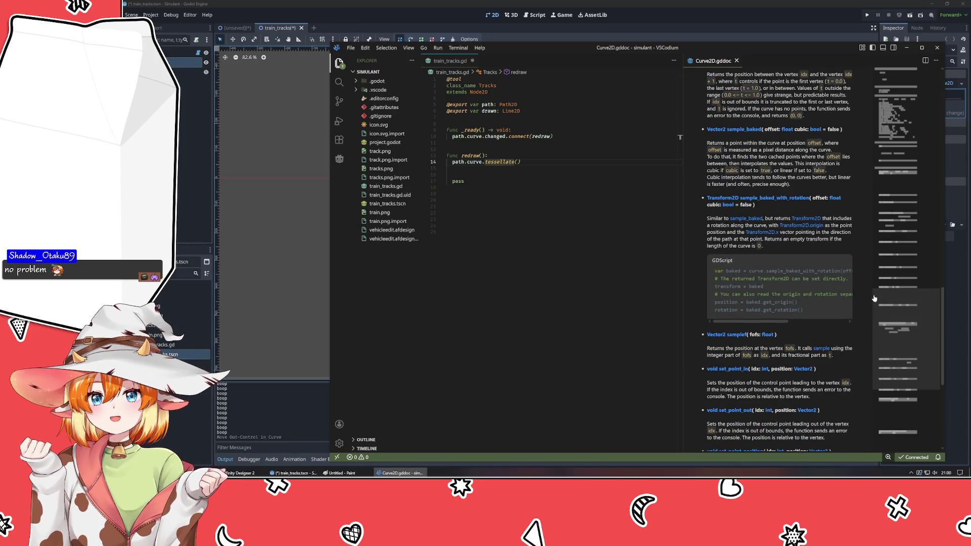
left_click(502, 162, "ctrl")
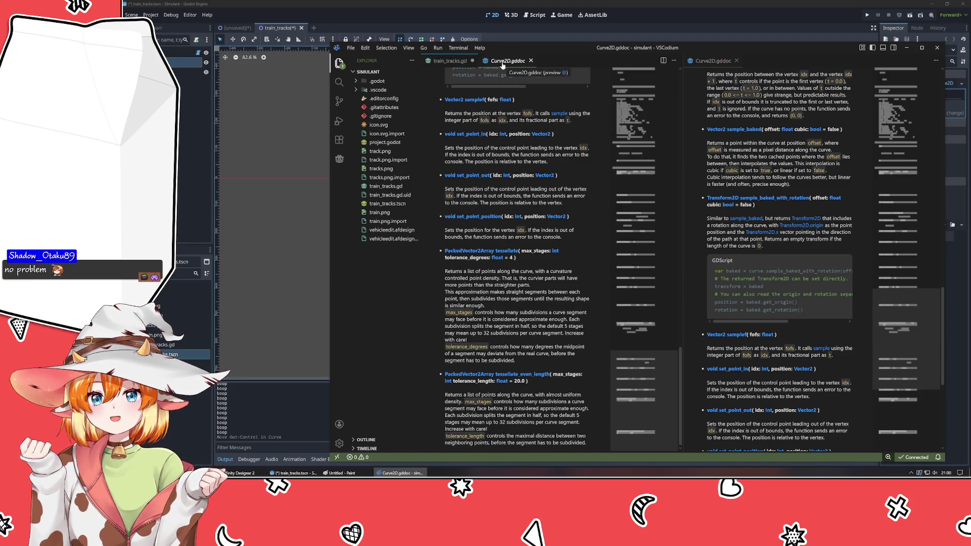
left_click(530, 60)
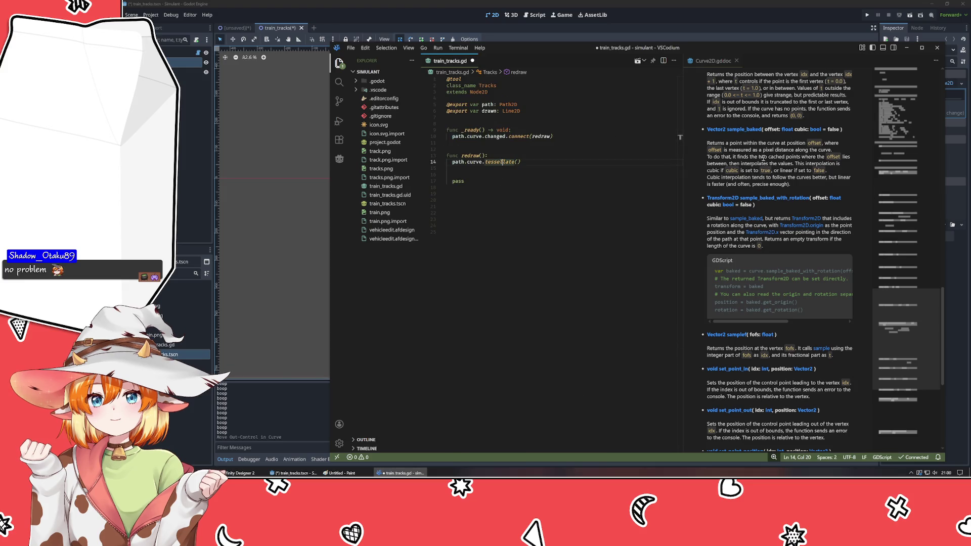
scroll(753, 156, "down", 3)
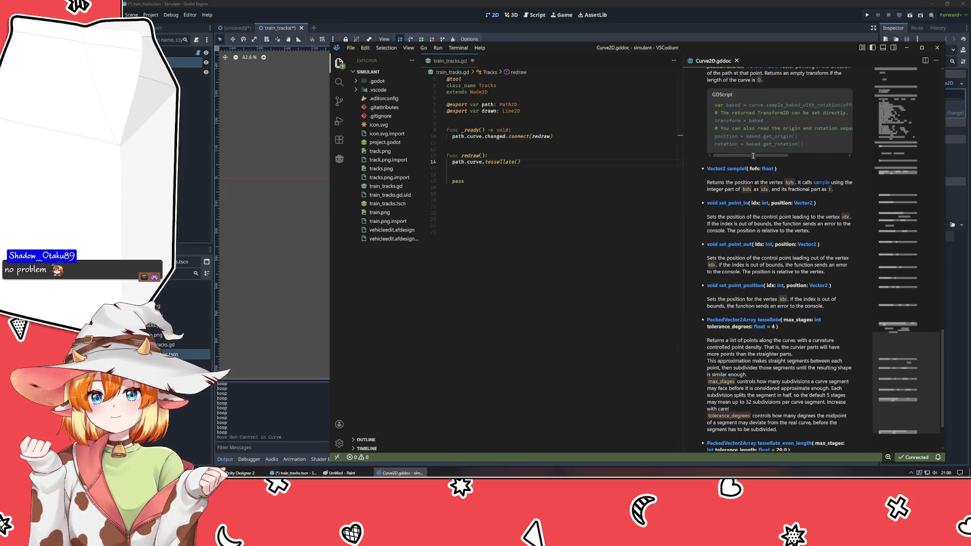
scroll(753, 156, "down", 1)
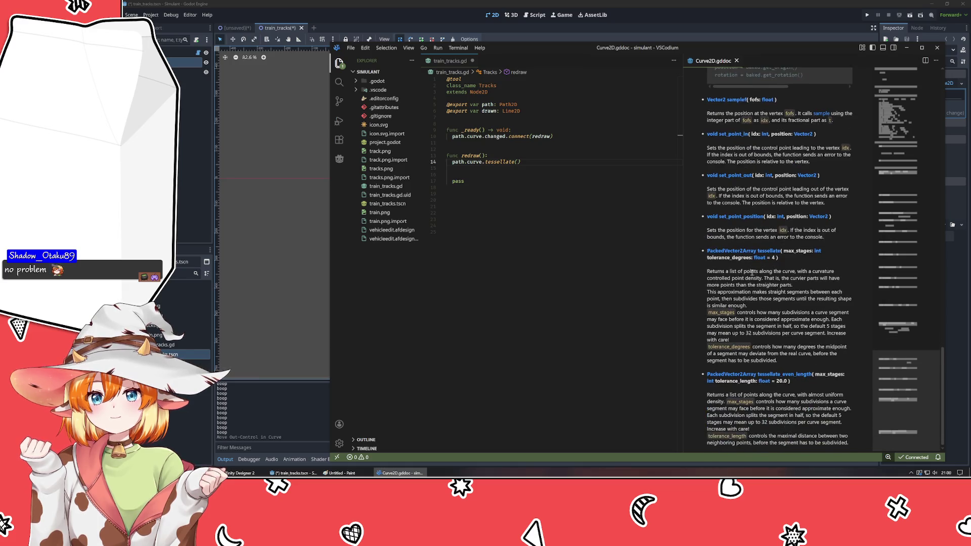
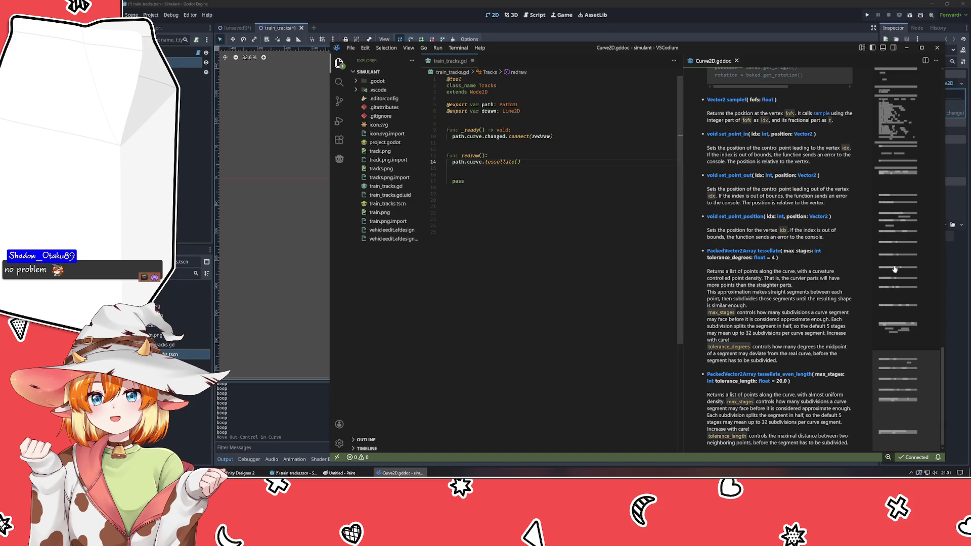
- Show the Curve2D reference in Godot, scrolled to its tessellate methods
left_click_drag(796, 251, 798, 273)
left_click(797, 321)
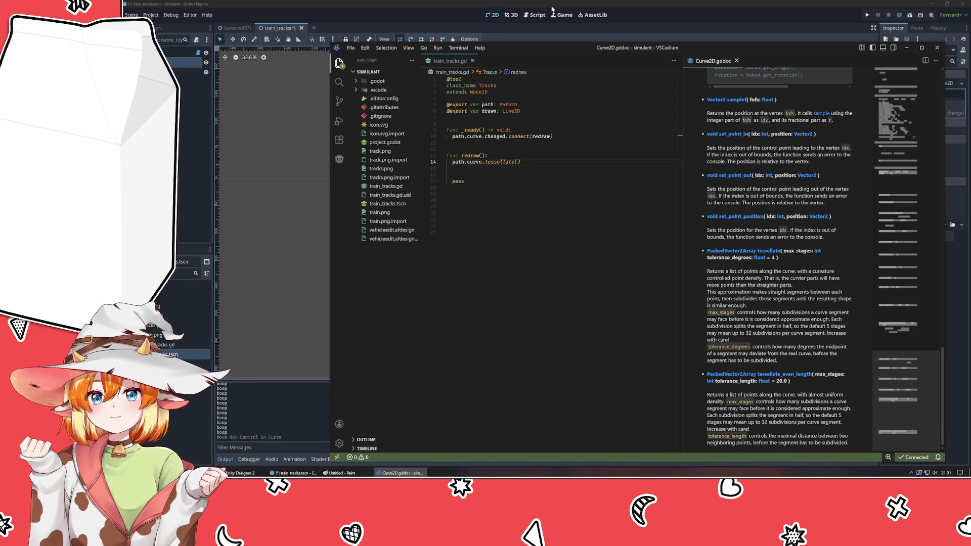
left_click(534, 15)
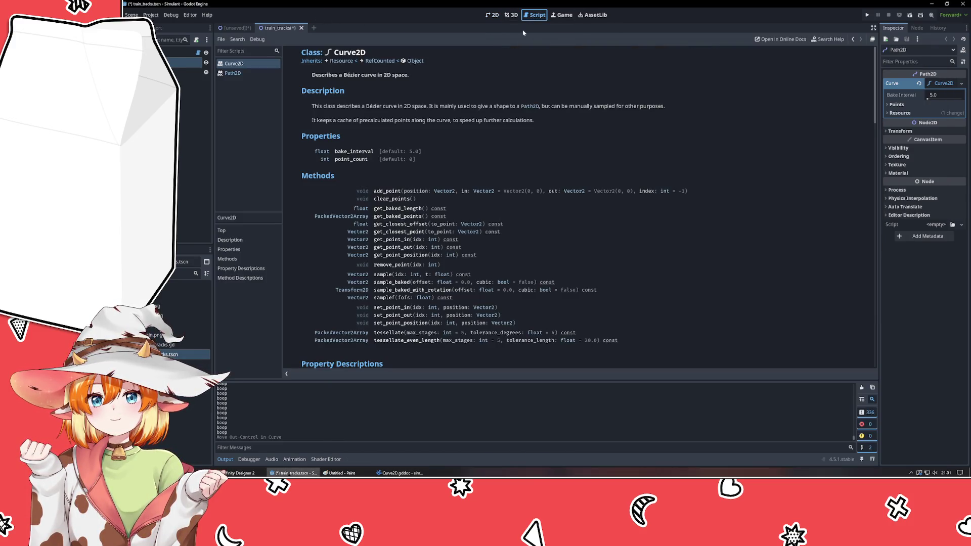
scroll(503, 230, "down", 15)
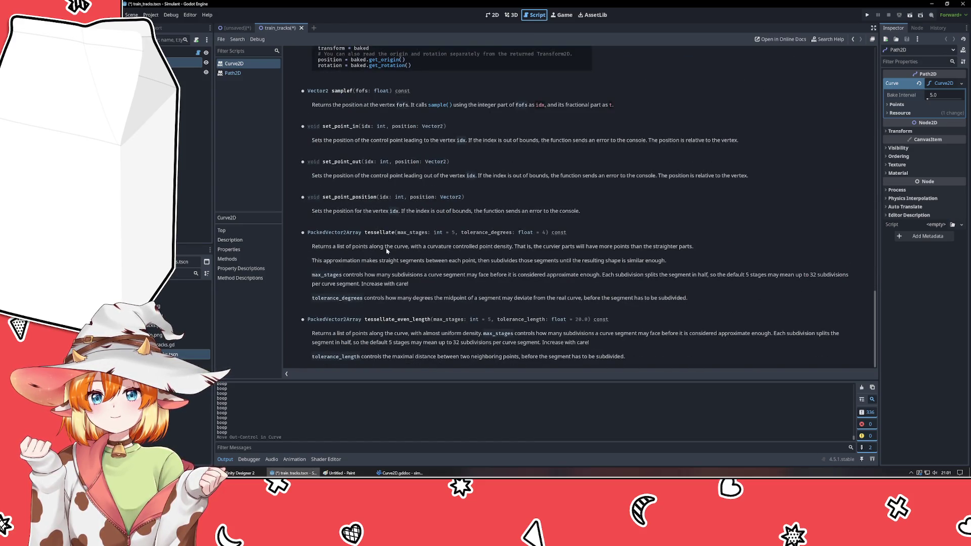
- Close the duplicate Curve2D.gddoc tab in VSCodium and return to train_tracks.gd
key("alt+Tab")
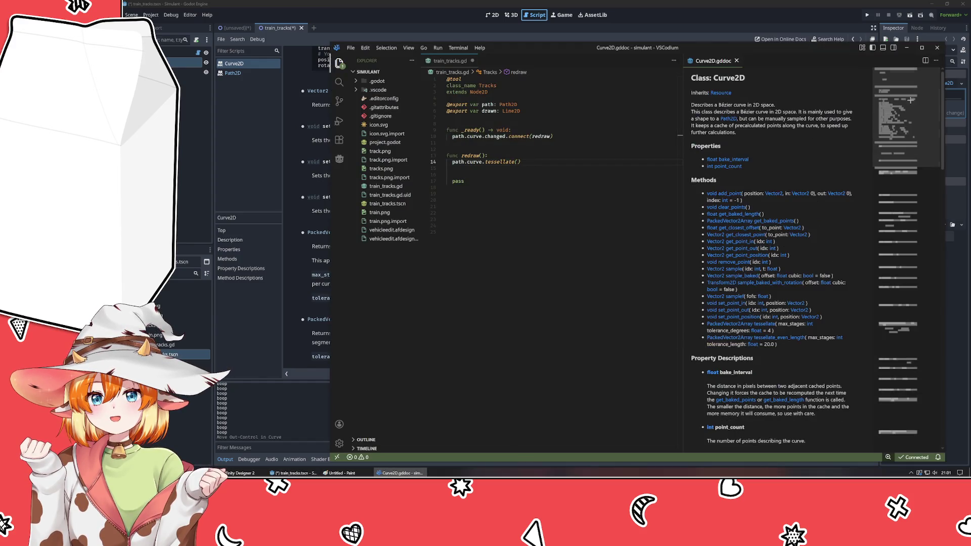
middle_click(699, 60)
left_click(505, 194)
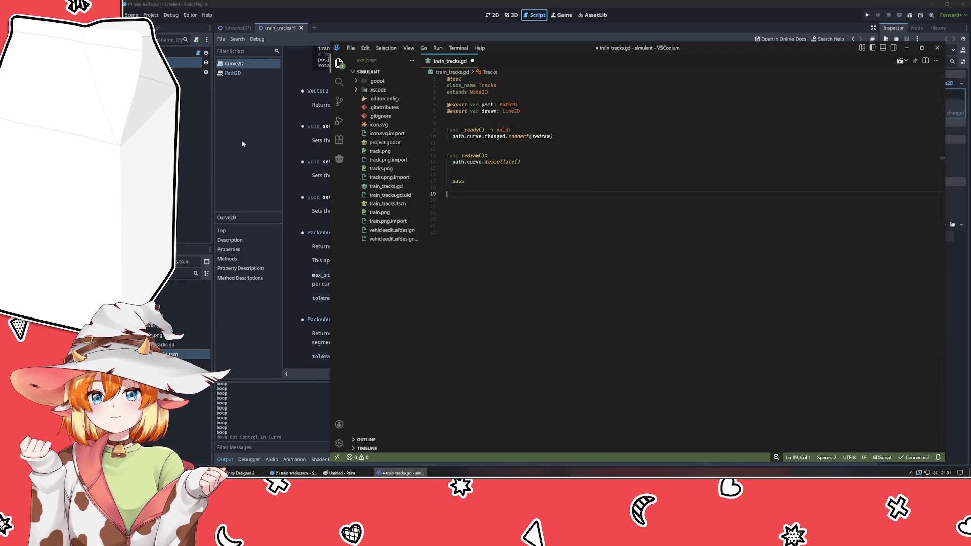
right_click(240, 66)
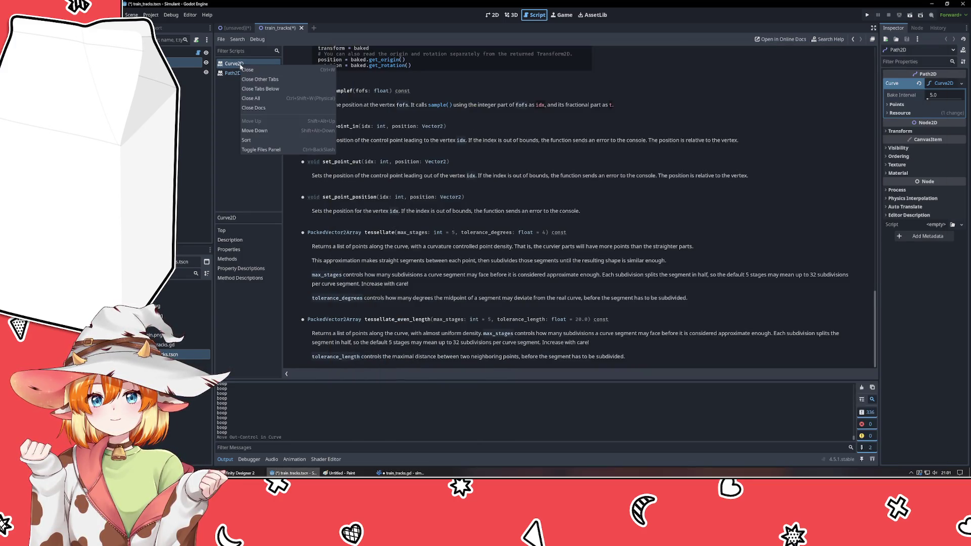
left_click(413, 267)
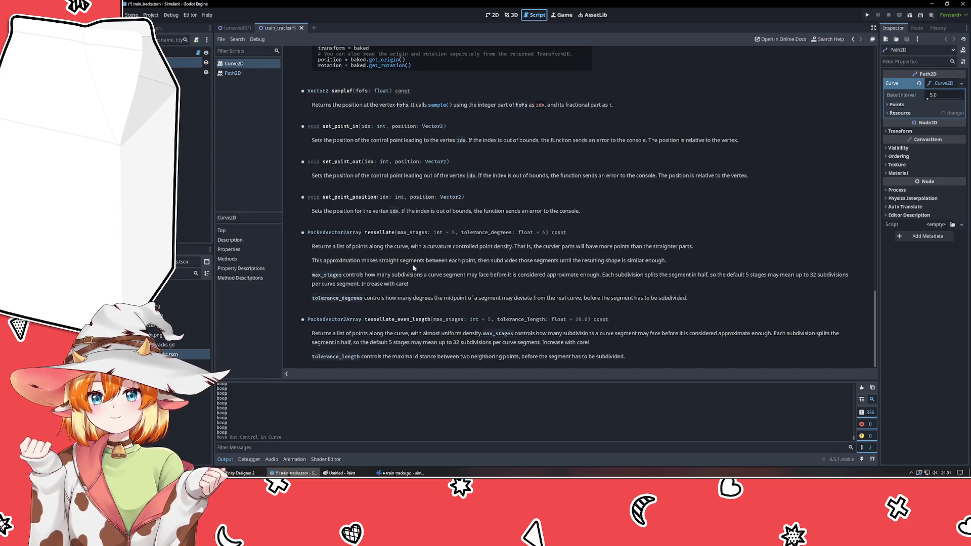
left_click(400, 473)
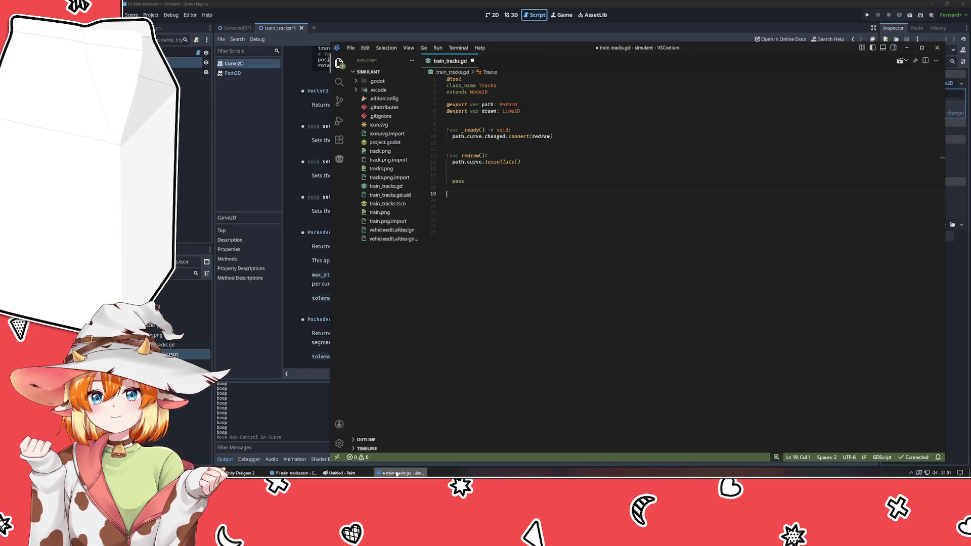
left_click(483, 92, "ctrl")
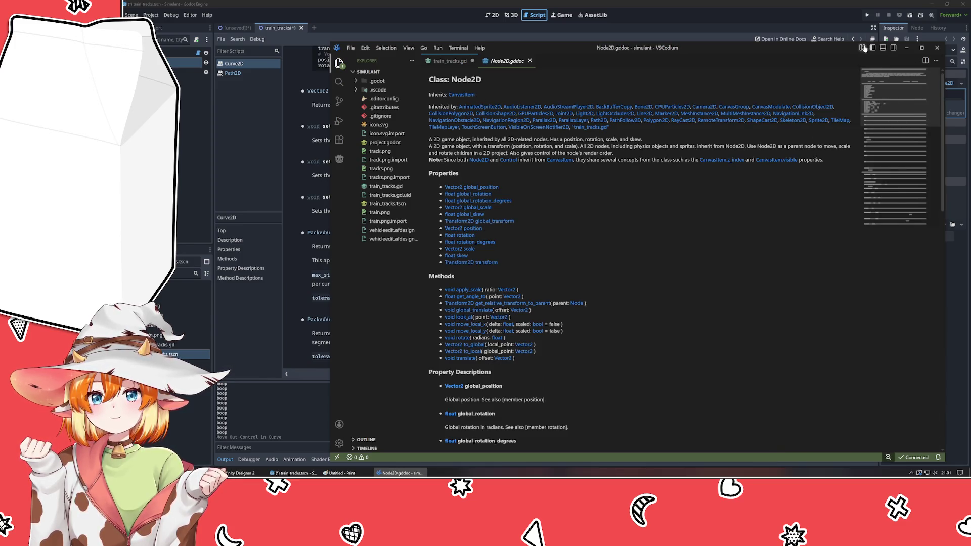
left_click(892, 49)
left_click(891, 48)
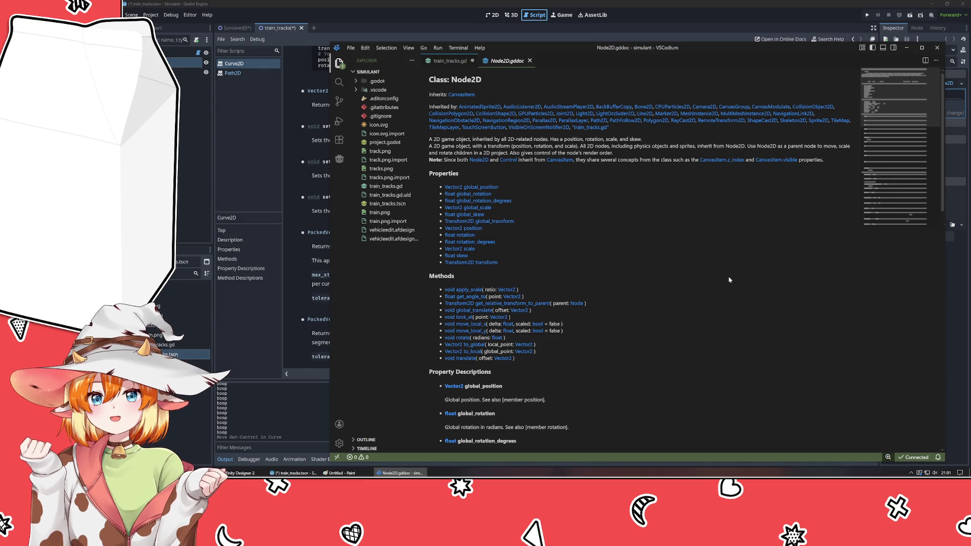
key("ctrl+shift+p")
type("mini")
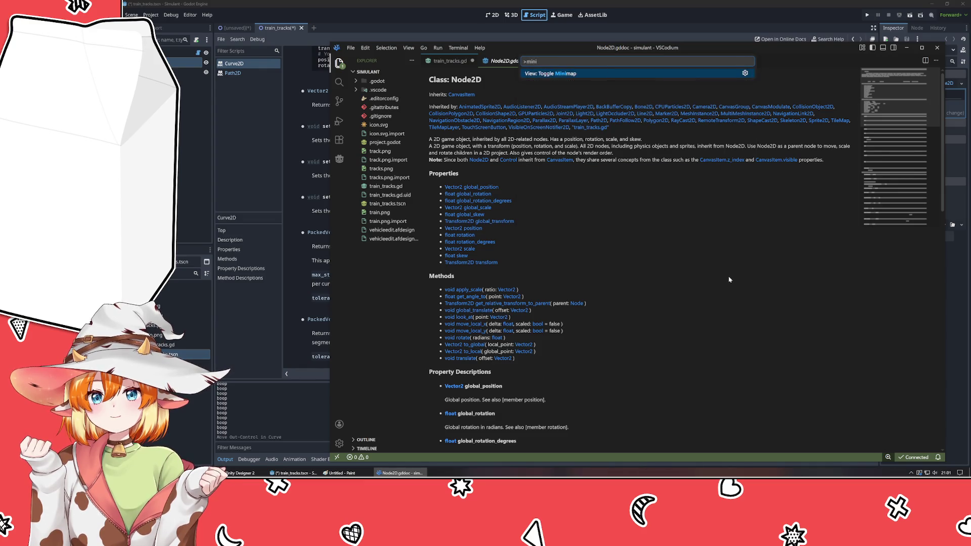
key("Return")
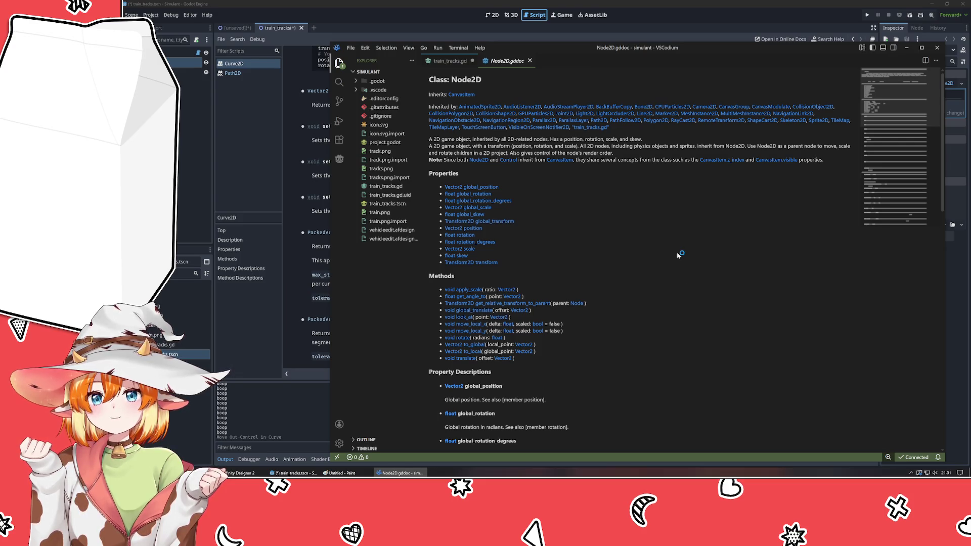
mouse_move(542, 53)
left_mouse_down()
mouse_move(526, 50)
mouse_move(552, 46)
left_mouse_up()
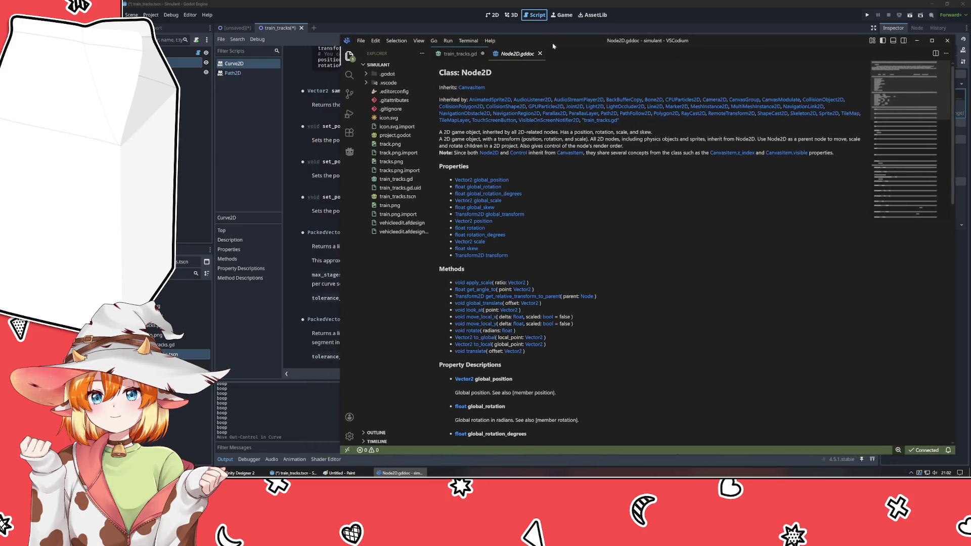
scroll(589, 146, "down", 5)
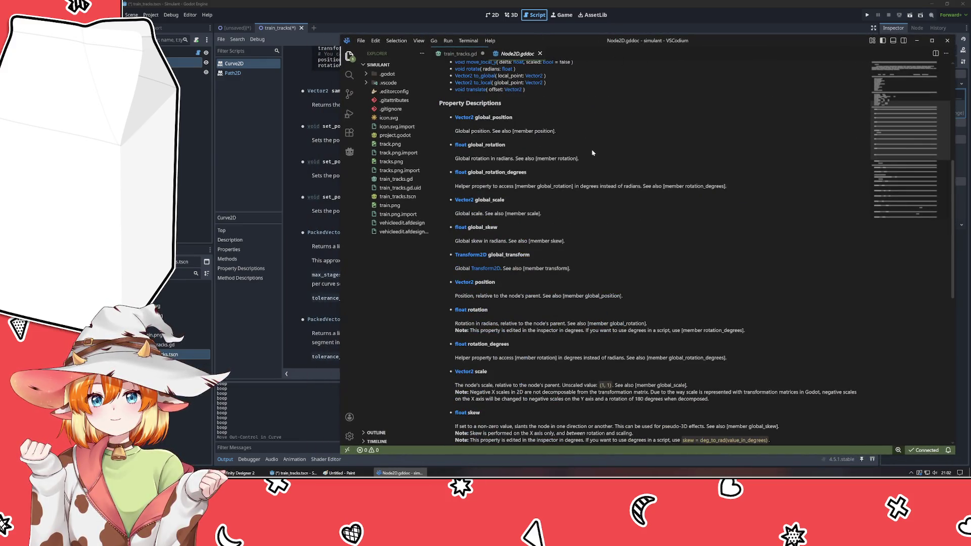
key("ctrl+shift+p")
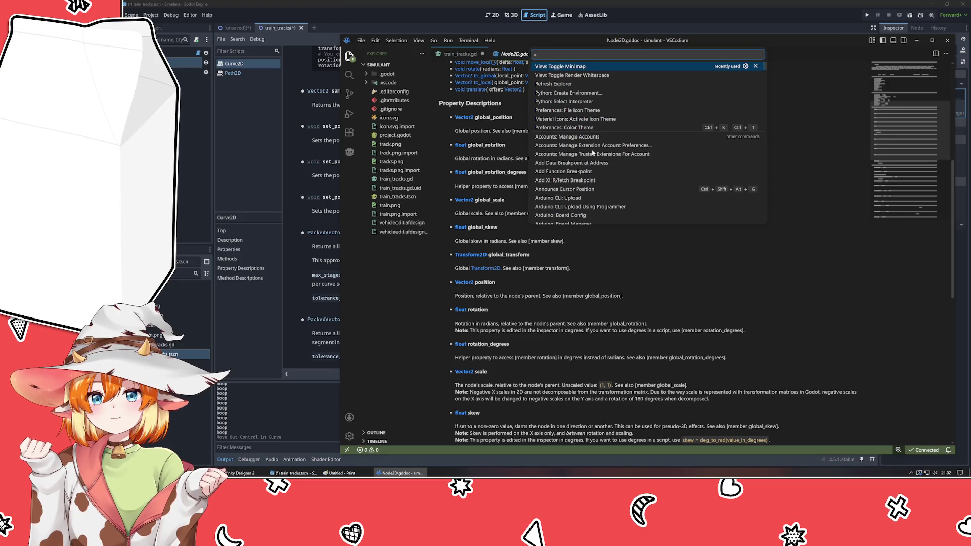
key("Escape")
key("ctrl+shift+p")
key("Escape")
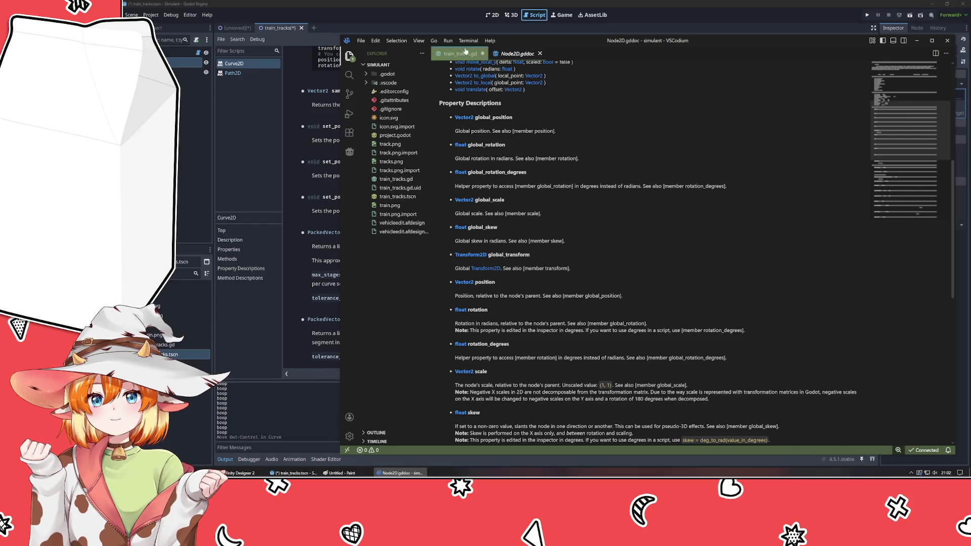
left_click(457, 54)
key("ctrl+shift+p")
key("Escape")
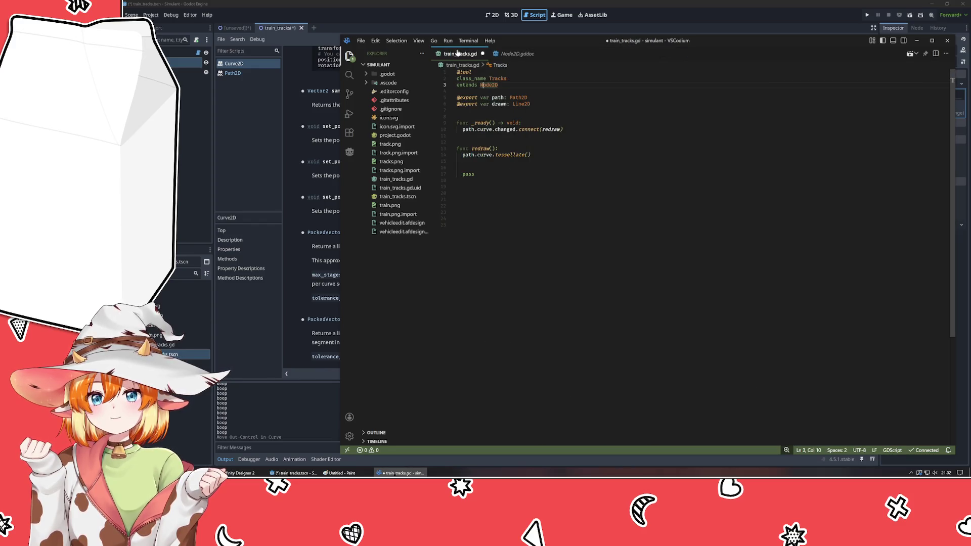
left_click(514, 53)
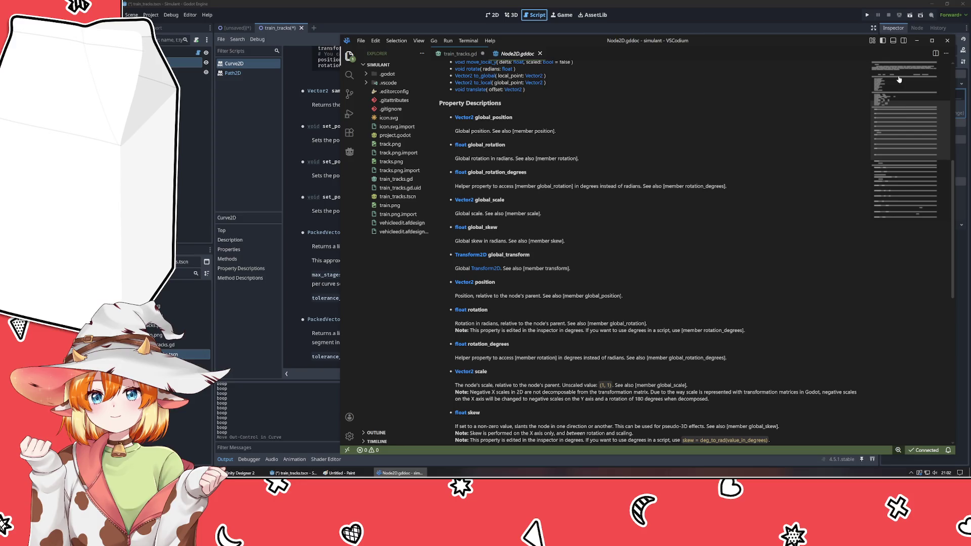
right_click(887, 193)
left_click(736, 247)
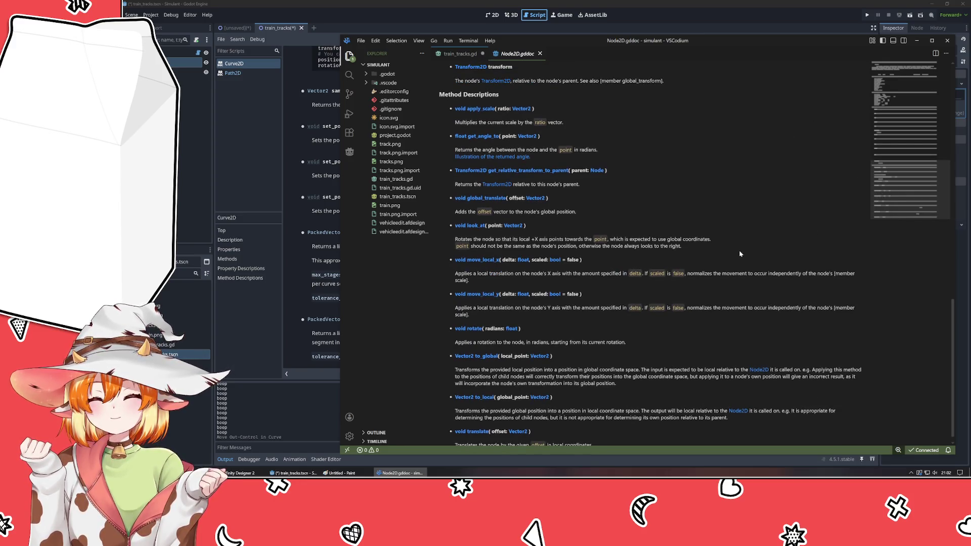
scroll(739, 254, "down", 1)
middle_click(507, 55)
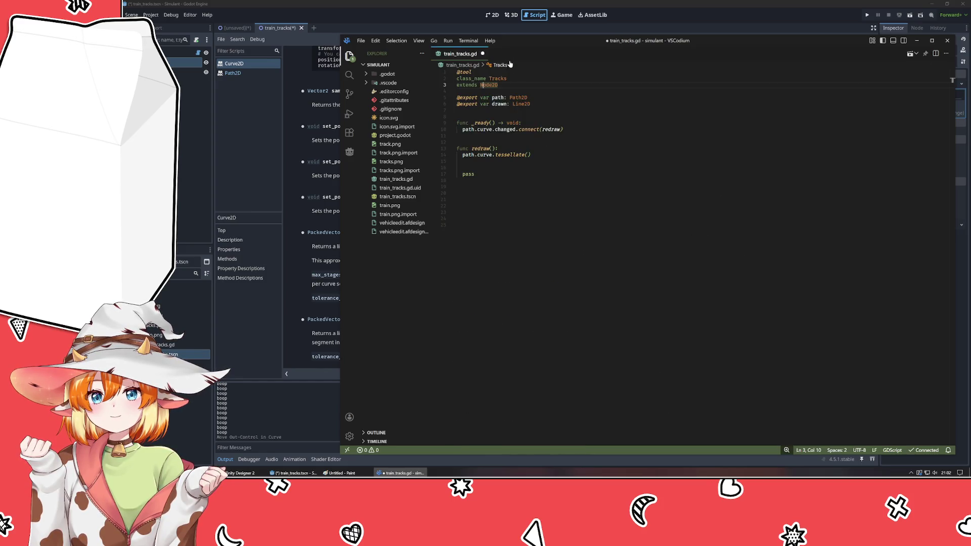
left_click(488, 87, "ctrl")
scroll(516, 196, "down", 10)
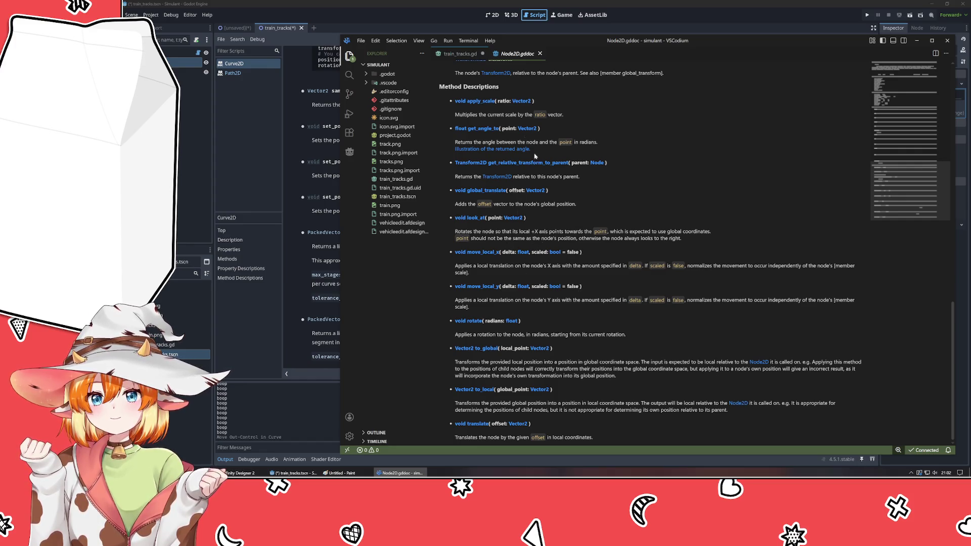
middle_click(517, 56)
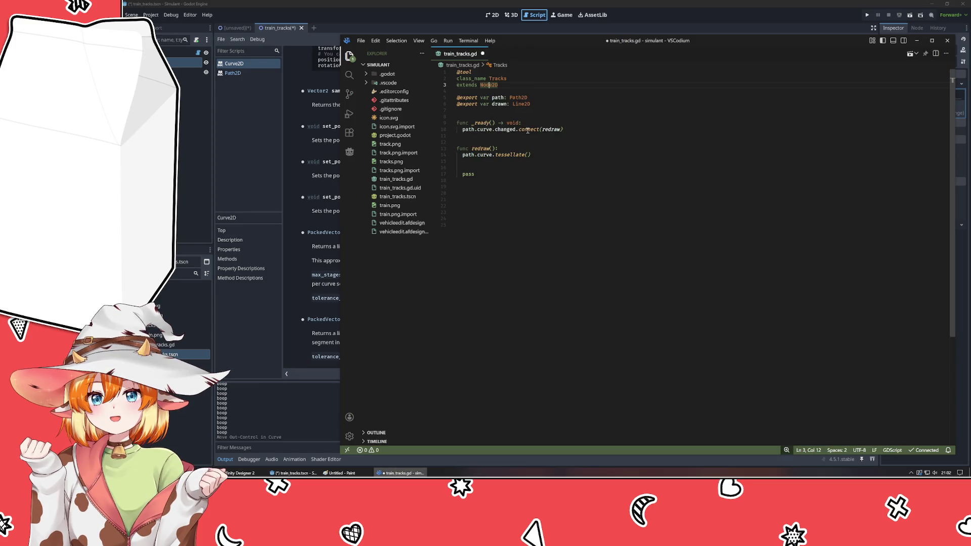
left_click(508, 155, "ctrl")
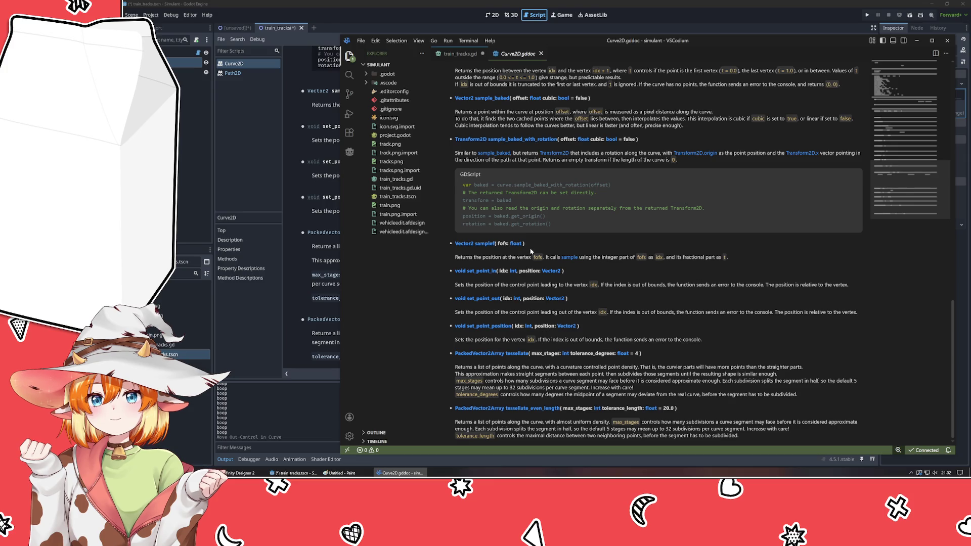
left_click(540, 54)
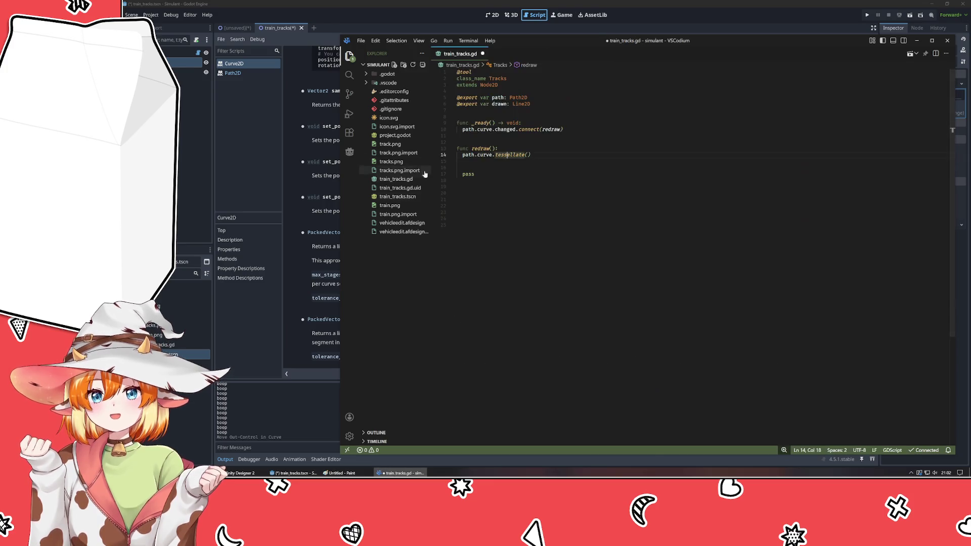
left_click(254, 174)
left_click(308, 255)
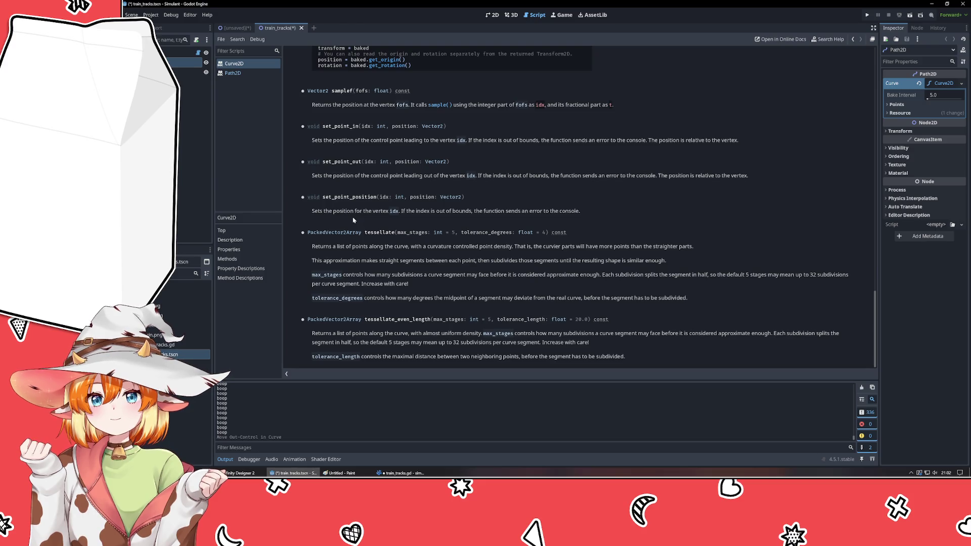
mouse_move(400, 473)
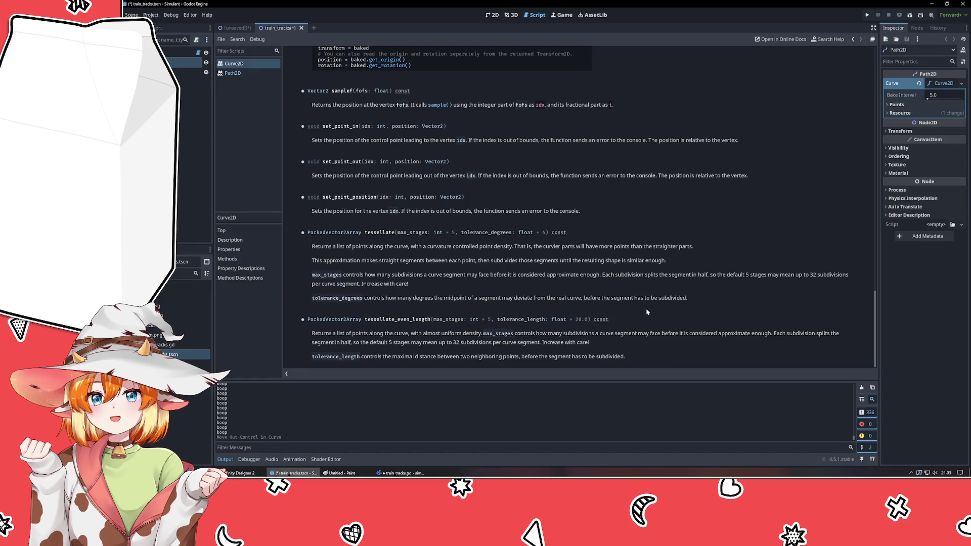
left_click(402, 472)
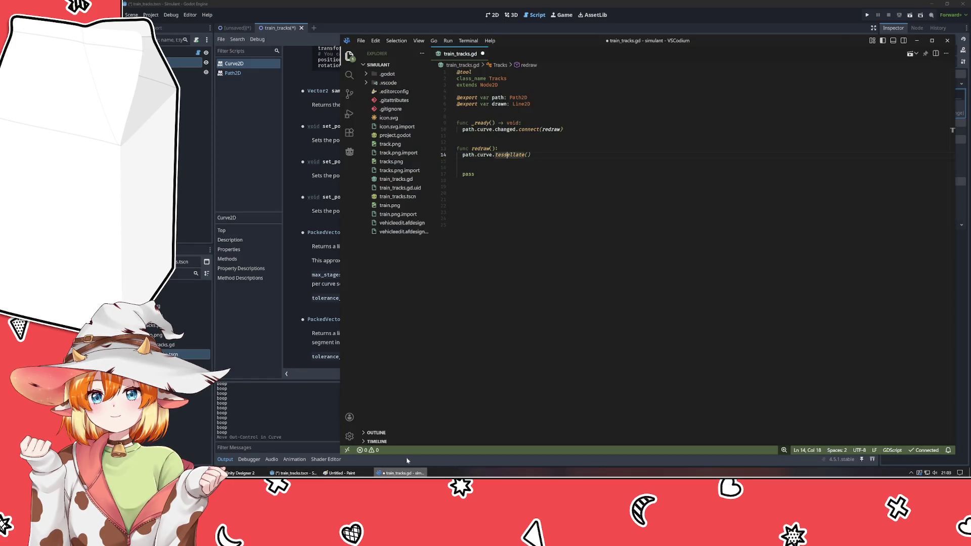
- Write a for loop over the tessellated curve points in redraw(), dropping the var keyword
key("End")
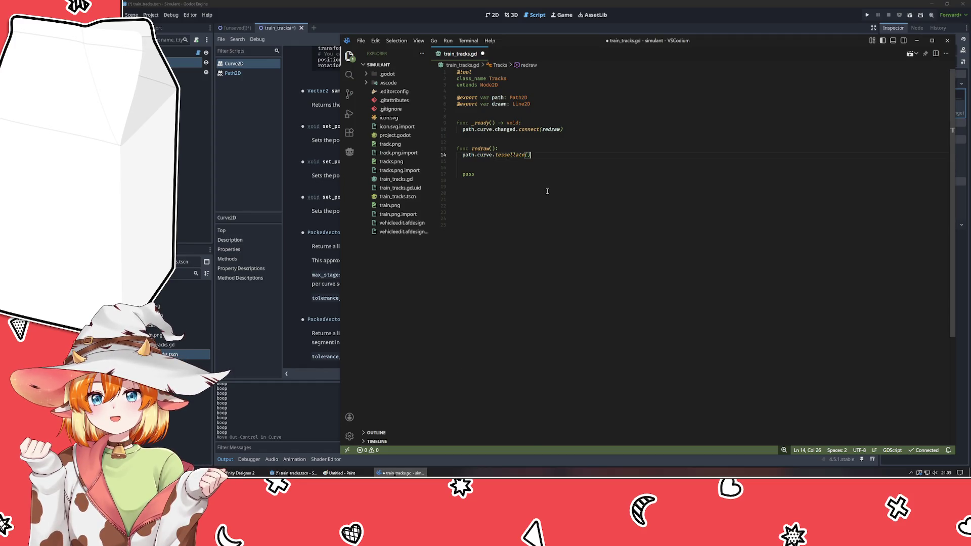
key("Home")
key("alt+Tab")
key("alt+Tab")
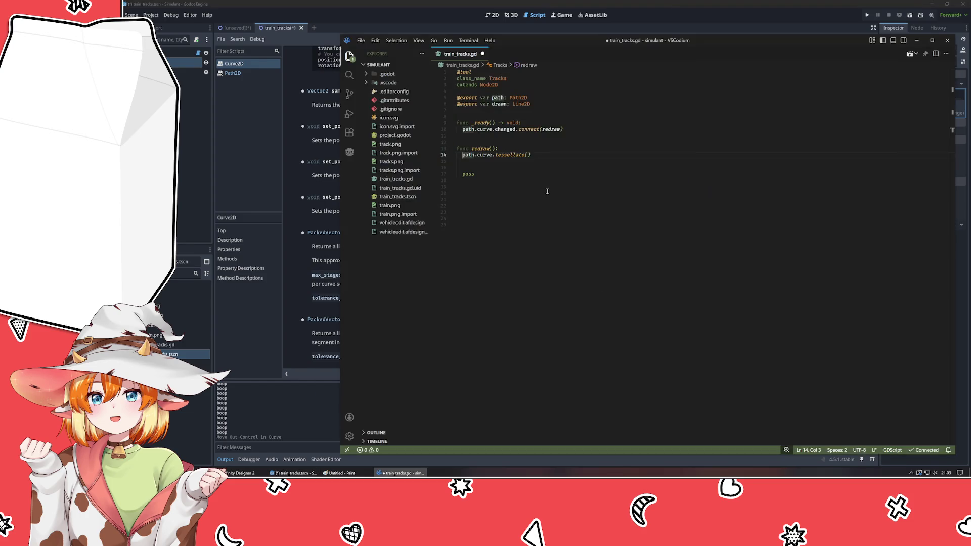
type("for va")
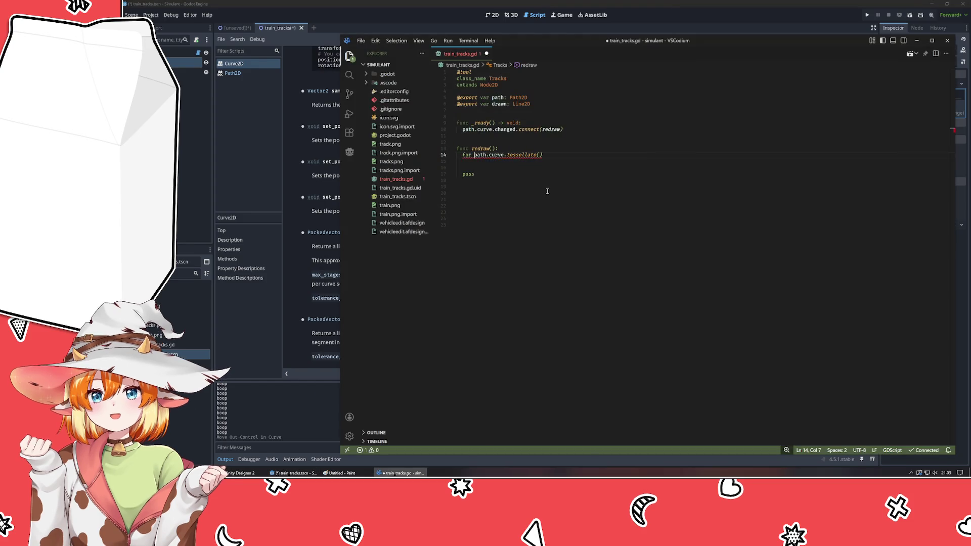
type("r point")
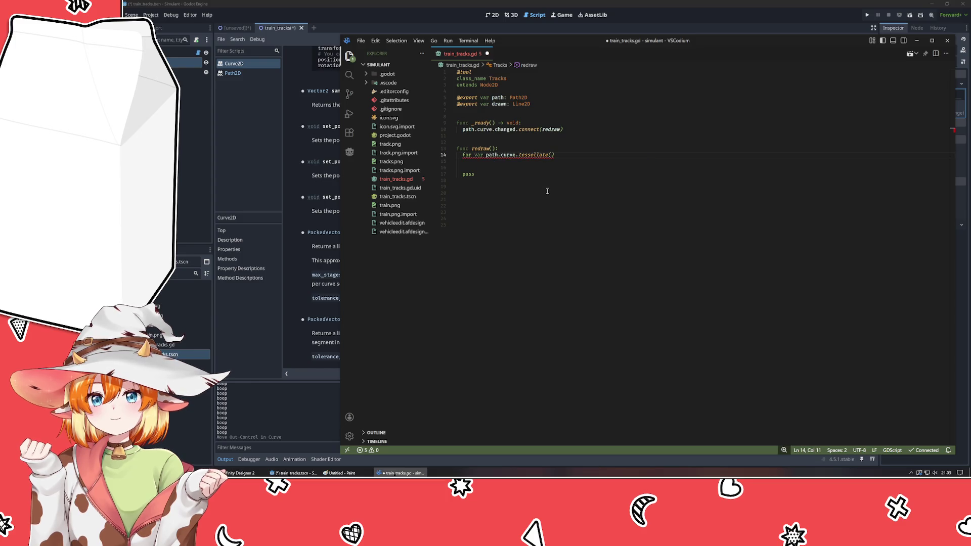
type(" in")
key("End")
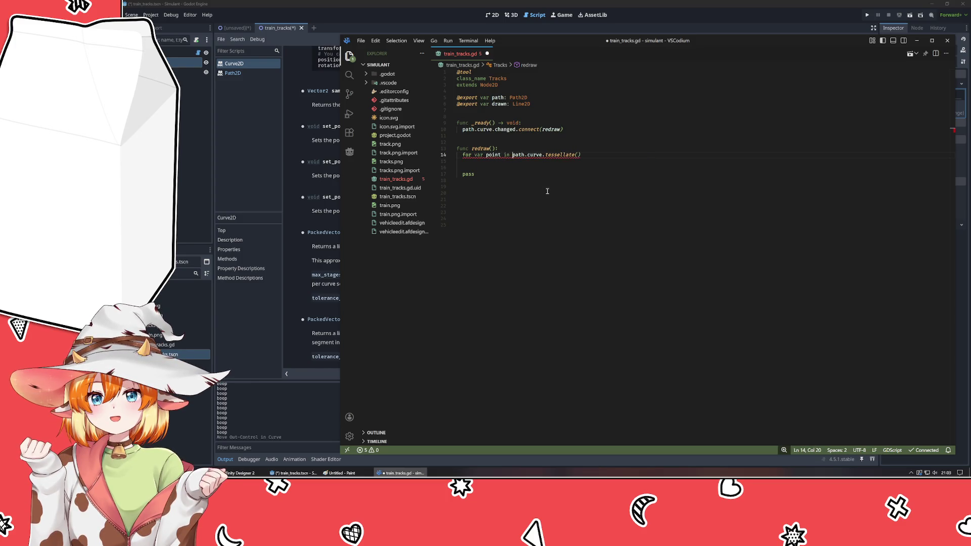
type(":")
key("Return")
type("pass")
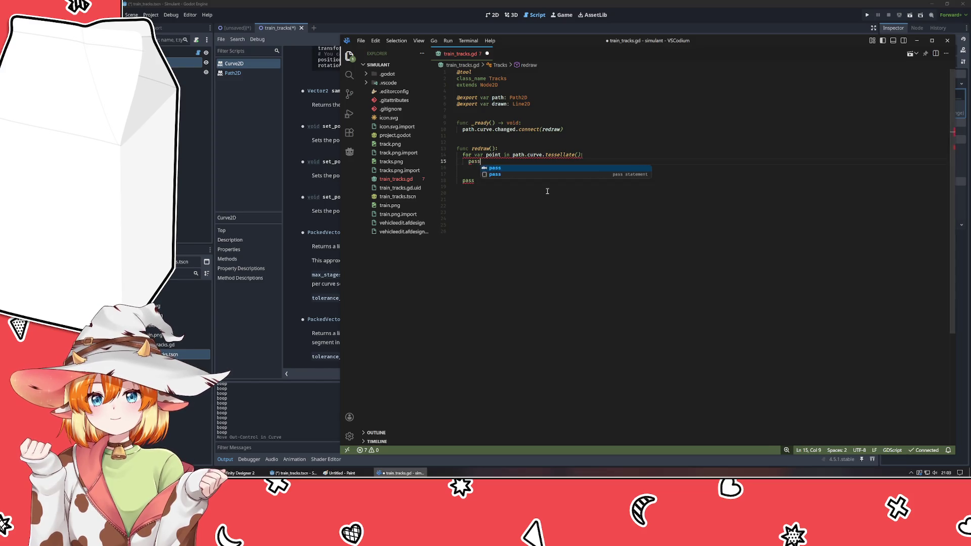
double_click(478, 155)
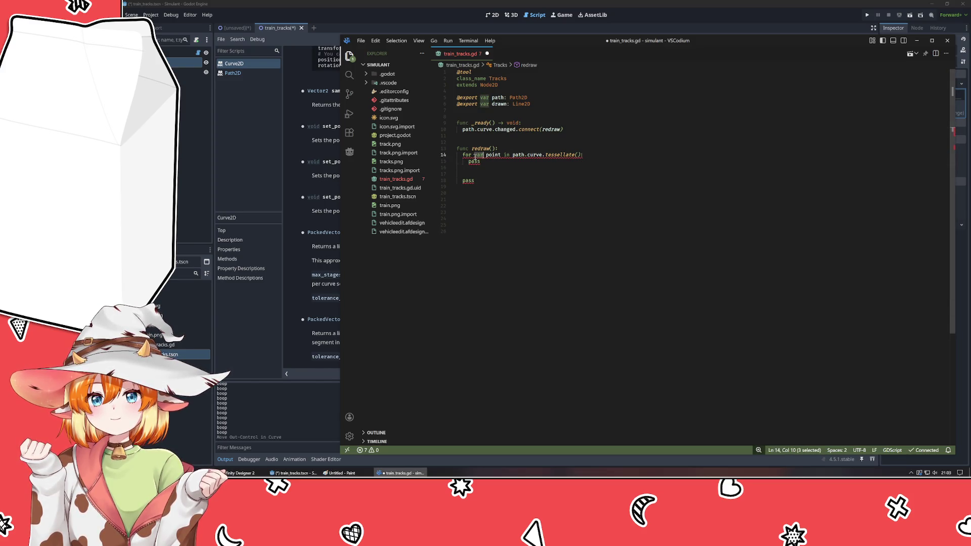
key("Delete")
key("Delete")
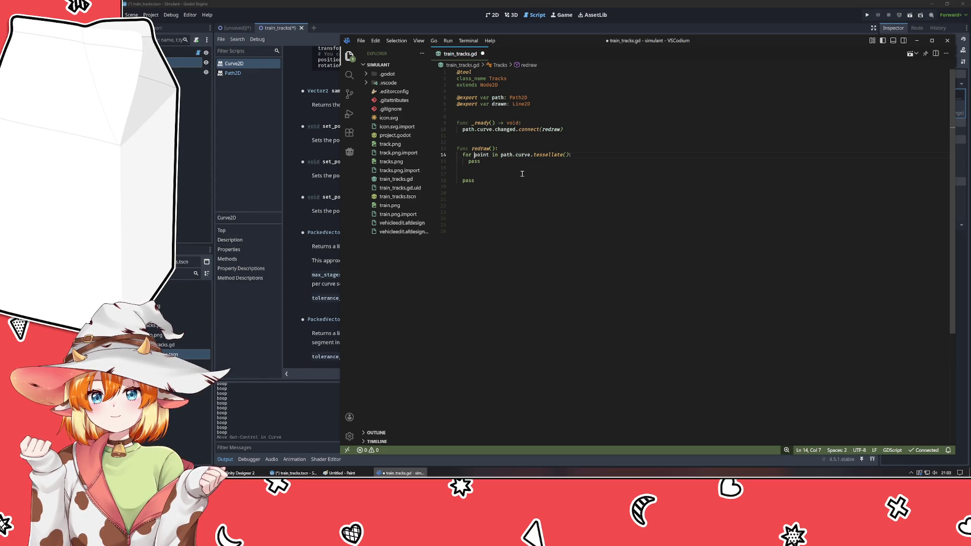
- Make the loop body call drawn.add_point(point) and delete the leftover pass line
key("End")
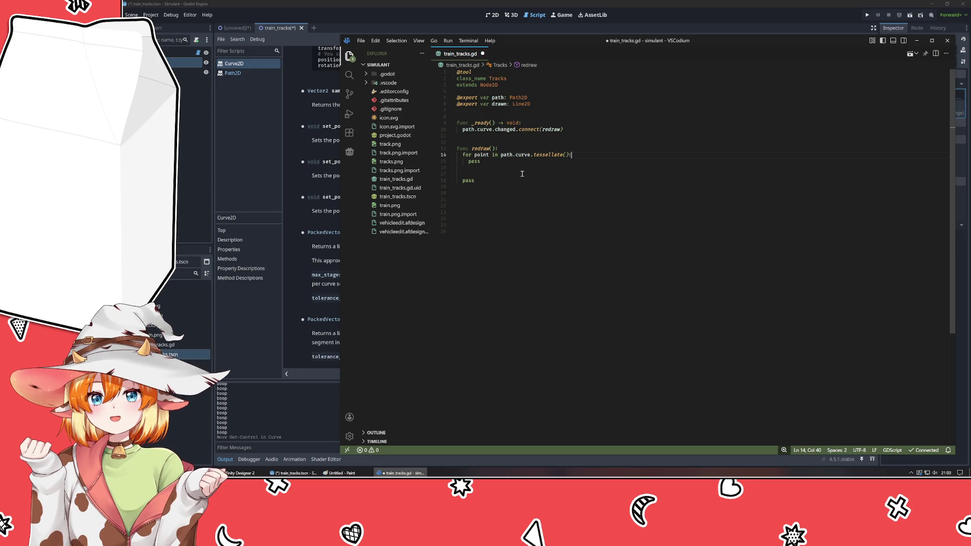
key("Return")
type("drawn.add")
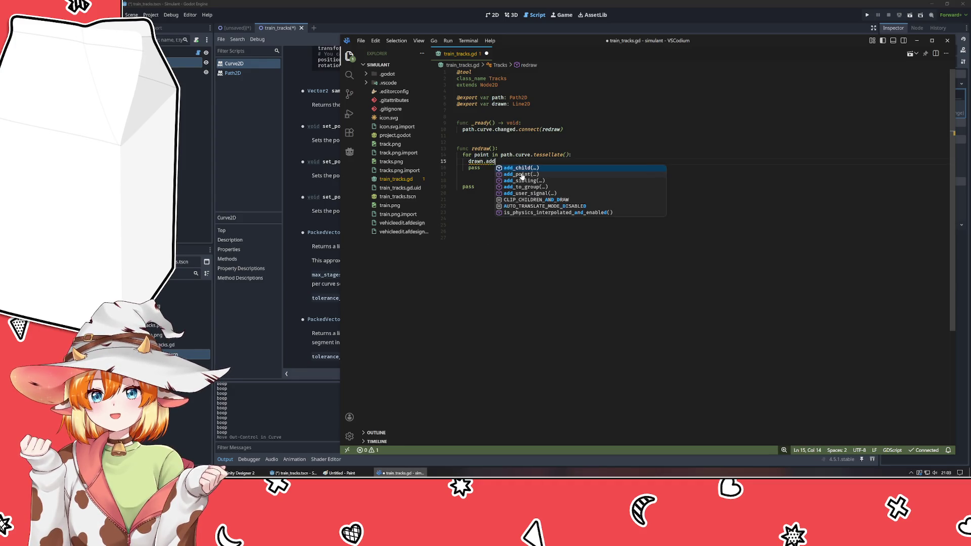
left_click(522, 175)
type("point)")
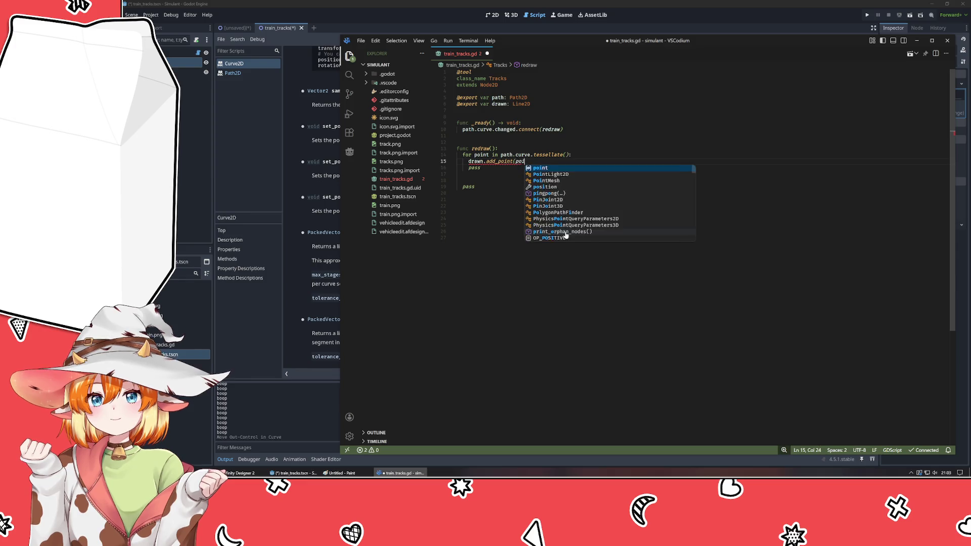
key("shift+Down")
key("Delete")
key("Down")
key("Down")
key("Down")
key("BackSpace")
key("BackSpace")
key("BackSpace")
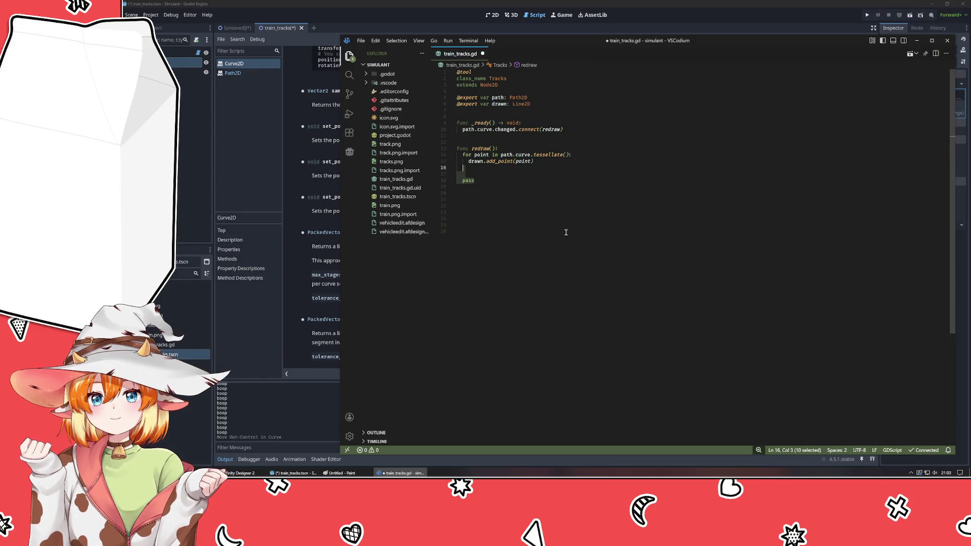
- Add drawn.clear_points() as redraw's first line, save the script, and go back to Godot's 2D view
left_click(520, 151)
key("Return")
type("drawn.")
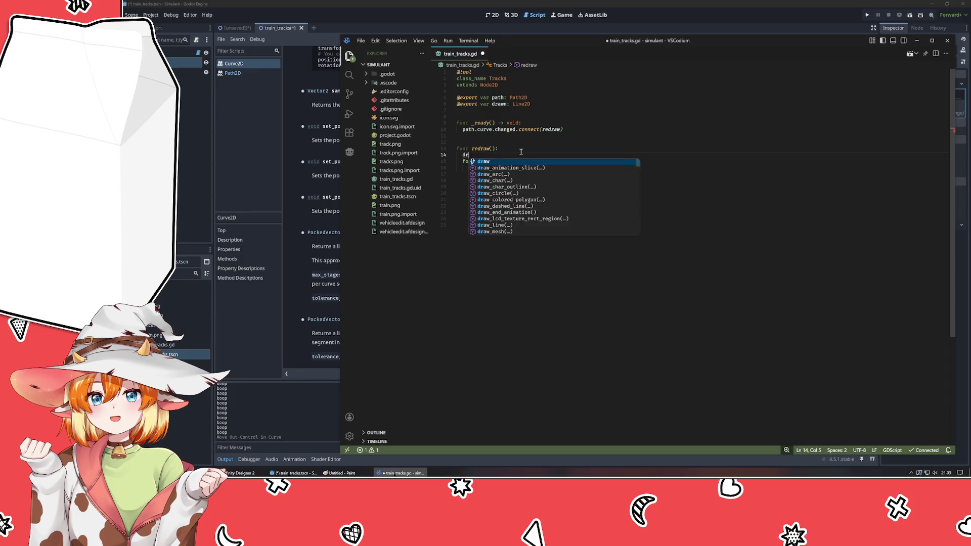
type("clear")
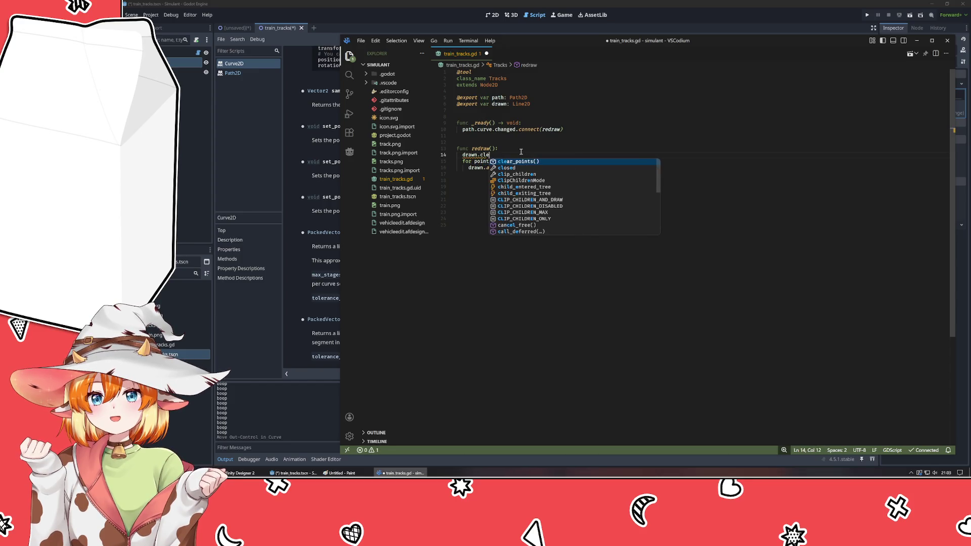
key("Return")
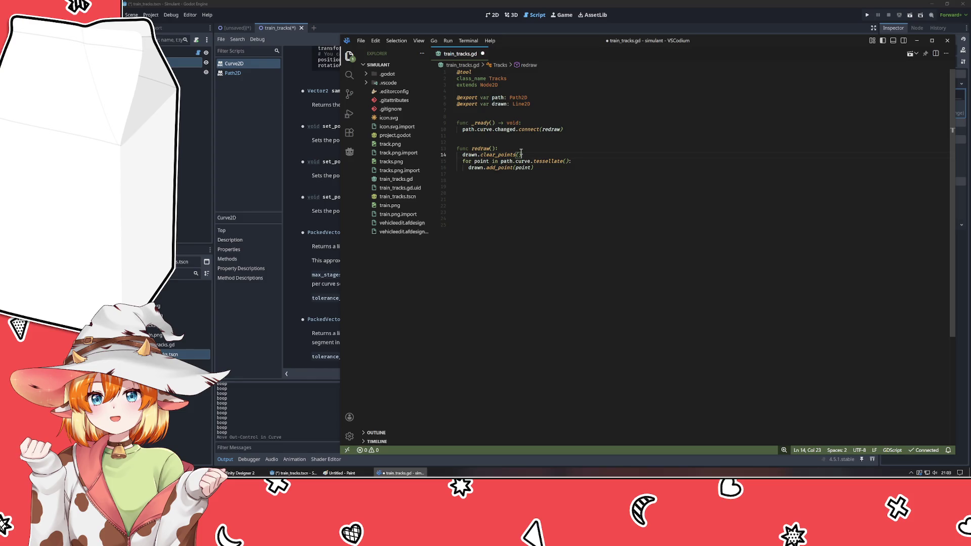
key("ctrl+s")
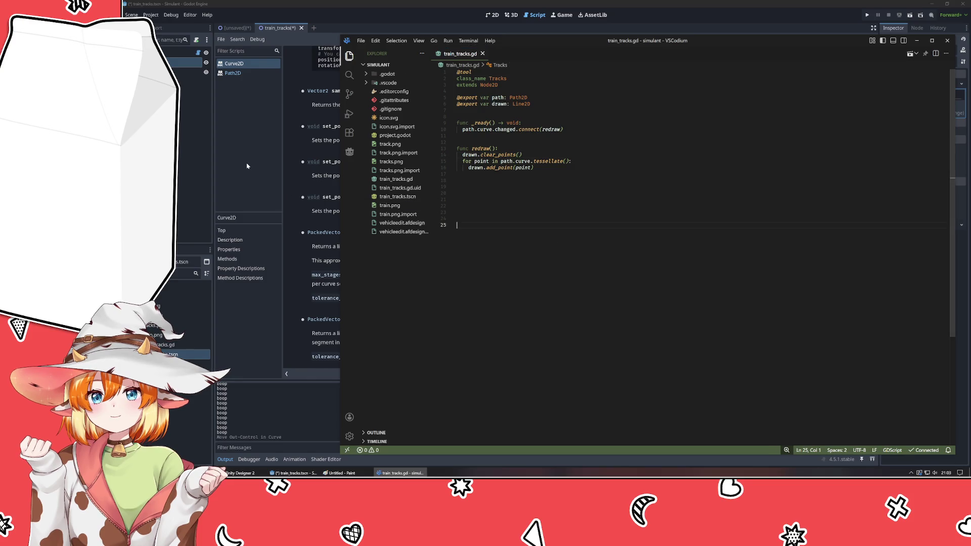
key("alt+Tab")
left_click(491, 15)
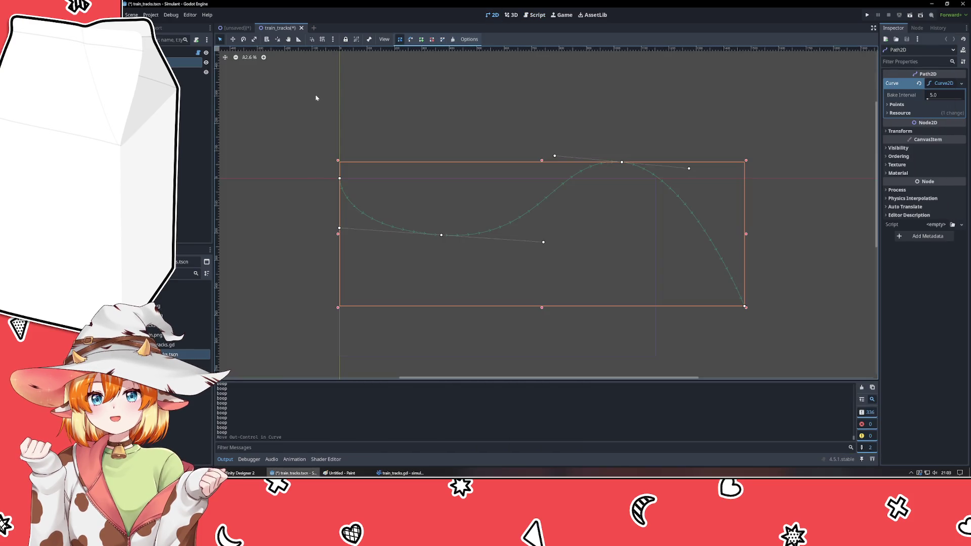
- Save, close and reopen train_tracks.tscn, clear the output log, and nudge a curve handle
key("ctrl+s")
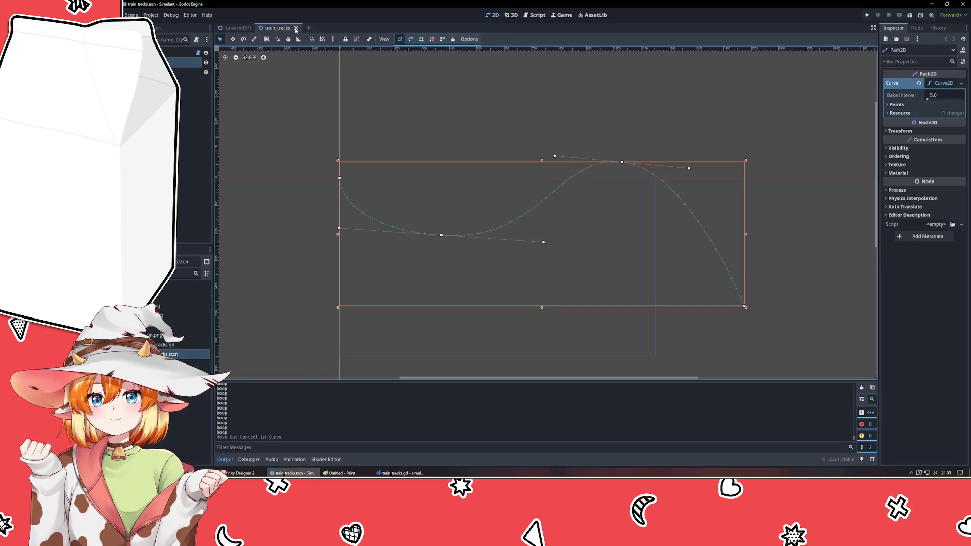
left_click(296, 29)
double_click(177, 356)
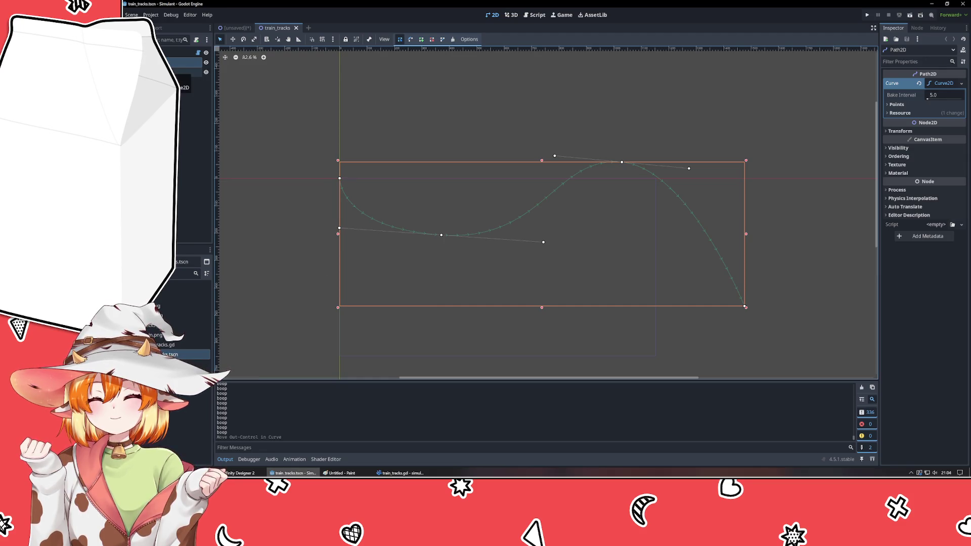
left_click(861, 388)
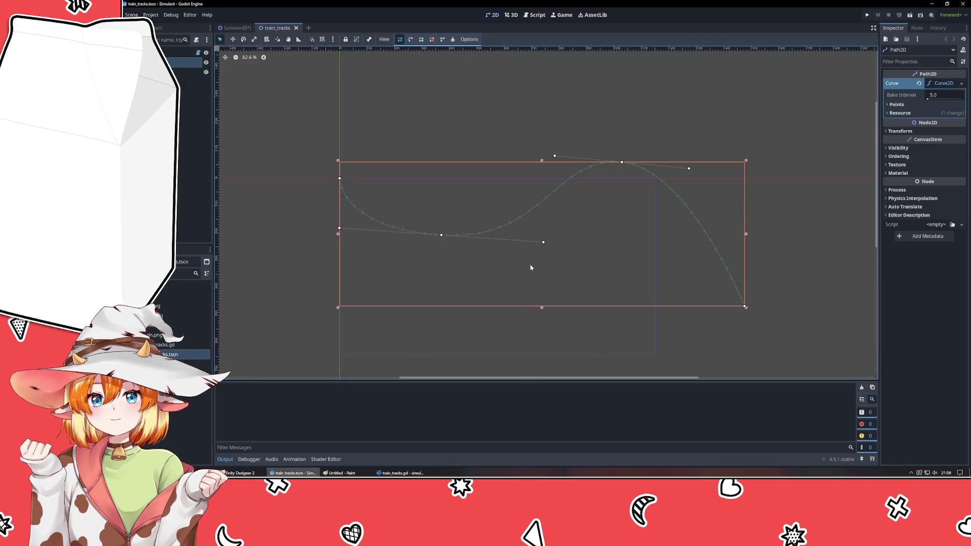
left_click_drag(543, 243, 545, 241)
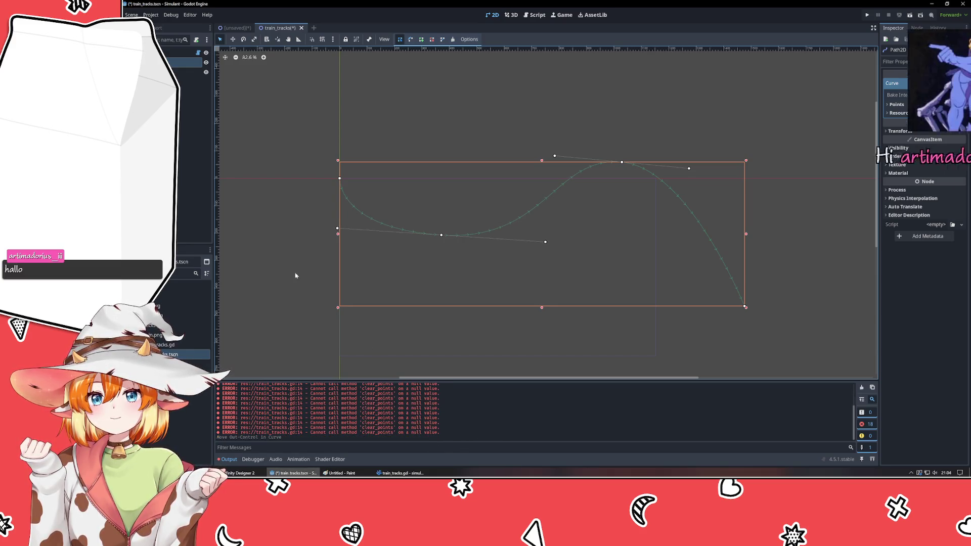
- Assign the Line2D node to the TrainTracks root's Drawn property and save the scene
left_click(184, 52)
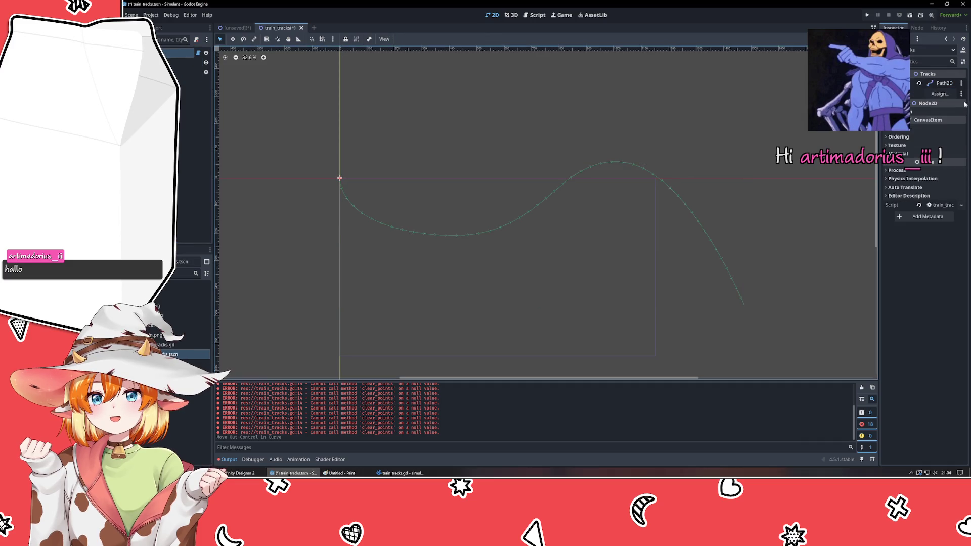
left_click(940, 93)
double_click(535, 164)
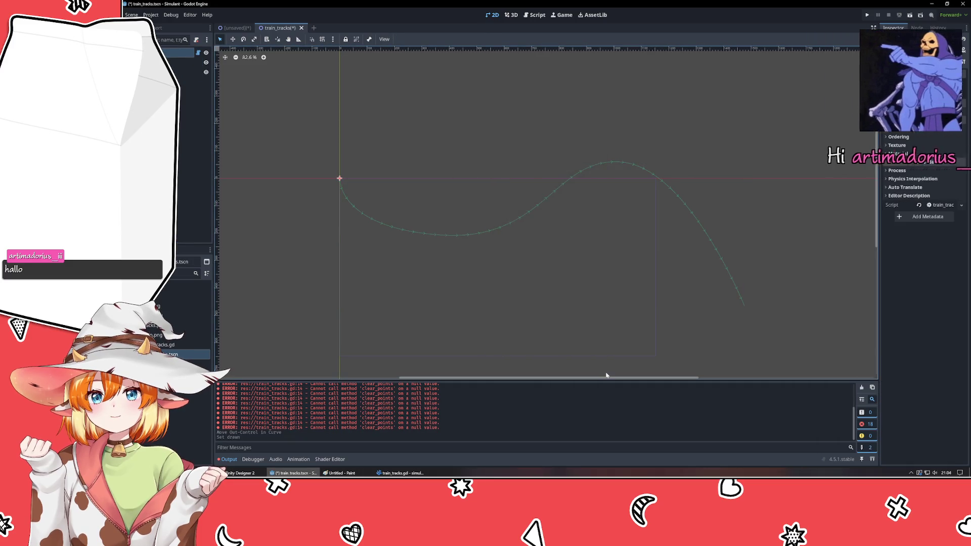
key("ctrl+s")
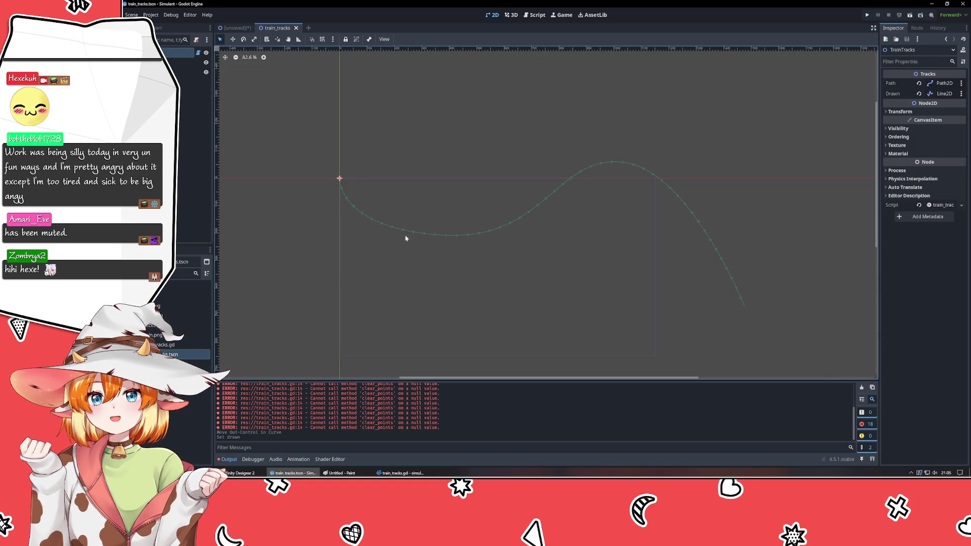
left_click(565, 304)
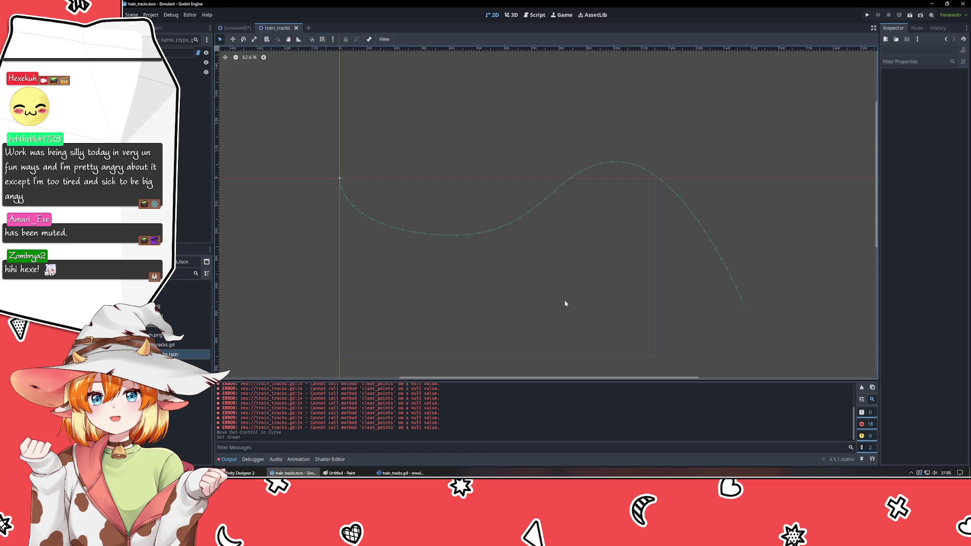
- Select the Path2D curve and nudge a handle so the track redraws
left_click(479, 235)
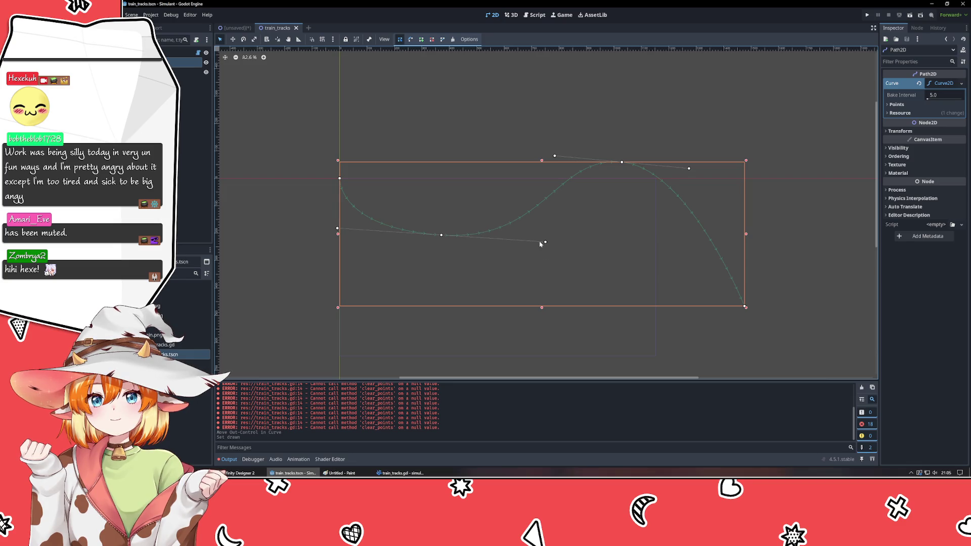
left_click_drag(545, 244, 548, 246)
scroll(423, 282, "up", 15)
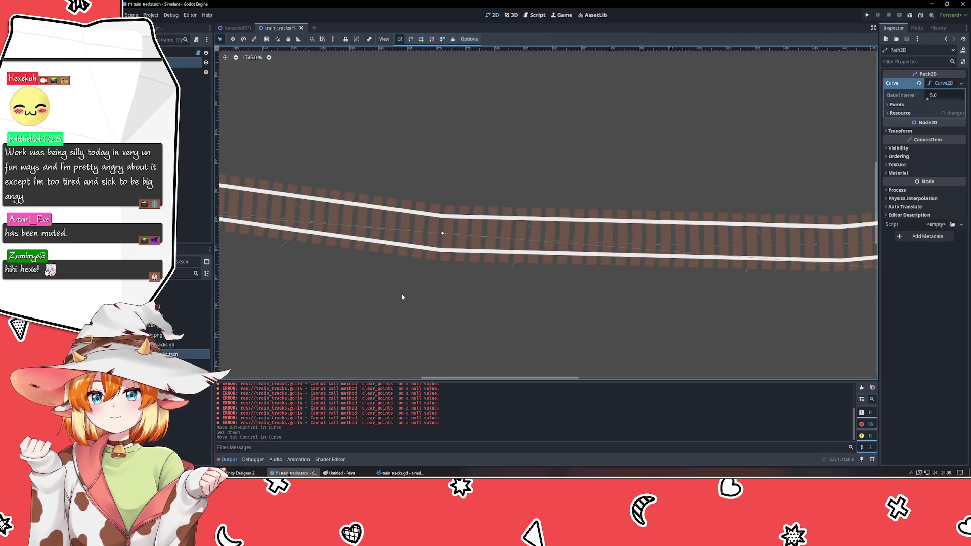
scroll(402, 297, "down", 6)
scroll(425, 294, "down", 2)
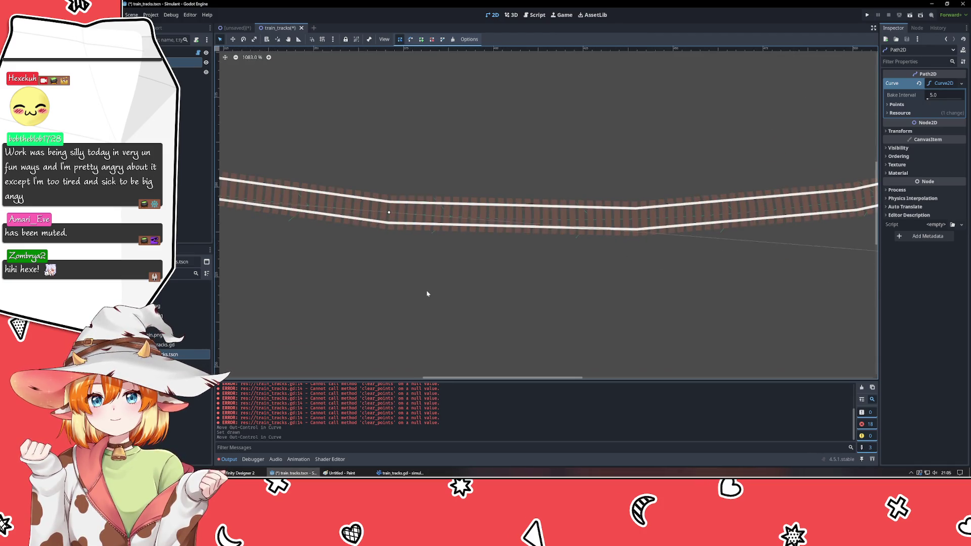
scroll(567, 296, "down", 3)
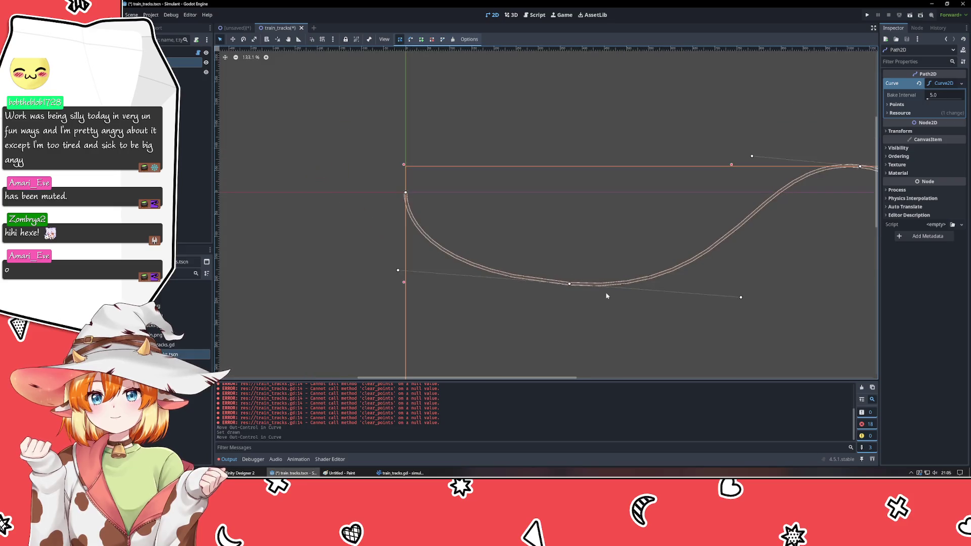
scroll(460, 278, "up", 4)
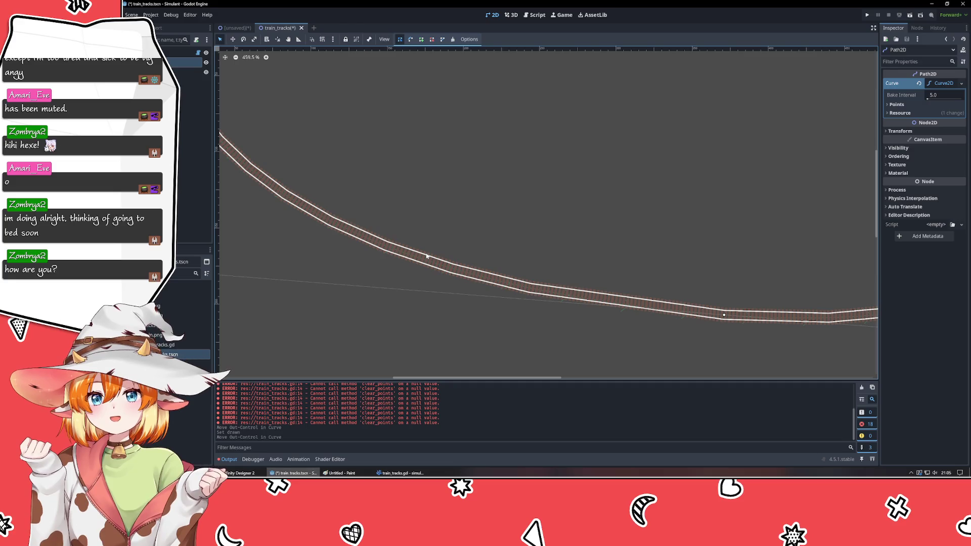
scroll(321, 156, "down", 4)
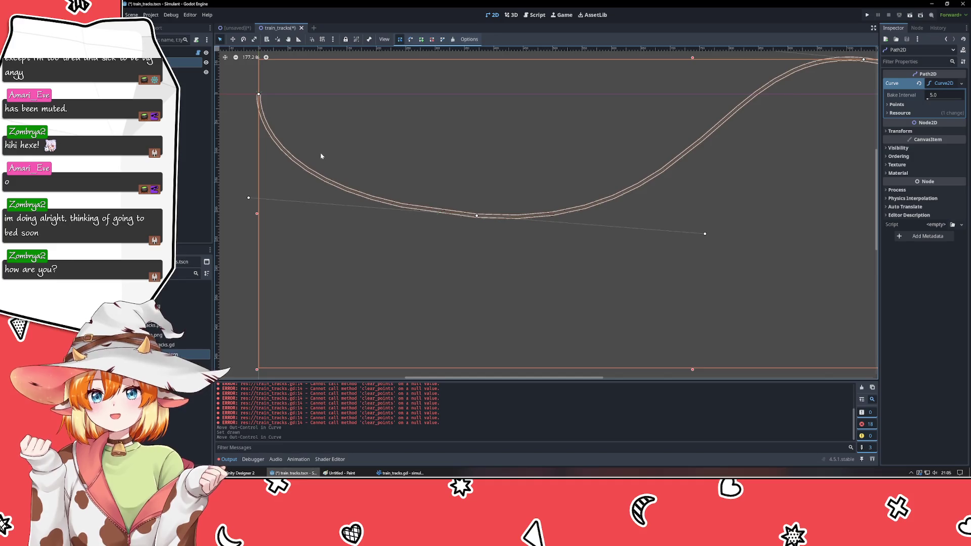
scroll(295, 167, "up", 2)
- Drag the left bend and bottom point's handles to smooth the S-curve
left_click_drag(239, 227, 275, 221)
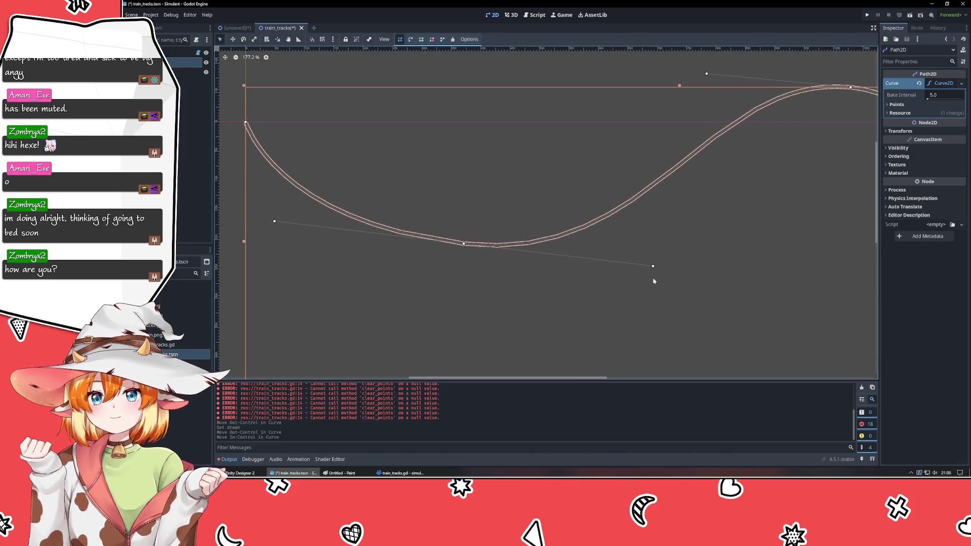
mouse_move(653, 267)
left_mouse_down()
mouse_move(635, 264)
mouse_move(639, 253)
left_mouse_up()
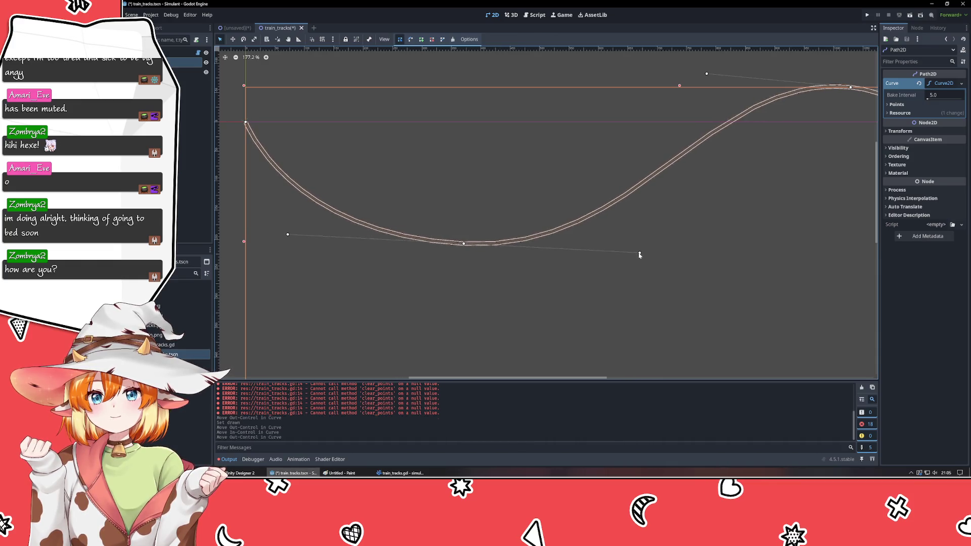
scroll(804, 219, "right", 1)
scroll(632, 275, "down", 3)
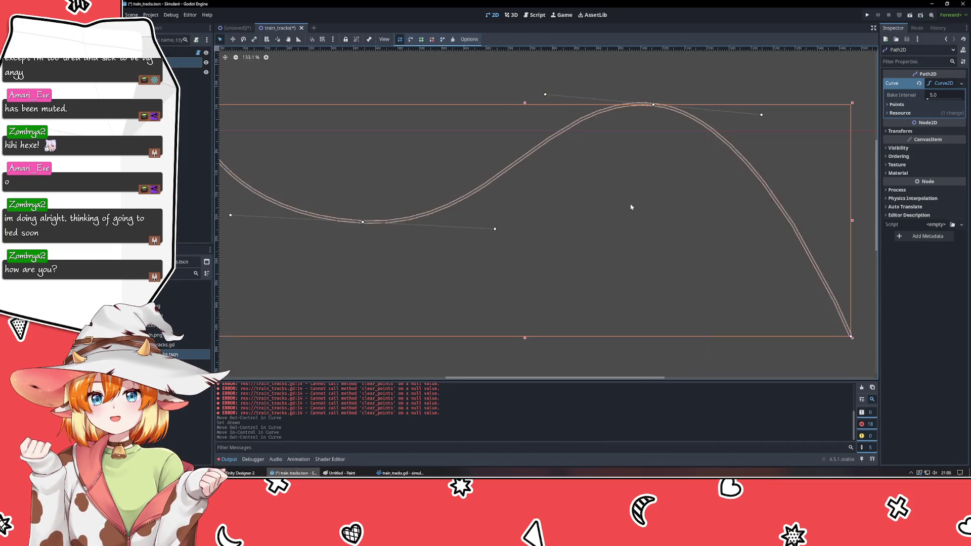
scroll(631, 208, "down", 1)
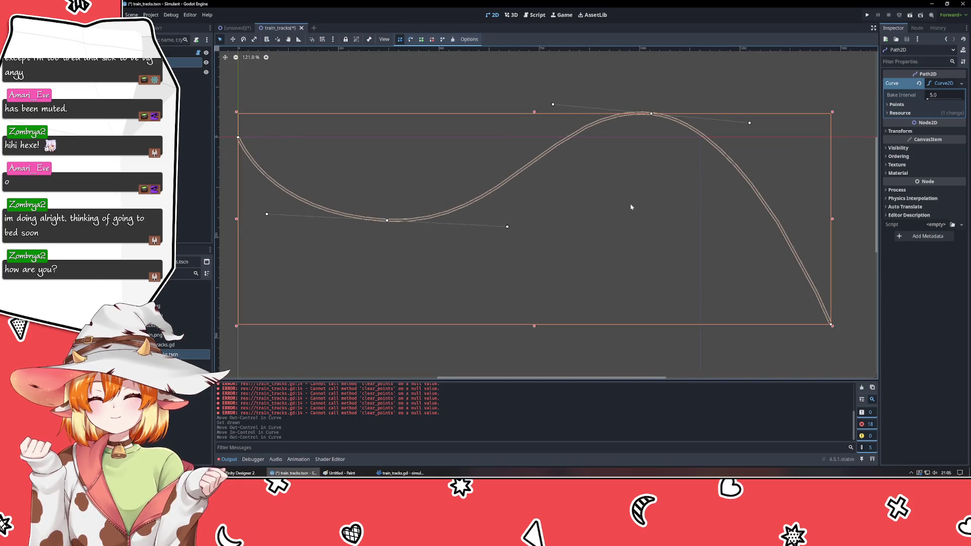
left_click(187, 72)
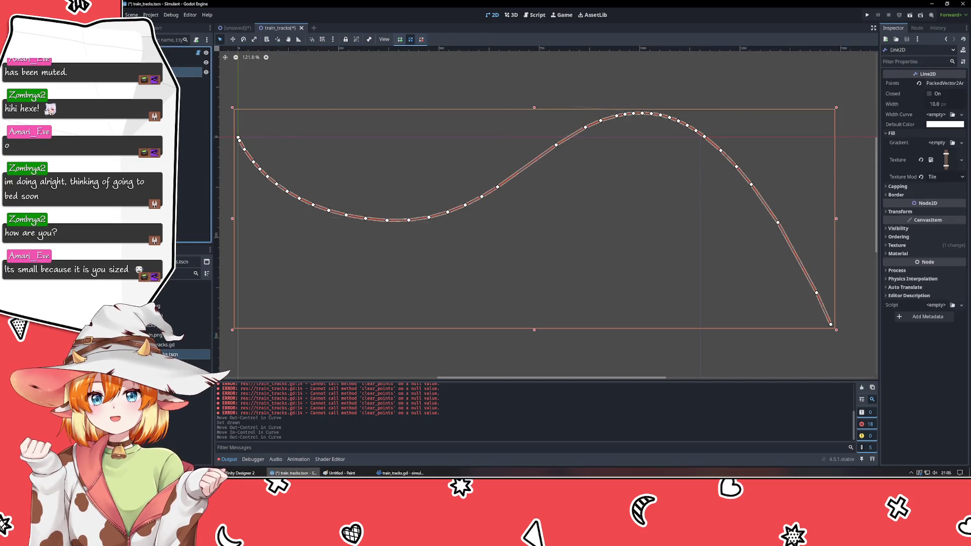
- Set the Line2D's Capping Joint Mode to Round
left_click(903, 188)
left_click(953, 197)
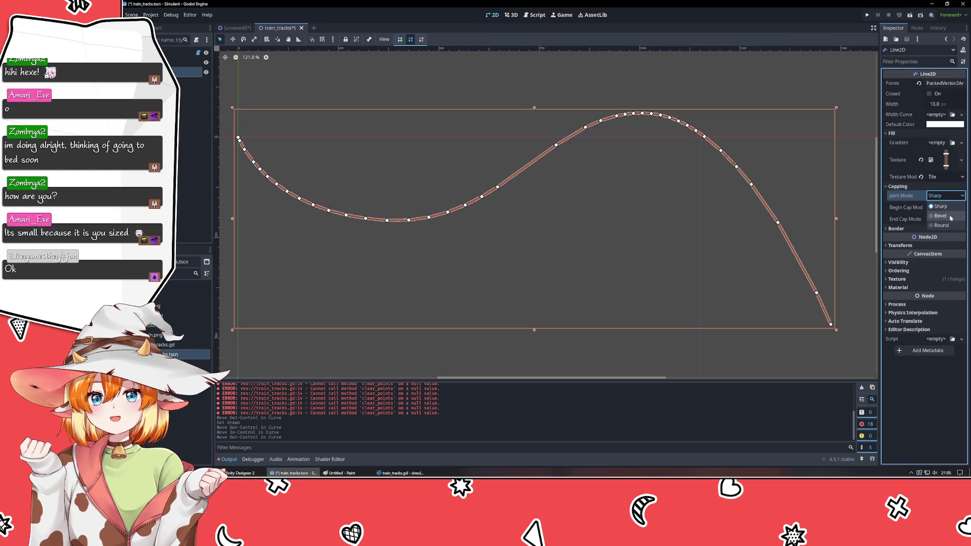
left_click(940, 225)
scroll(472, 208, "up", 6)
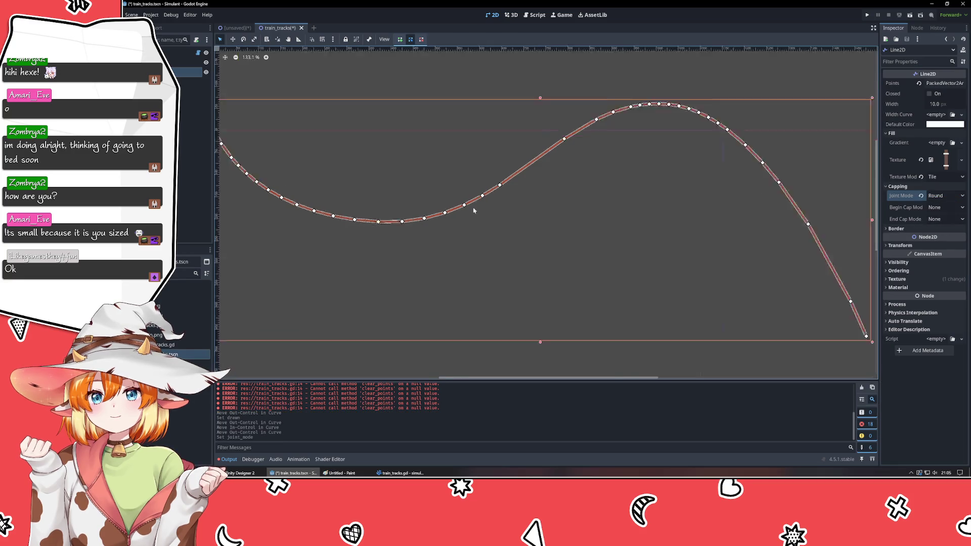
scroll(455, 201, "up", 1)
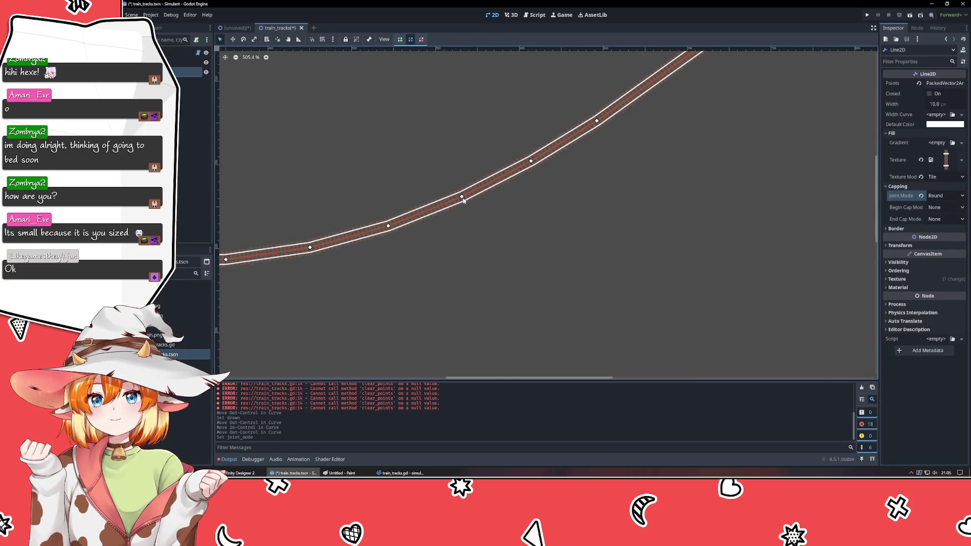
scroll(446, 201, "up", 9)
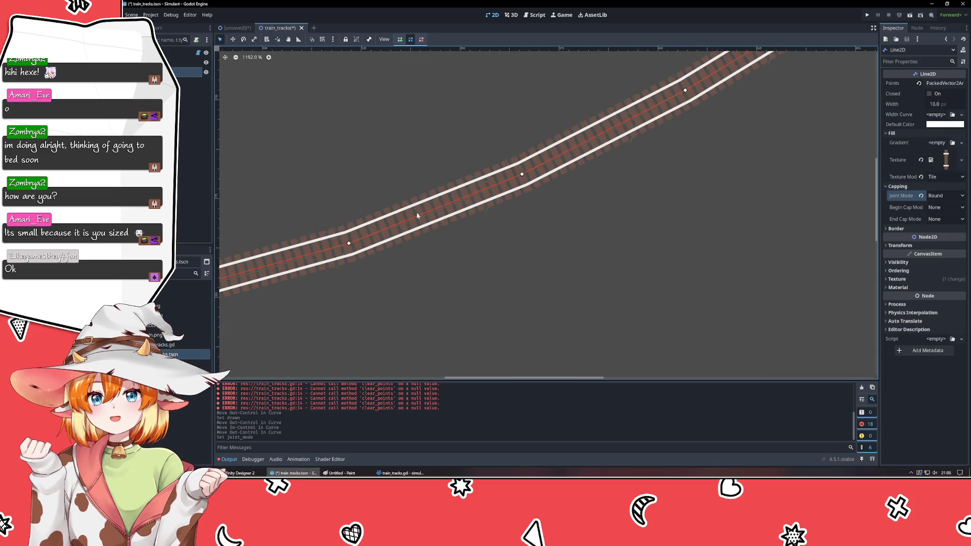
scroll(351, 253, "down", 5)
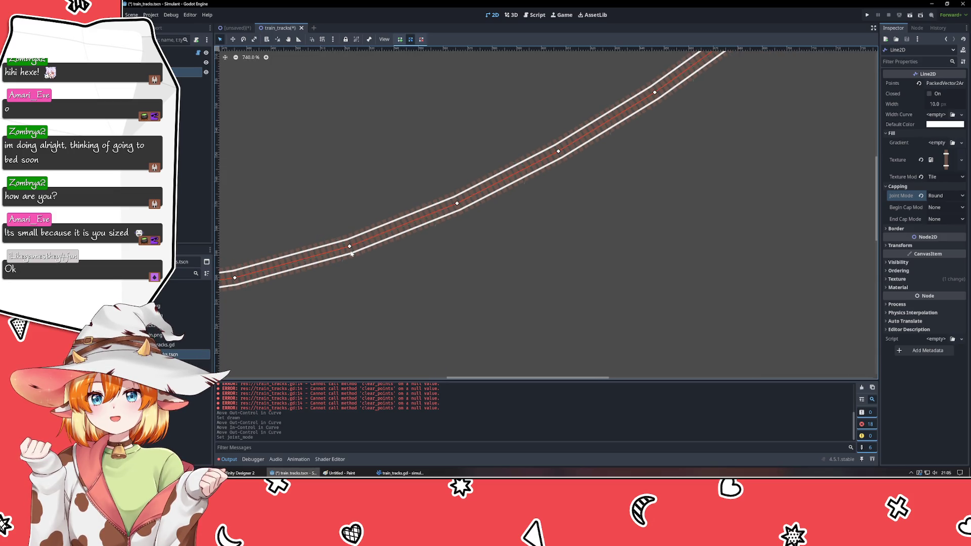
- Try the Bevel and Sharp joint modes, then return the joints to Round
left_click(942, 199)
left_click(944, 215)
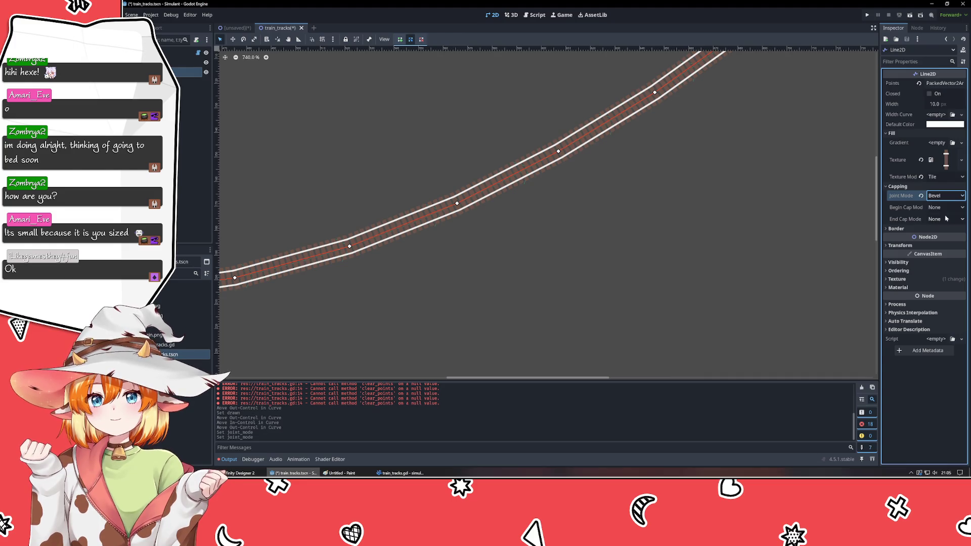
left_click(942, 196)
left_click(938, 206)
left_click(938, 199)
left_click(940, 225)
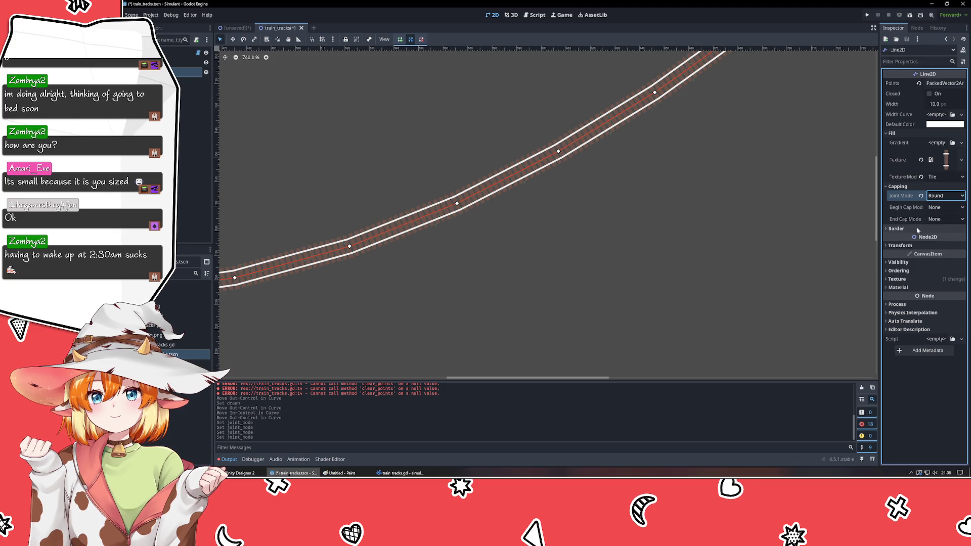
left_click(581, 256)
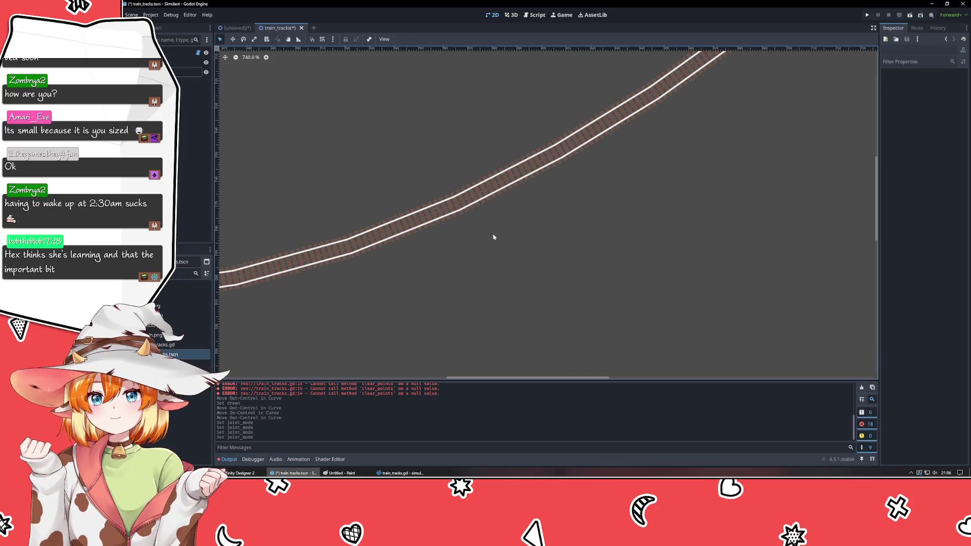
- Select the track line and bring the curve's right side into view
scroll(494, 237, "down", 12)
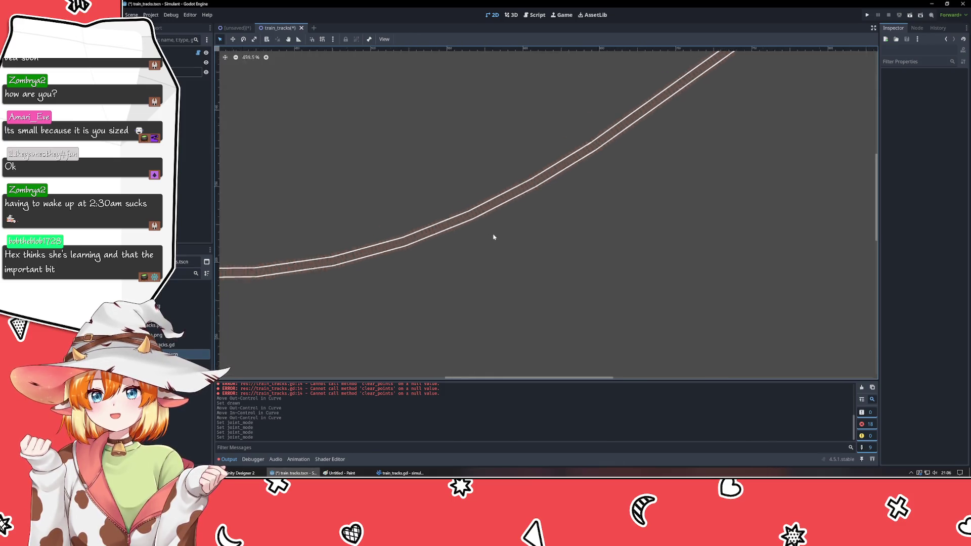
scroll(600, 167, "up", 10)
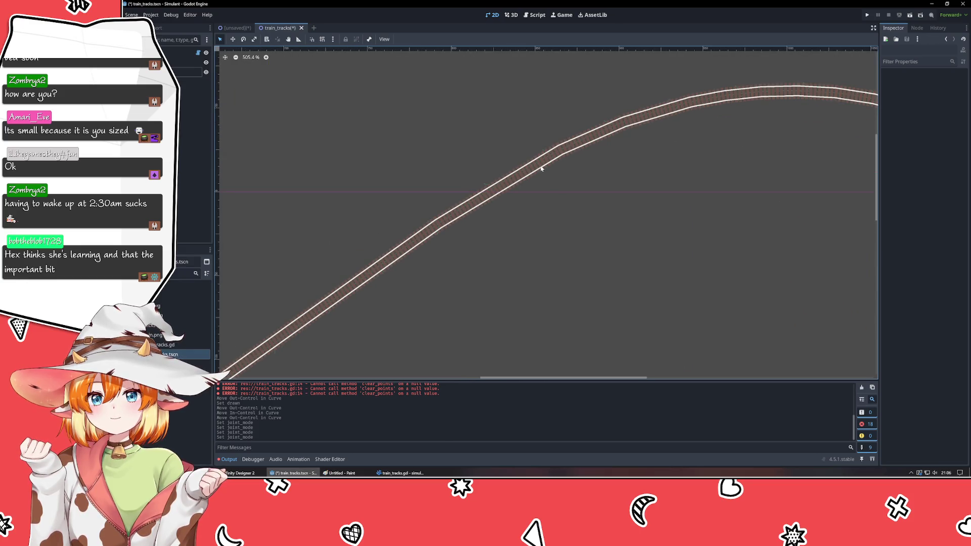
scroll(542, 172, "up", 6)
left_click(519, 170)
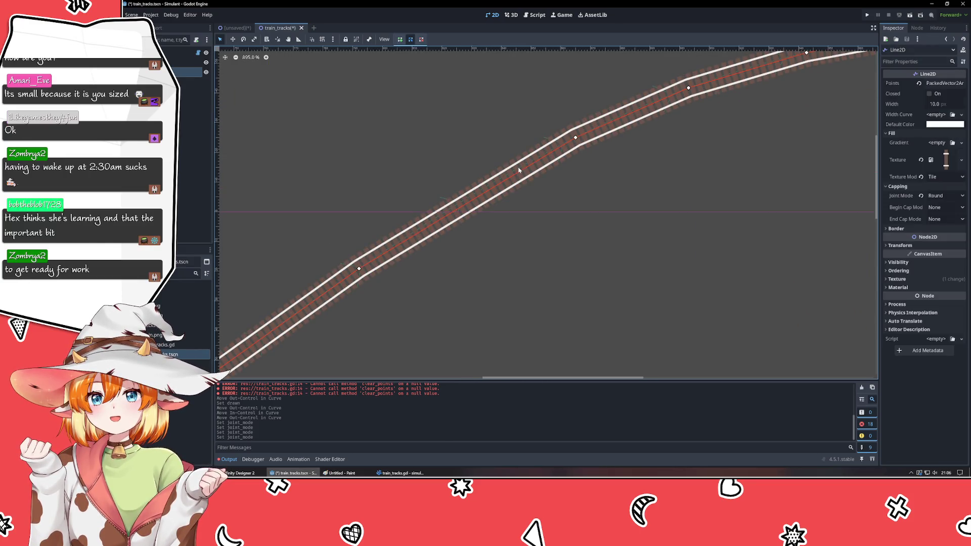
scroll(353, 187, "down", 5)
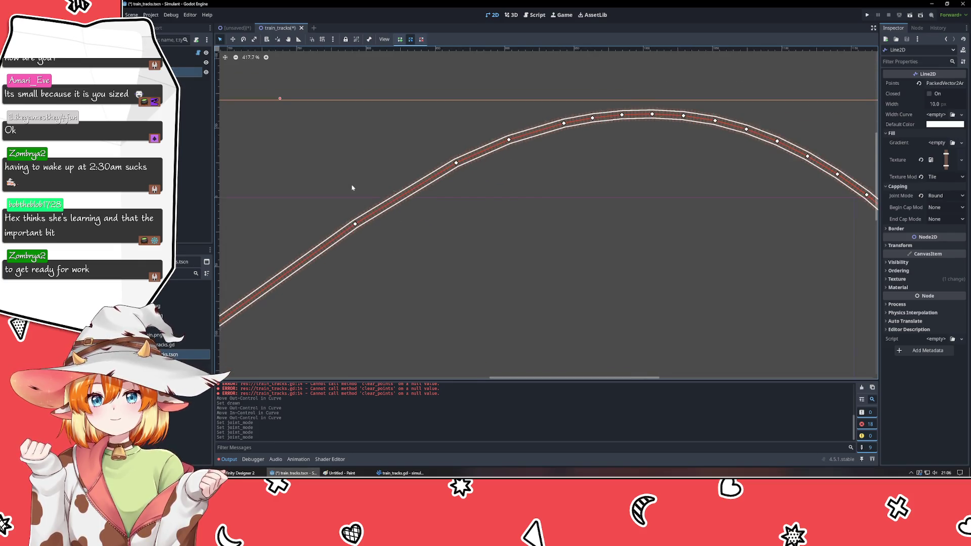
mouse_move(764, 273)
left_mouse_down()
mouse_move(489, 217)
mouse_move(403, 162)
mouse_move(505, 320)
mouse_move(320, 134)
mouse_move(490, 154)
left_mouse_up()
scroll(490, 155, "up", 10)
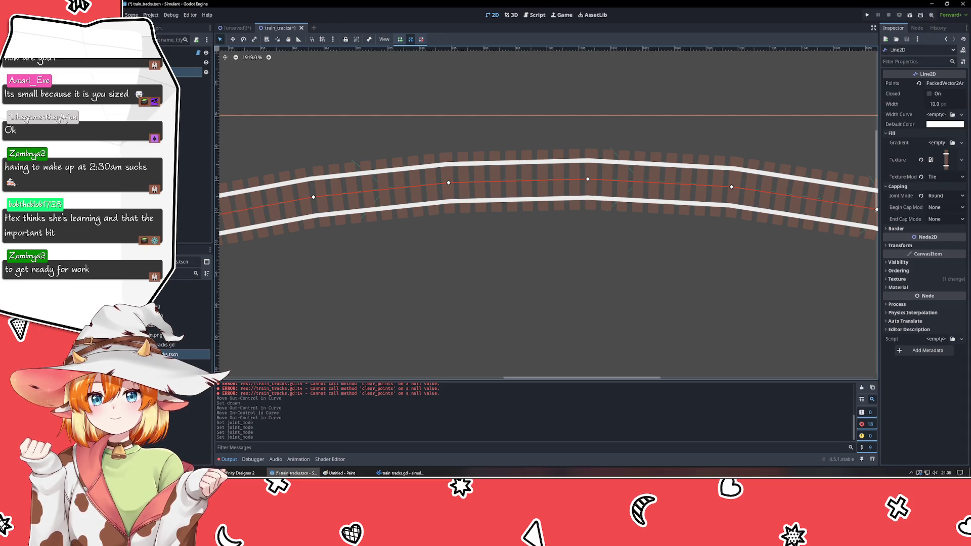
- Cycle the Line2D joint mode through Sharp, Bevel and Round, leaving it on Sharp
left_click(940, 196)
left_click(940, 207)
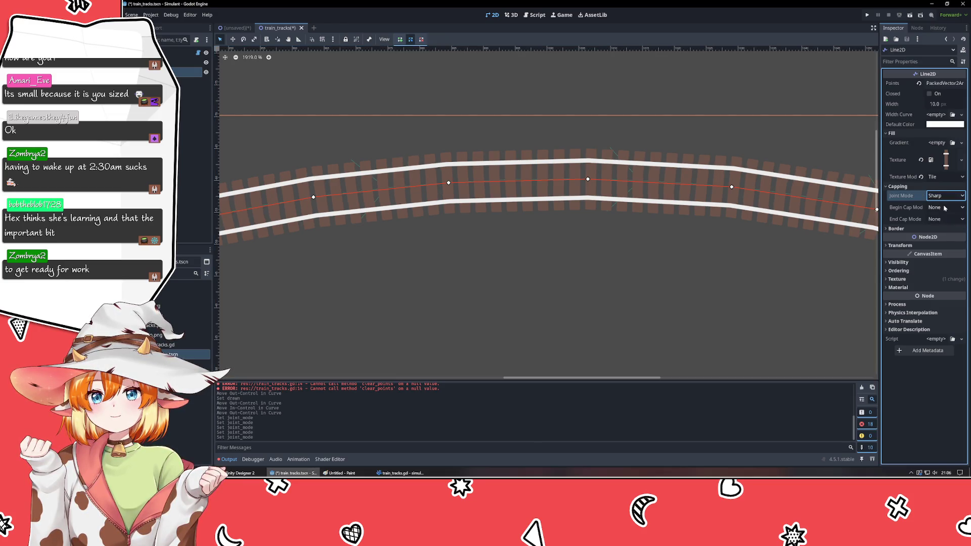
left_click(942, 196)
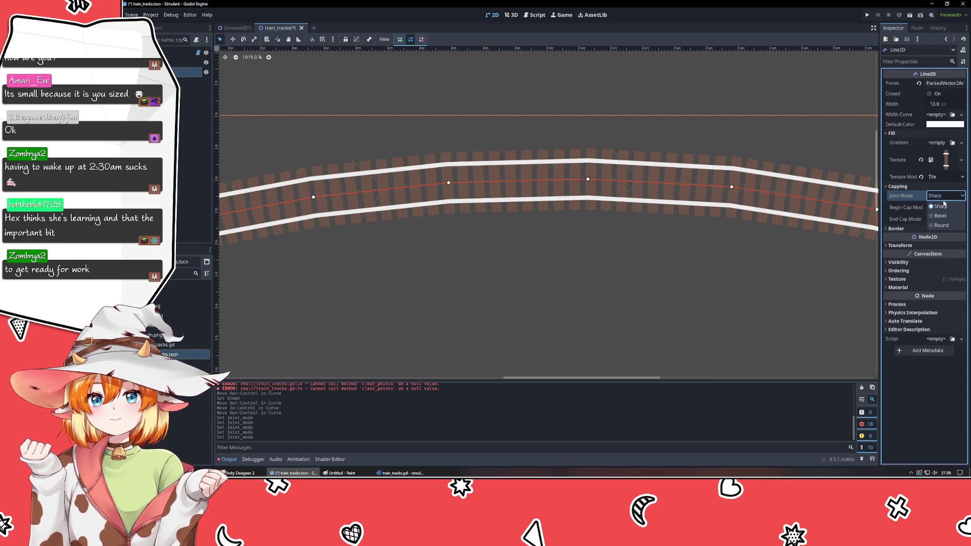
left_click(944, 219)
left_click(943, 195)
left_click(942, 229)
left_click(939, 197)
left_click(940, 207)
left_click(518, 268)
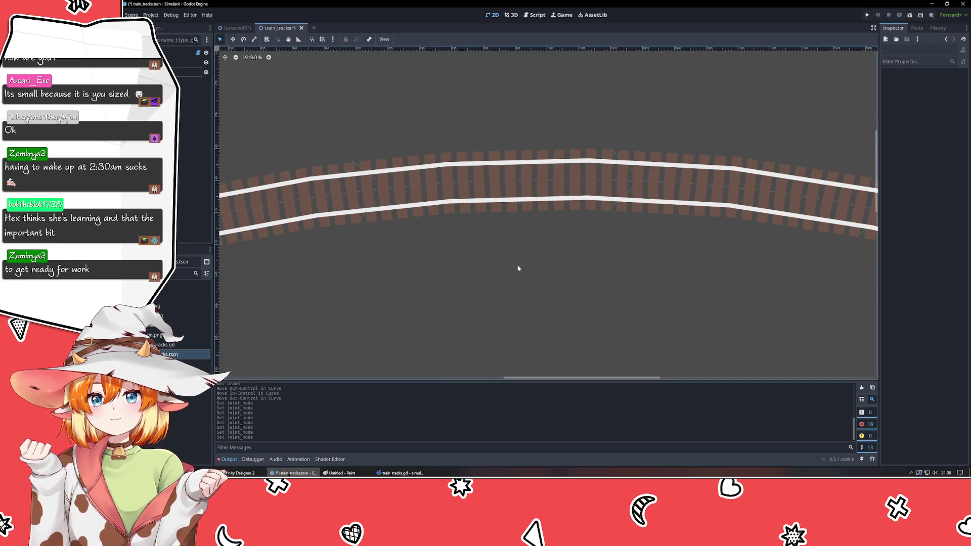
scroll(518, 267, "down", 20)
scroll(463, 324, "up", 6)
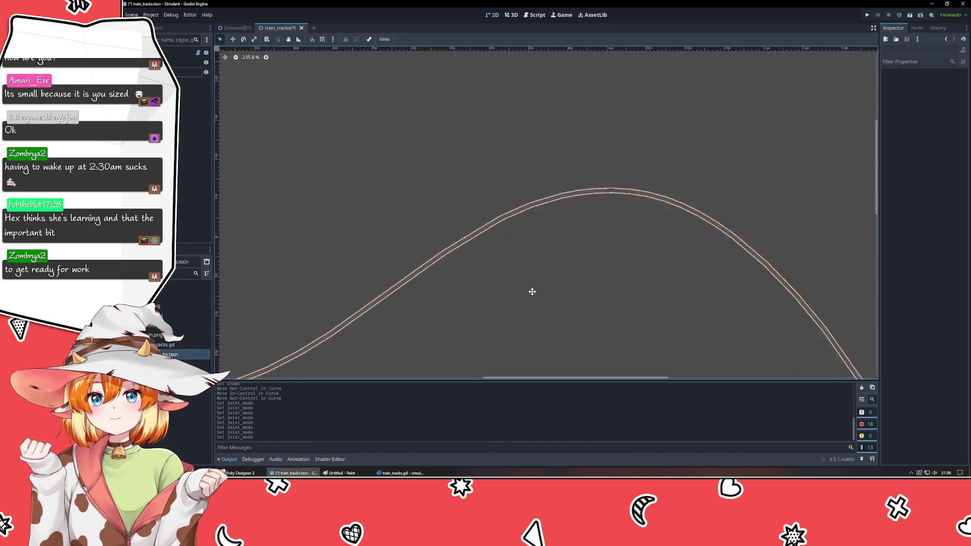
- Widen the Line2D from 10 to 40 so rails and ties show
left_click(187, 72)
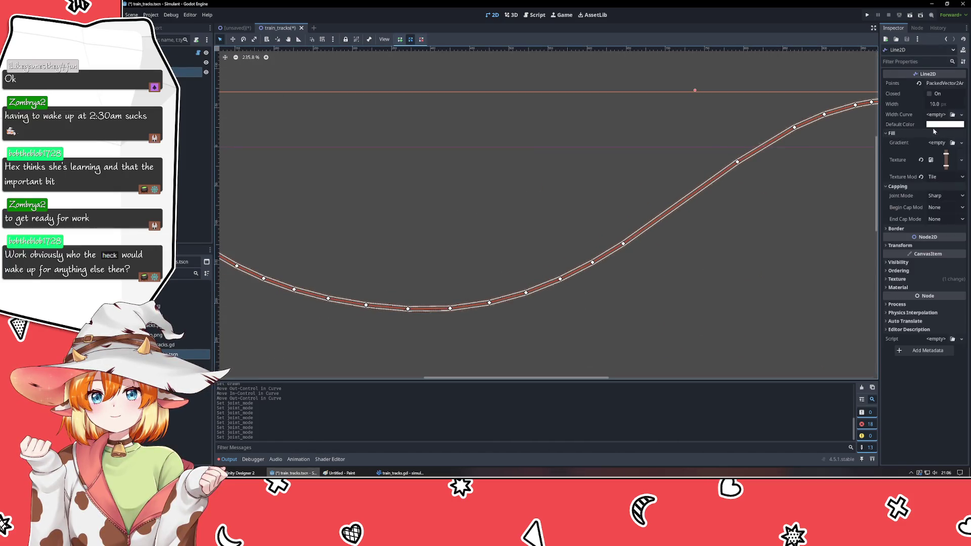
left_click(954, 104)
mouse_move(953, 104)
left_mouse_down()
mouse_move(964, 104)
mouse_move(954, 104)
left_mouse_up()
type("40")
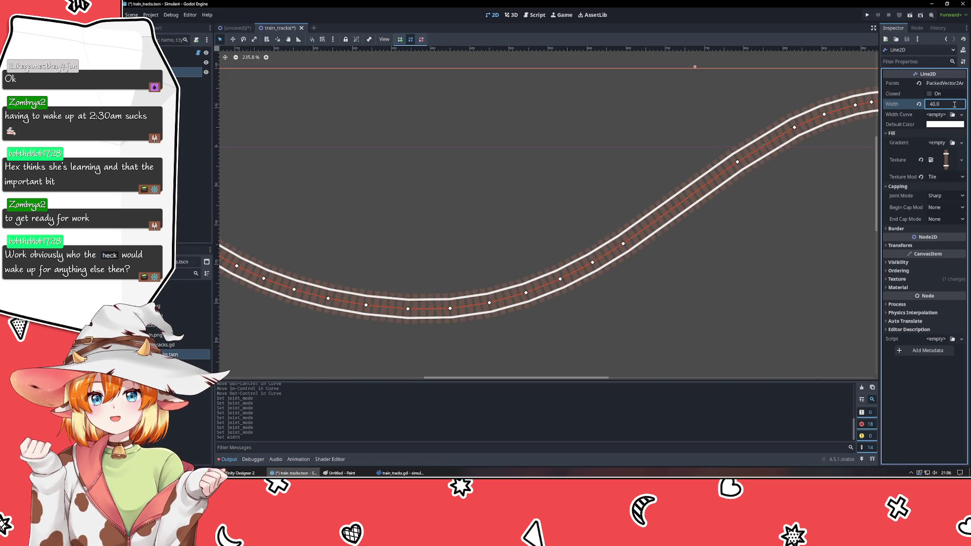
left_click(710, 247)
scroll(745, 260, "down", 6)
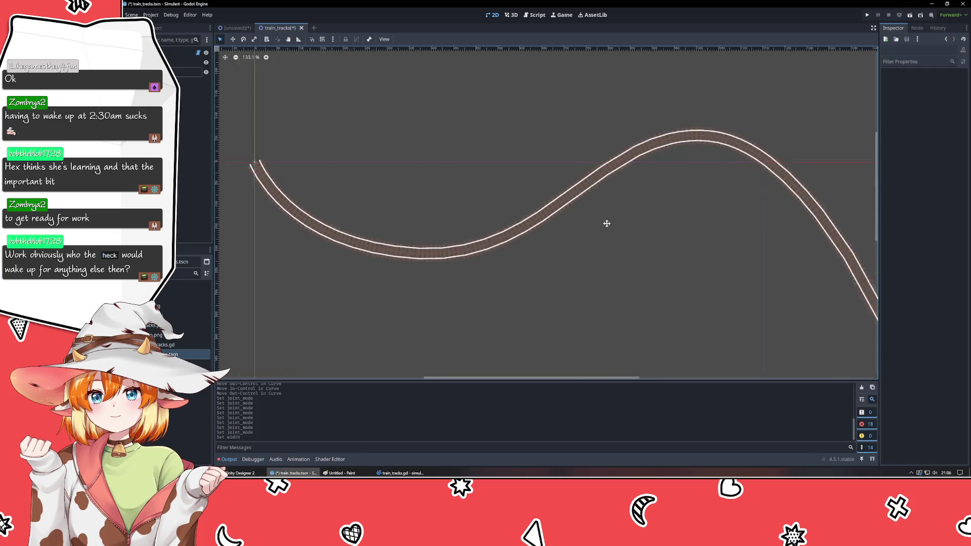
mouse_move(566, 219)
left_mouse_down()
mouse_move(372, 188)
mouse_move(454, 238)
left_mouse_up()
scroll(486, 153, "up", 5)
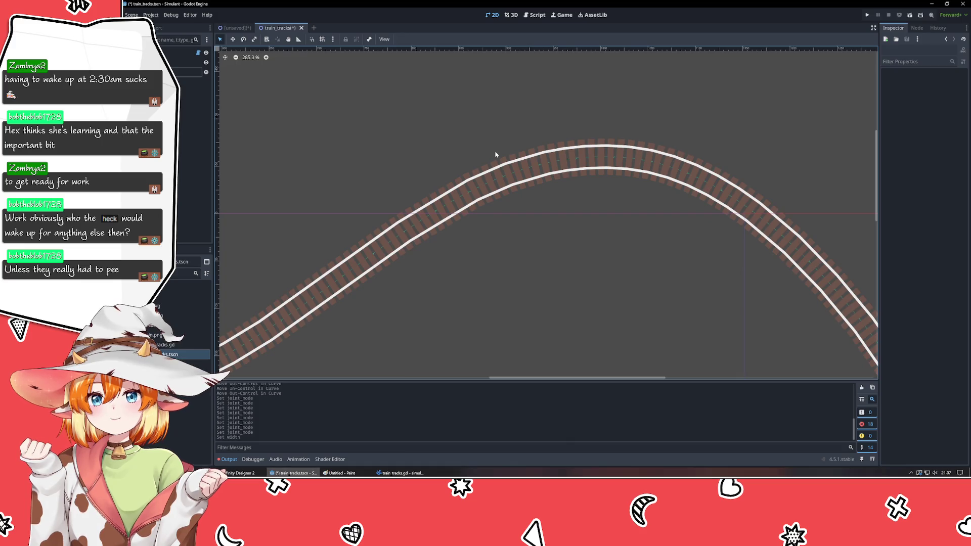
scroll(479, 200, "up", 4)
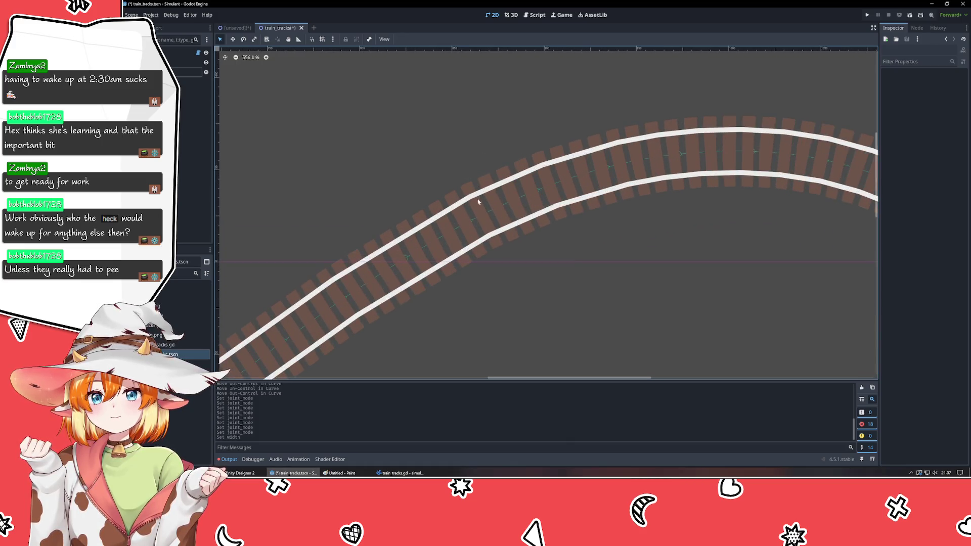
- Try Round joints again, then settle the Line2D joint mode back on Sharp
left_click(541, 185)
left_click(945, 196)
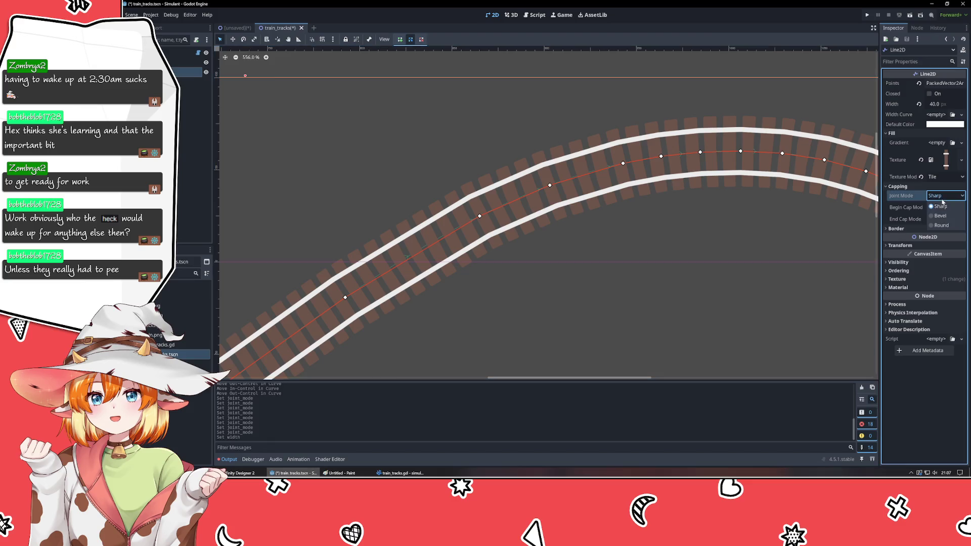
left_click(941, 225)
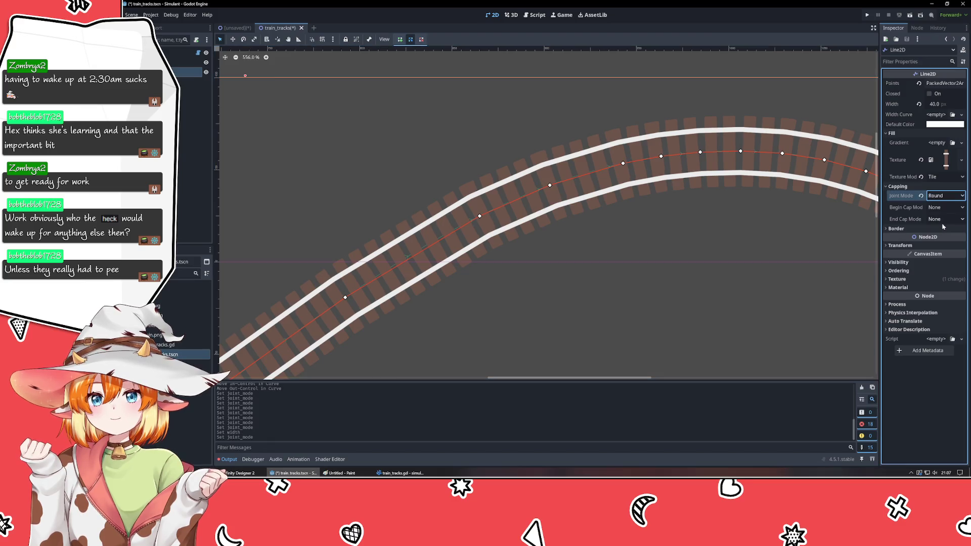
left_click(943, 208)
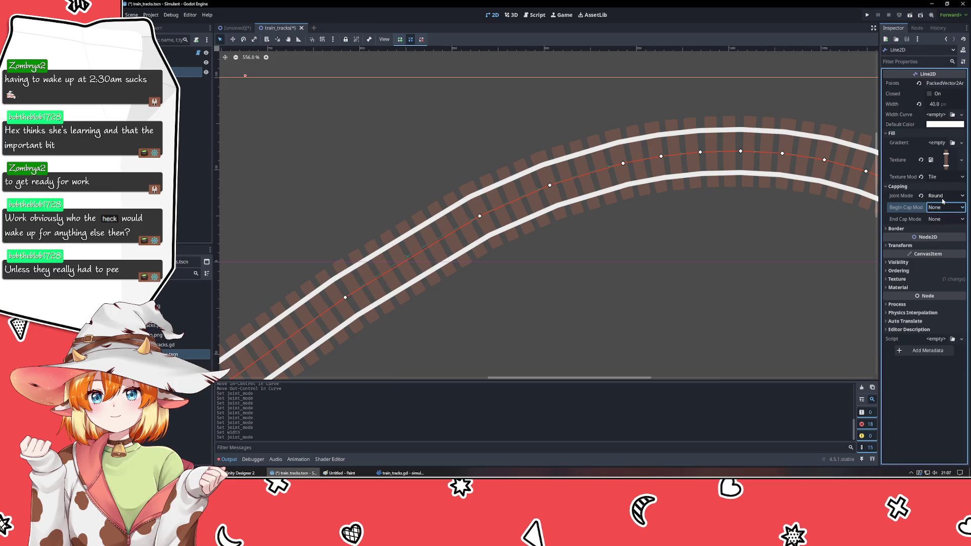
left_click(942, 196)
left_click(941, 225)
left_click(941, 187)
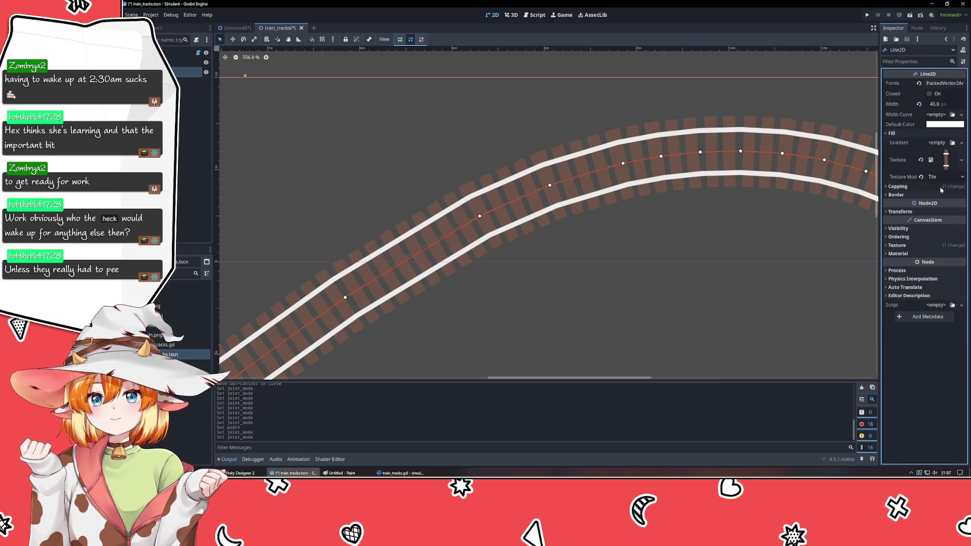
left_click(941, 187)
left_click(944, 195)
left_click(941, 206)
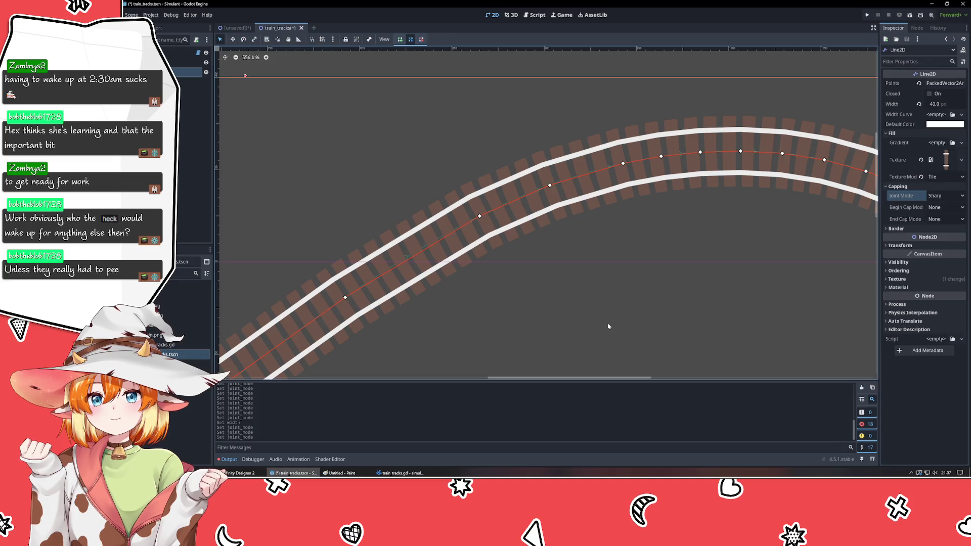
left_click(608, 326)
scroll(608, 326, "down", 3)
scroll(728, 208, "down", 3)
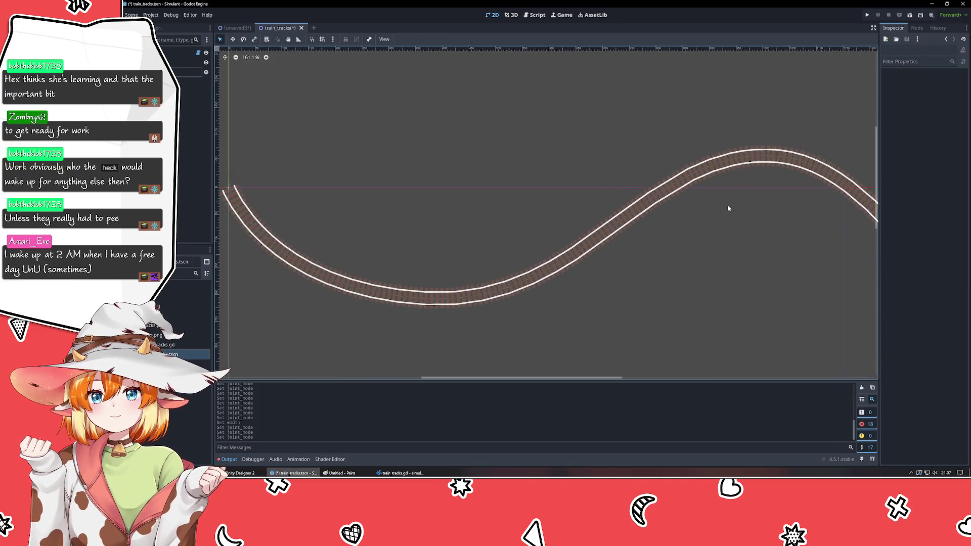
scroll(728, 208, "down", 3)
scroll(728, 208, "down", 1)
scroll(728, 208, "up", 3)
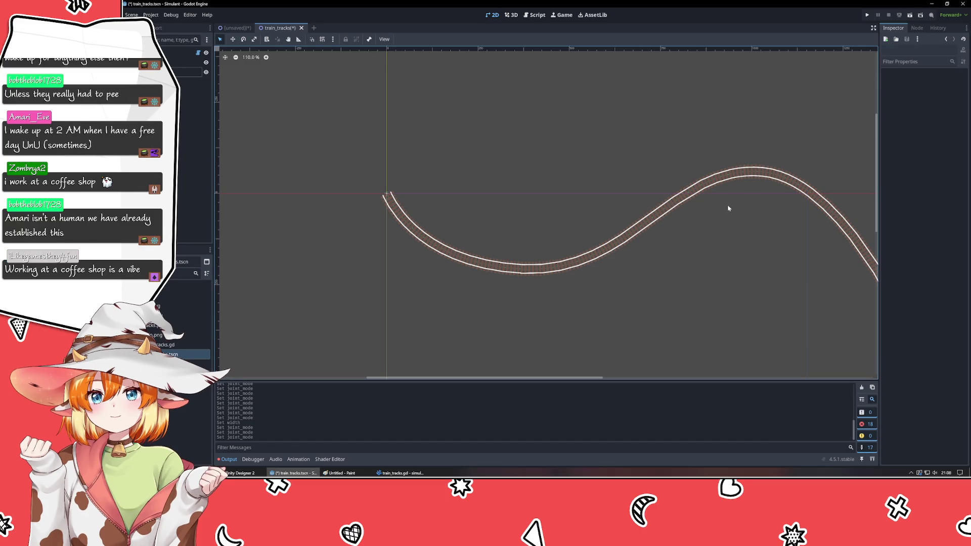
left_click(193, 63)
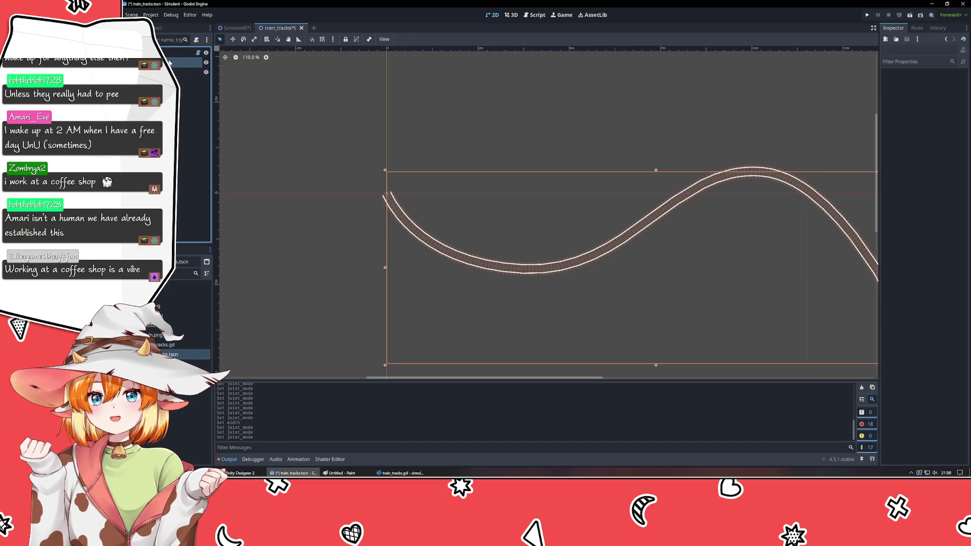
- Reshape the curve's lower dip and pull its peak up and left
mouse_move(631, 276)
left_mouse_down()
mouse_move(624, 269)
mouse_move(687, 267)
mouse_move(628, 263)
mouse_move(799, 264)
mouse_move(628, 260)
mouse_move(641, 267)
left_mouse_up()
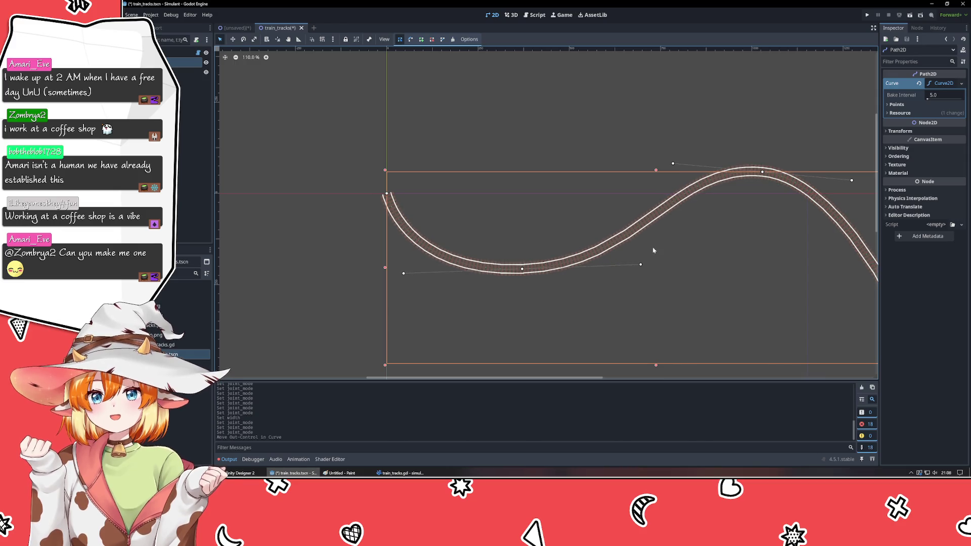
mouse_move(673, 163)
left_mouse_down()
mouse_move(632, 124)
mouse_move(761, 166)
mouse_move(684, 153)
mouse_move(622, 158)
mouse_move(739, 160)
left_mouse_up()
left_click(764, 244)
left_click_drag(763, 244, 618, 221)
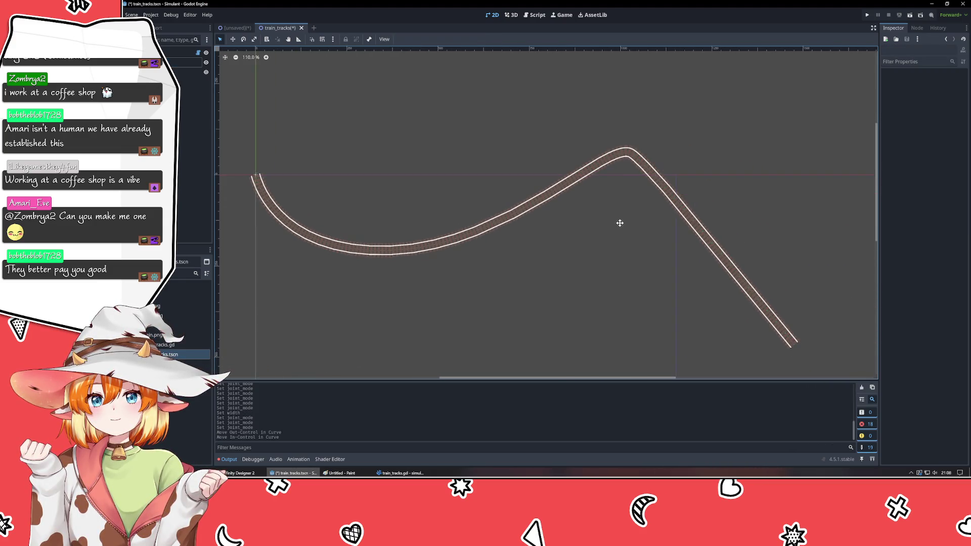
- Reselect Path2D, round off the sharp peak, and undo an accidental scaling of the path
left_click(615, 160)
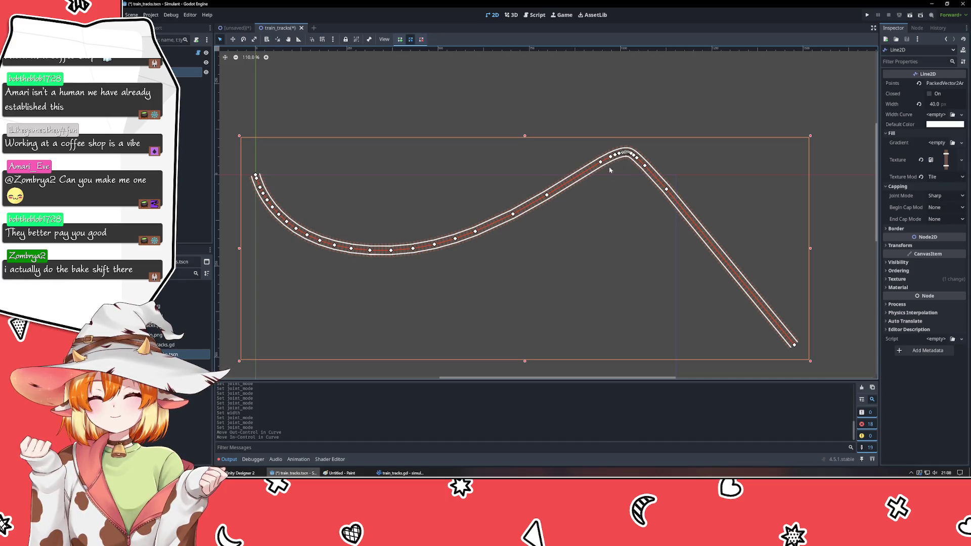
left_click(187, 62)
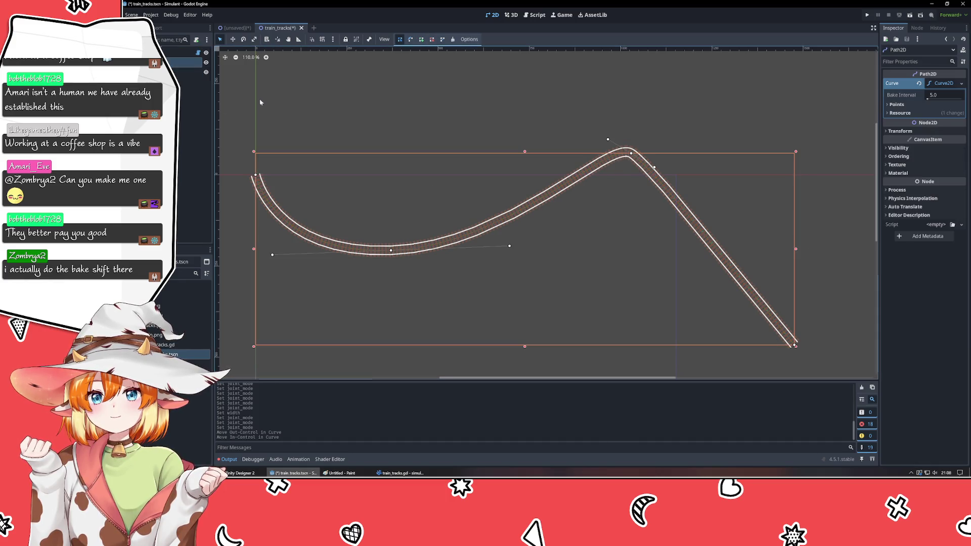
left_click(604, 143)
left_click(187, 62)
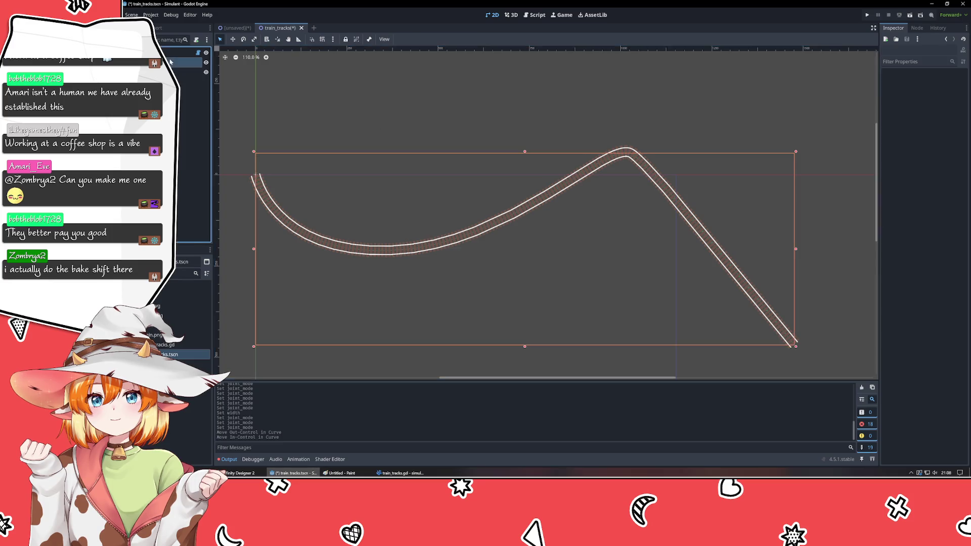
mouse_move(607, 141)
left_mouse_down()
mouse_move(541, 150)
mouse_move(526, 147)
mouse_move(532, 136)
left_mouse_up()
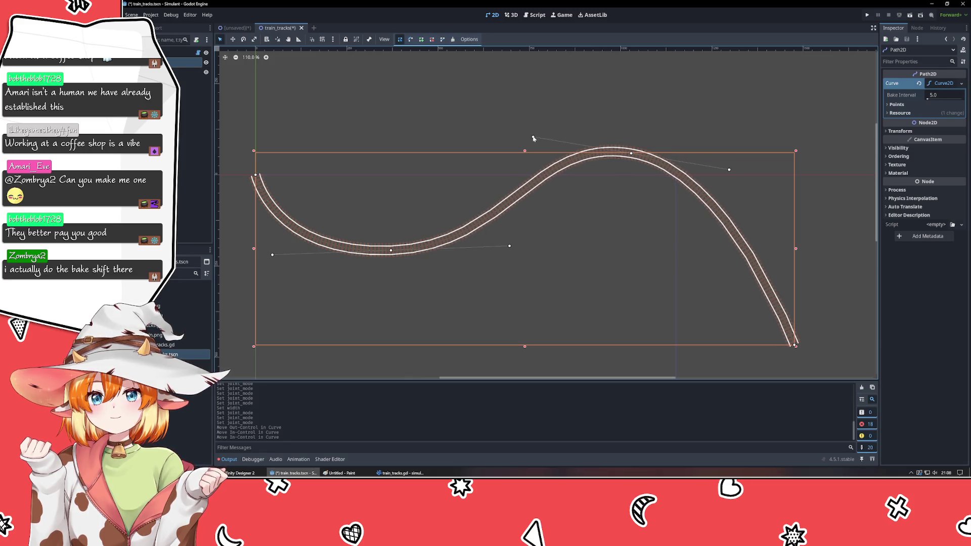
left_click_drag(795, 345, 809, 353)
key("ctrl+z")
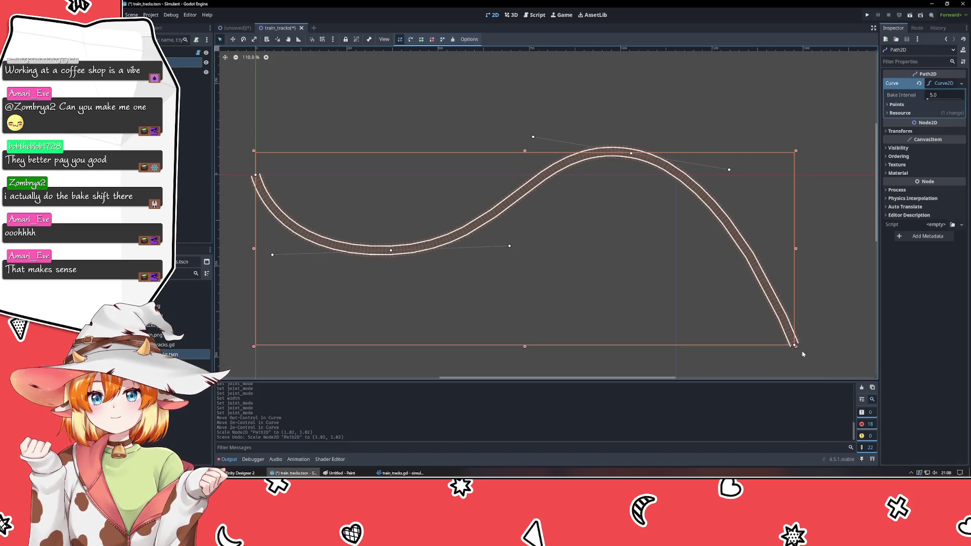
left_click(733, 366)
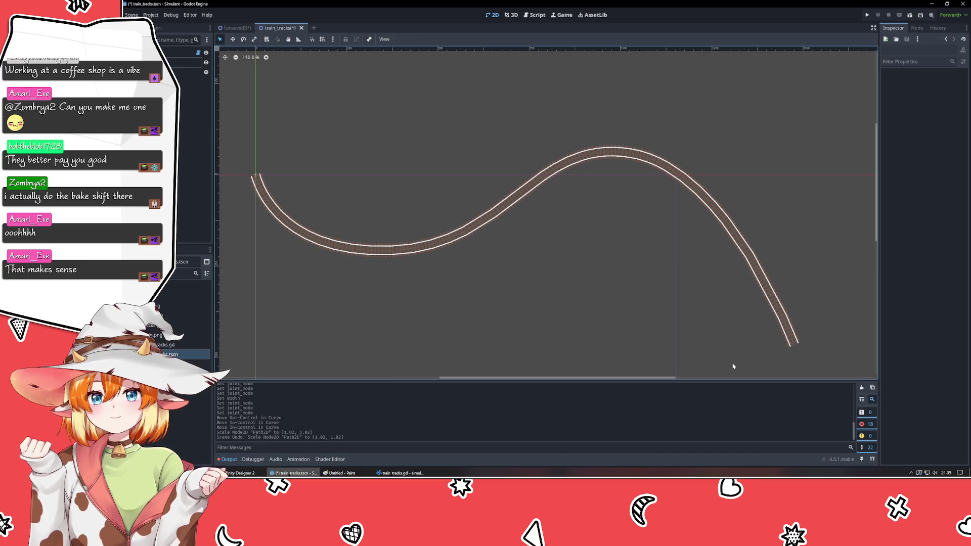
- Drag the track's top Path2D point down and right to lower its peak
left_click(632, 152)
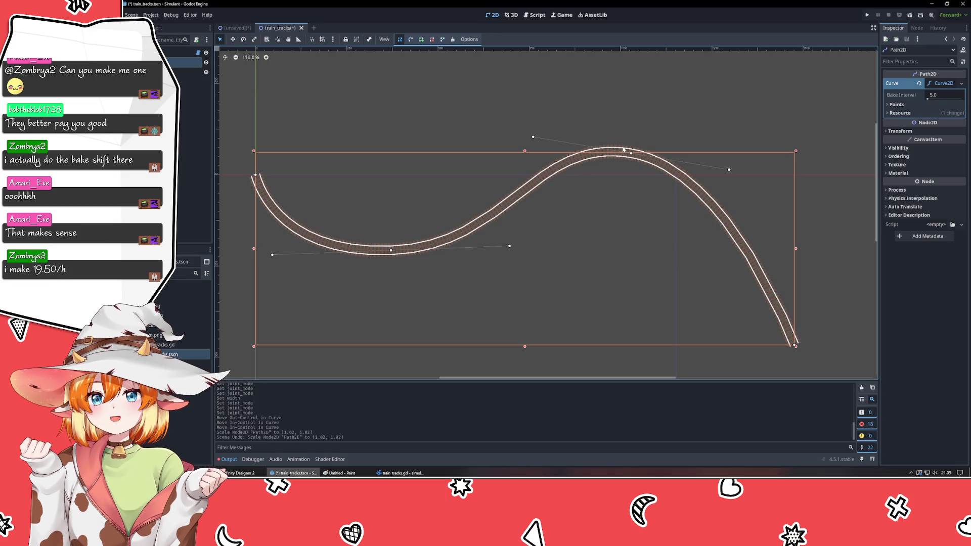
mouse_move(631, 153)
left_mouse_down()
mouse_move(657, 209)
mouse_move(645, 207)
left_mouse_up()
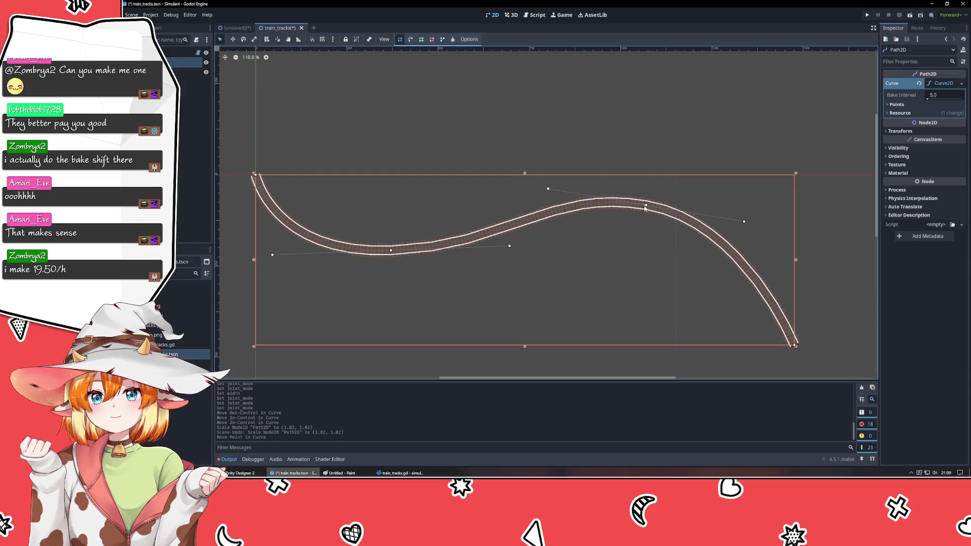
left_click(619, 273)
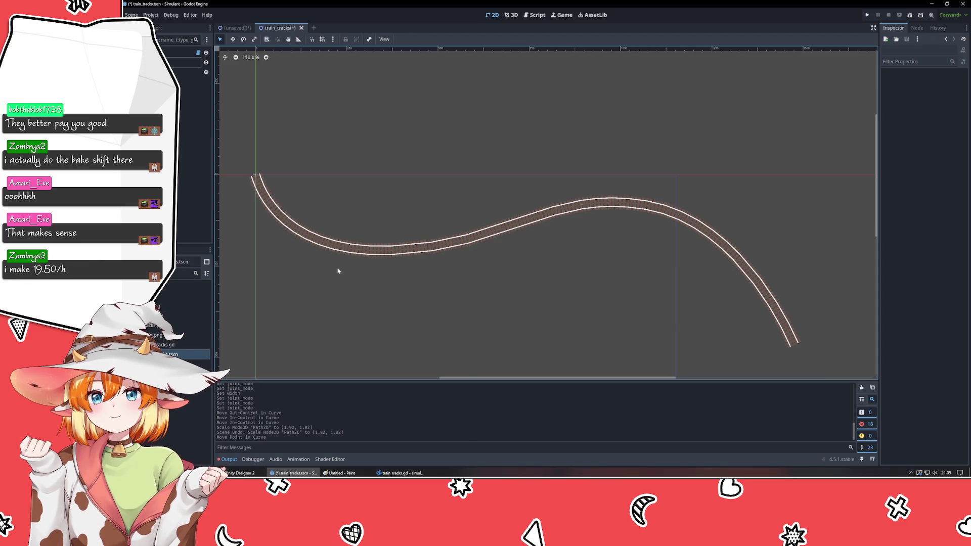
- Recentre the view on the reshaped track and save the train_tracks scene
left_click(350, 251)
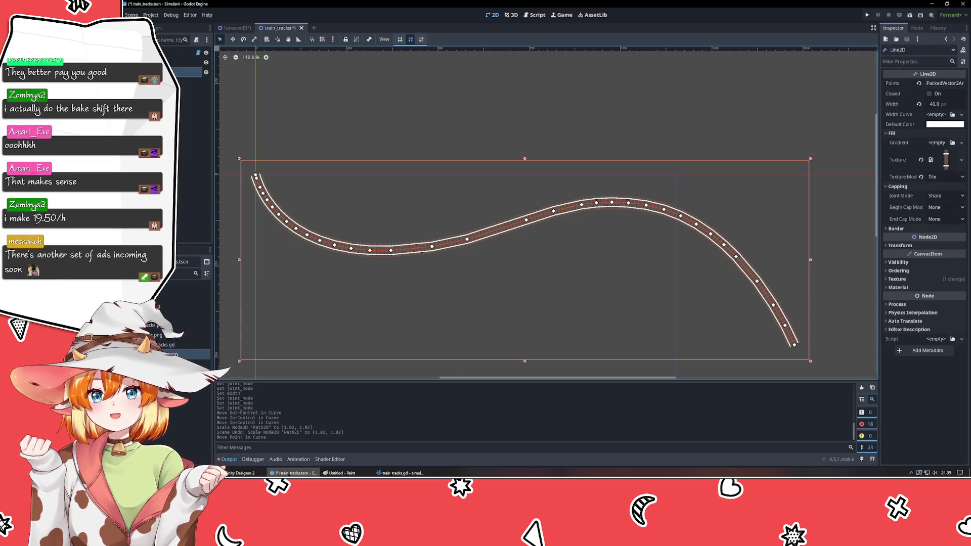
left_click(293, 263)
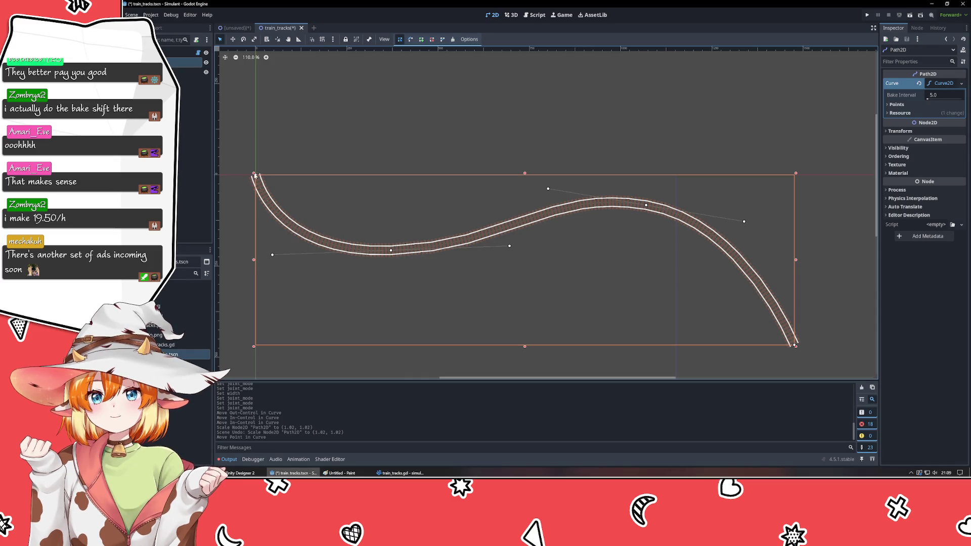
mouse_move(352, 328)
left_mouse_down()
mouse_move(425, 323)
mouse_move(499, 340)
left_mouse_up()
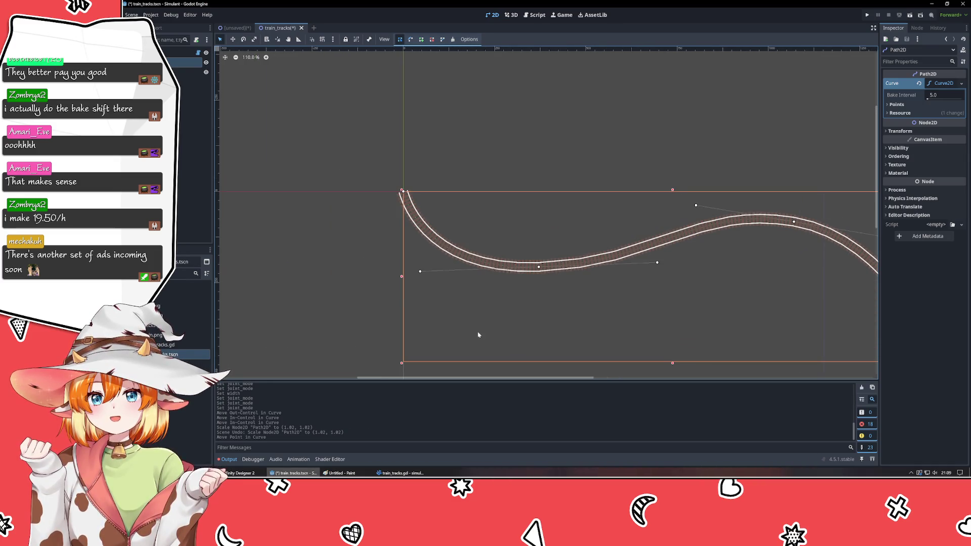
scroll(388, 185, "up", 5)
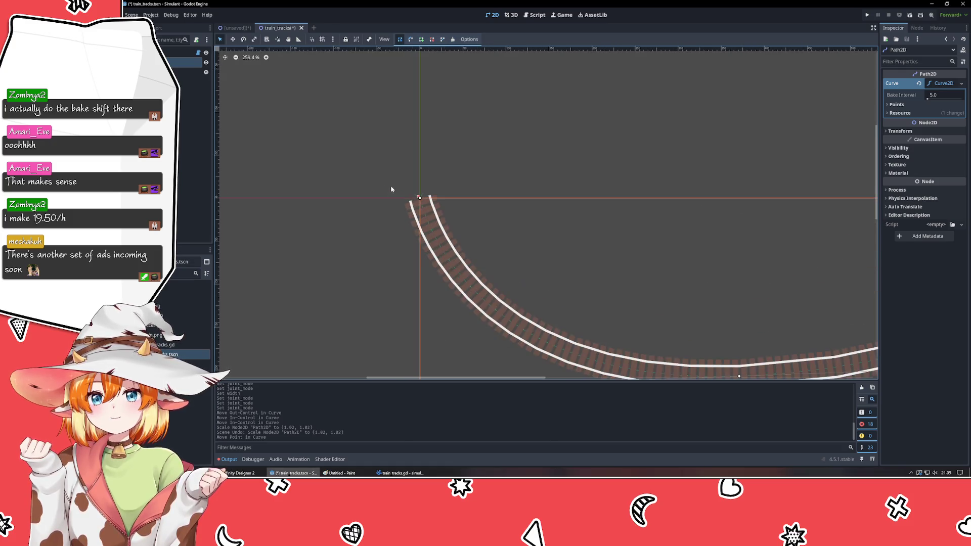
scroll(418, 202, "down", 7)
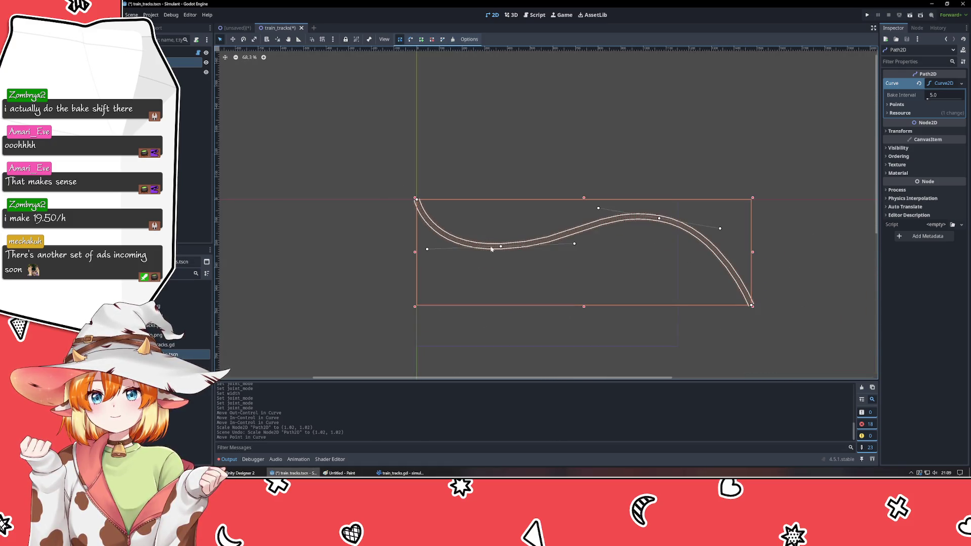
left_click(601, 275)
left_click_drag(530, 269, 550, 233)
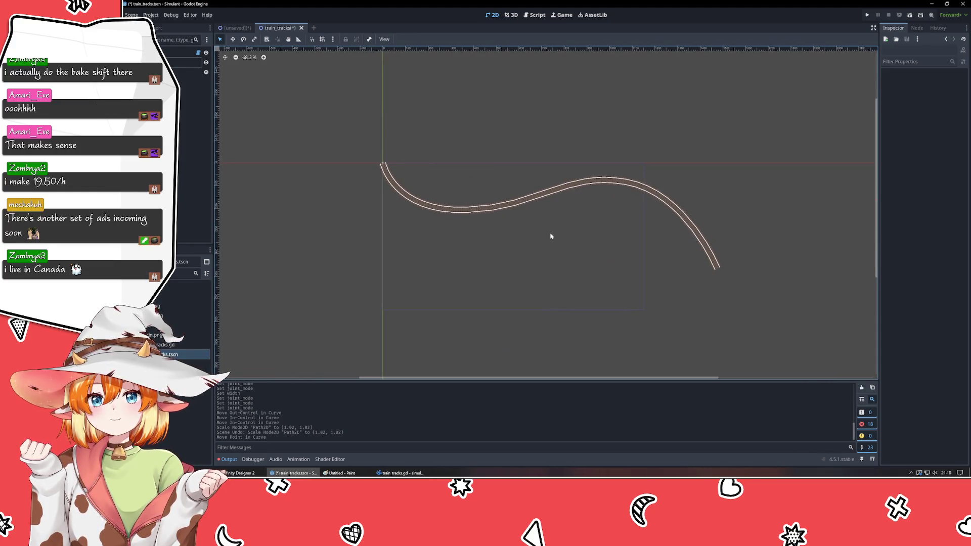
scroll(548, 234, "up", 1)
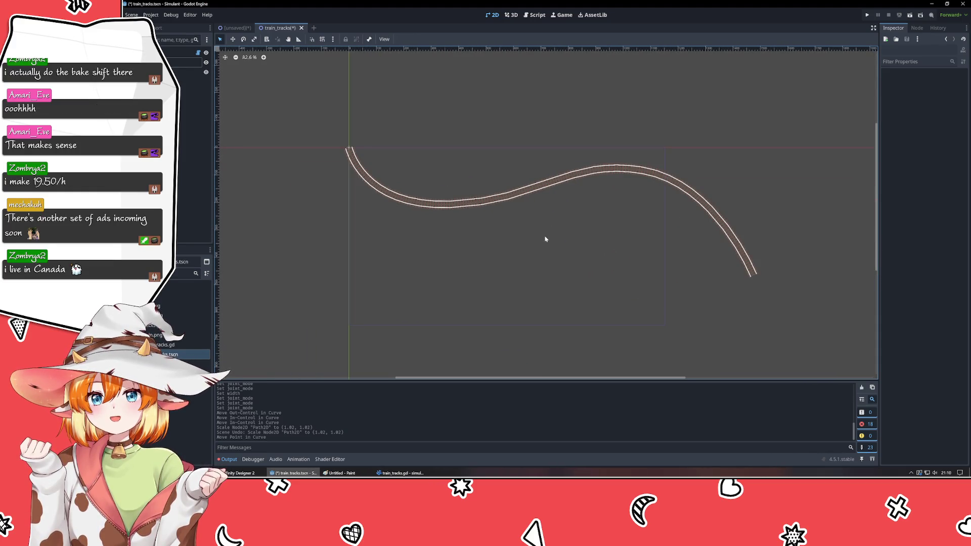
left_click_drag(545, 239, 534, 273)
key("ctrl+s")
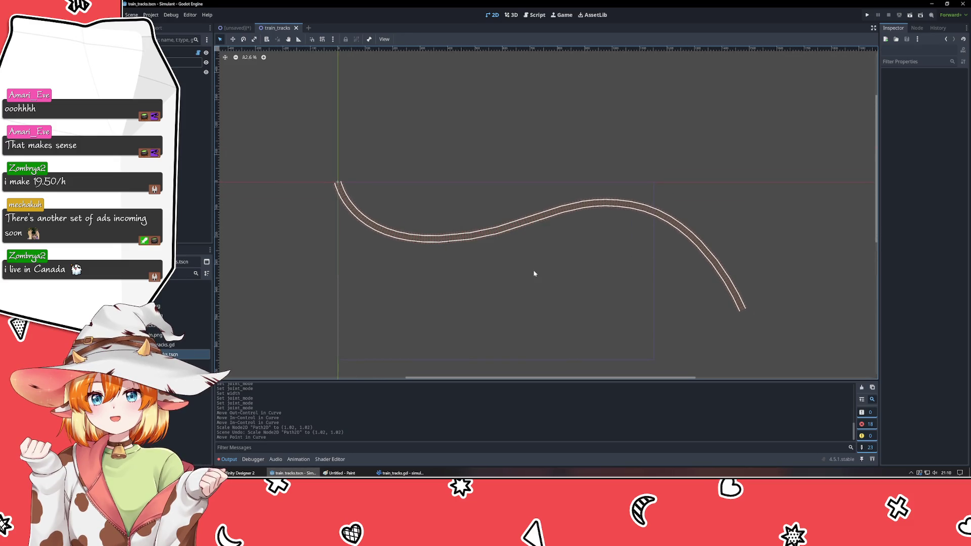
scroll(506, 232, "up", 10)
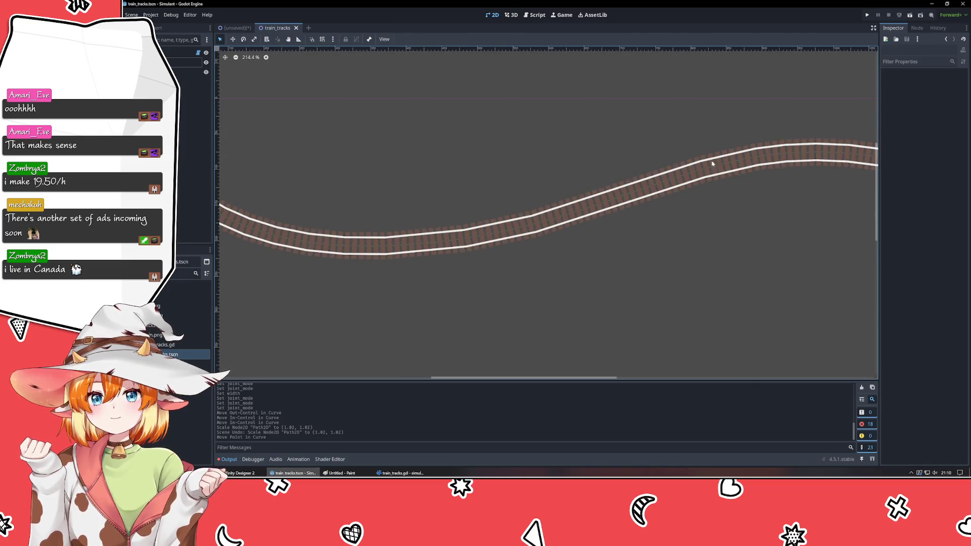
left_click_drag(836, 167, 353, 171)
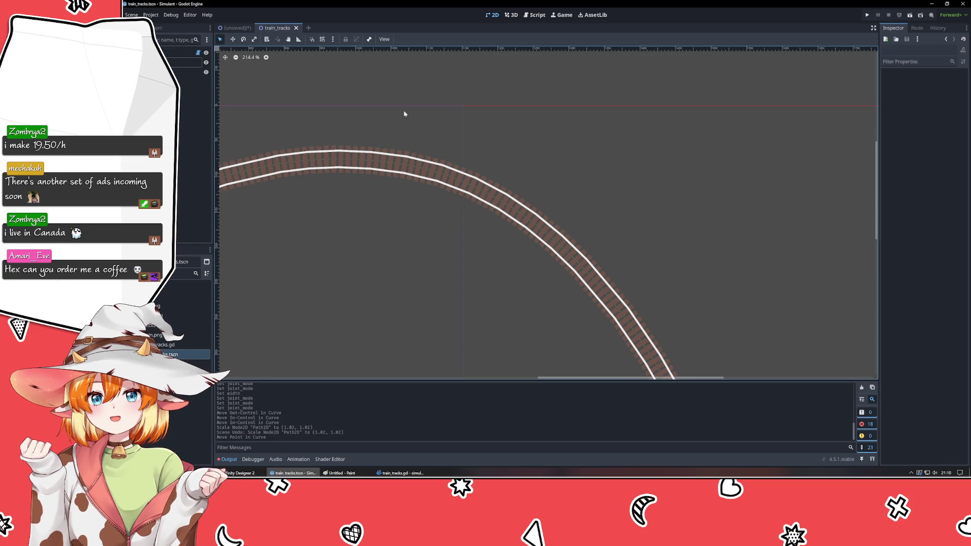
scroll(417, 136, "down", 8)
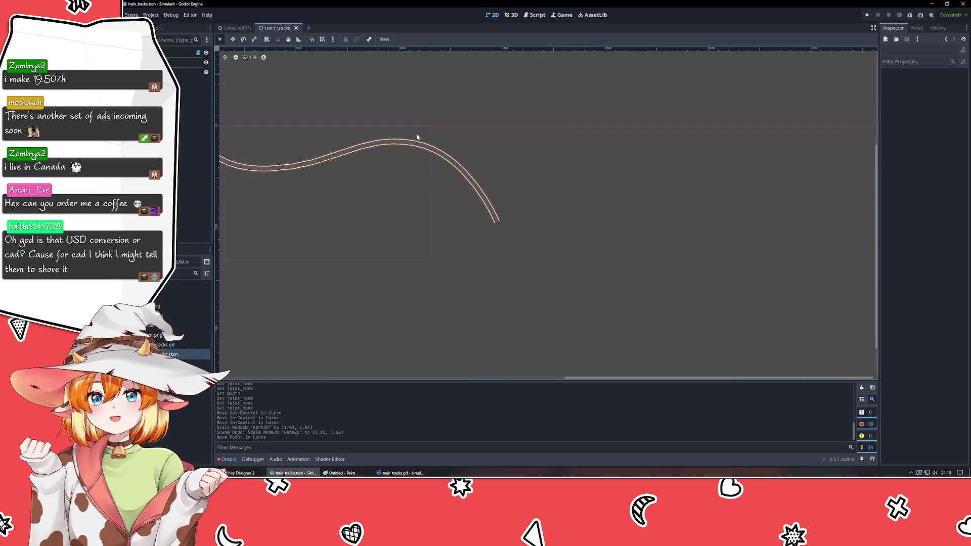
scroll(368, 162, "up", 1)
right_click(407, 194)
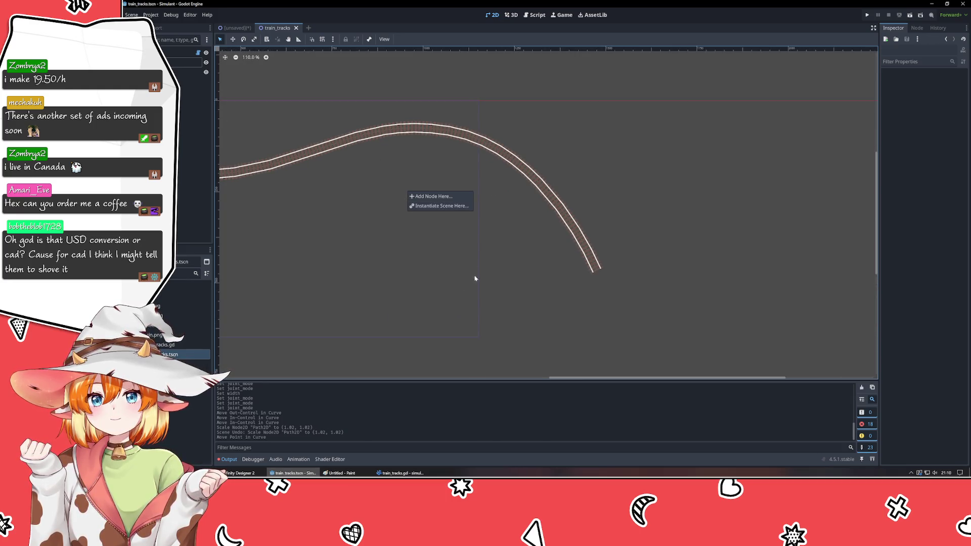
left_click(466, 306)
mouse_move(412, 259)
left_mouse_down()
mouse_move(651, 264)
mouse_move(608, 303)
mouse_move(610, 256)
left_mouse_up()
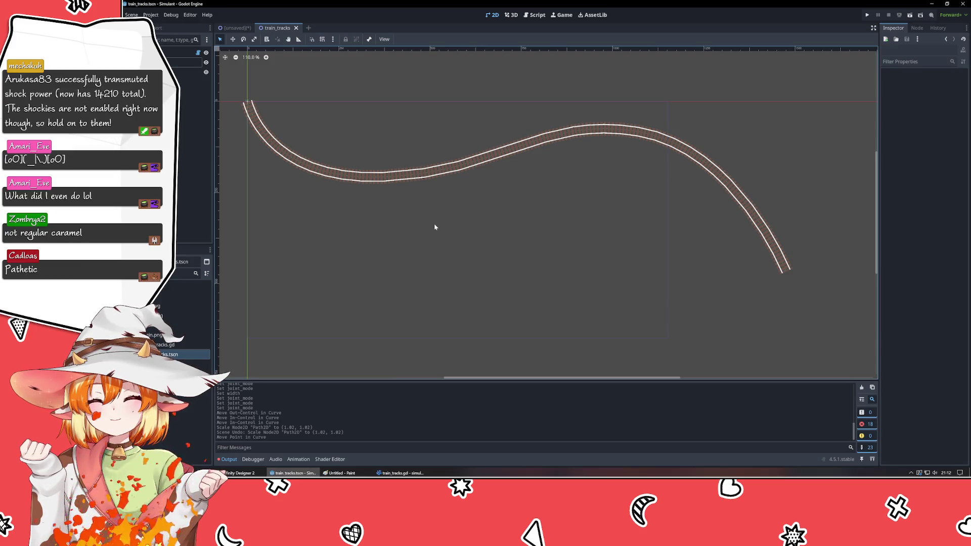
scroll(435, 231, "up", 1)
scroll(429, 232, "down", 1)
scroll(425, 236, "up", 5)
scroll(425, 236, "down", 4)
scroll(425, 235, "up", 3)
scroll(425, 236, "down", 3)
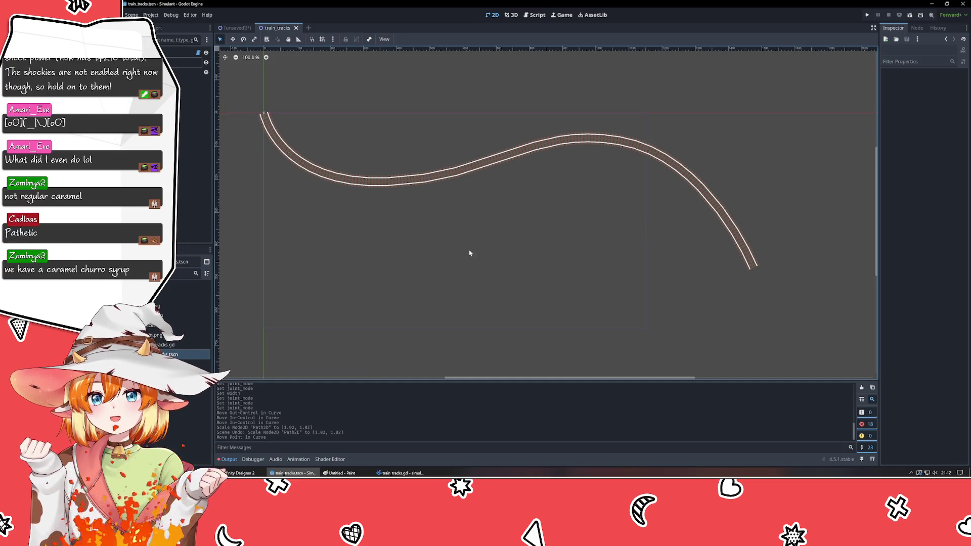
left_click_drag(471, 249, 471, 318)
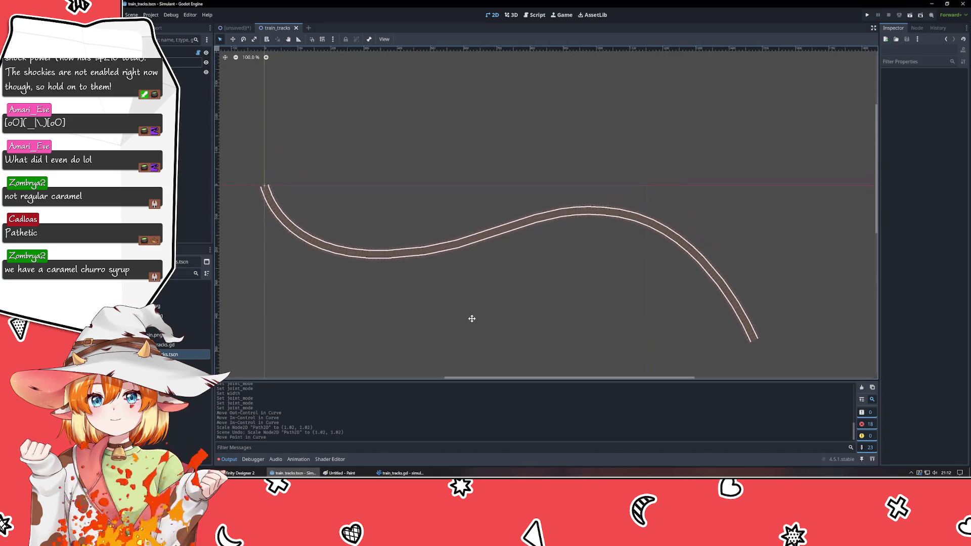
scroll(472, 321, "up", 1)
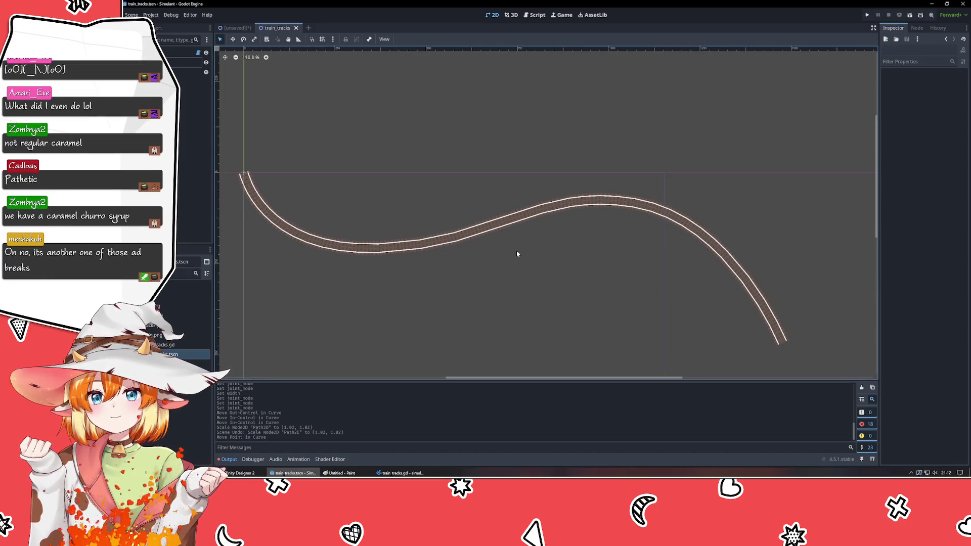
- Pull the path's middle point down, retune the right bend, and raise the right end up-right
left_click(457, 233)
left_click(183, 63)
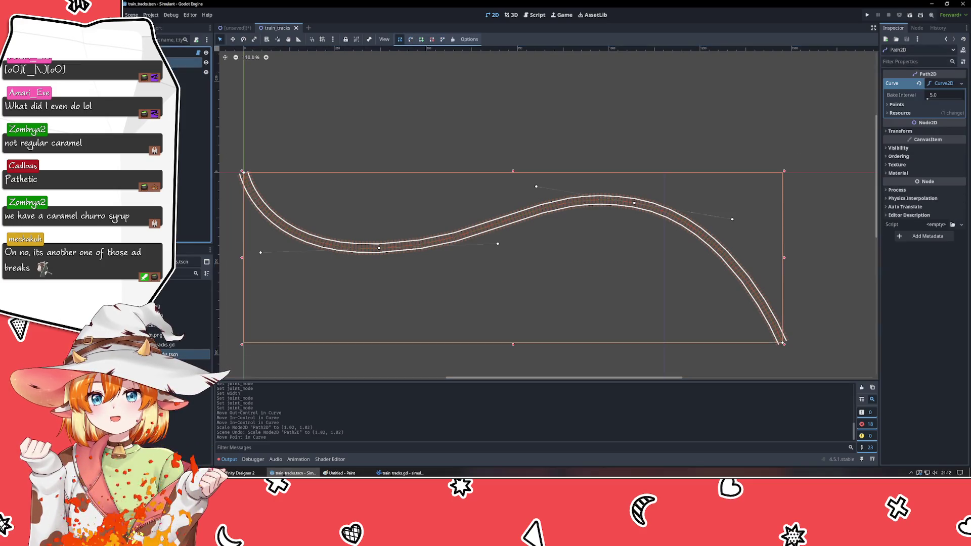
mouse_move(379, 248)
left_mouse_down()
mouse_move(382, 271)
mouse_move(402, 269)
left_mouse_up()
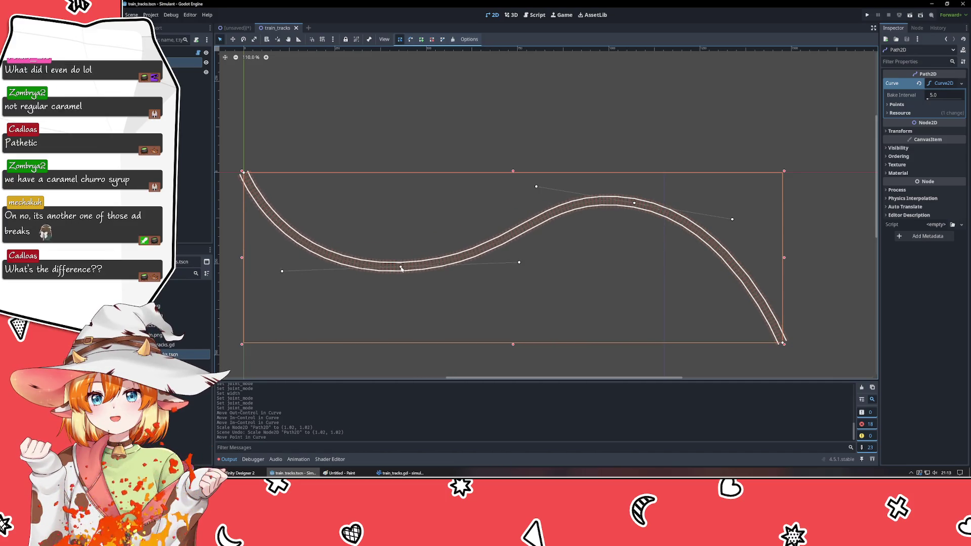
left_click_drag(536, 187, 519, 193)
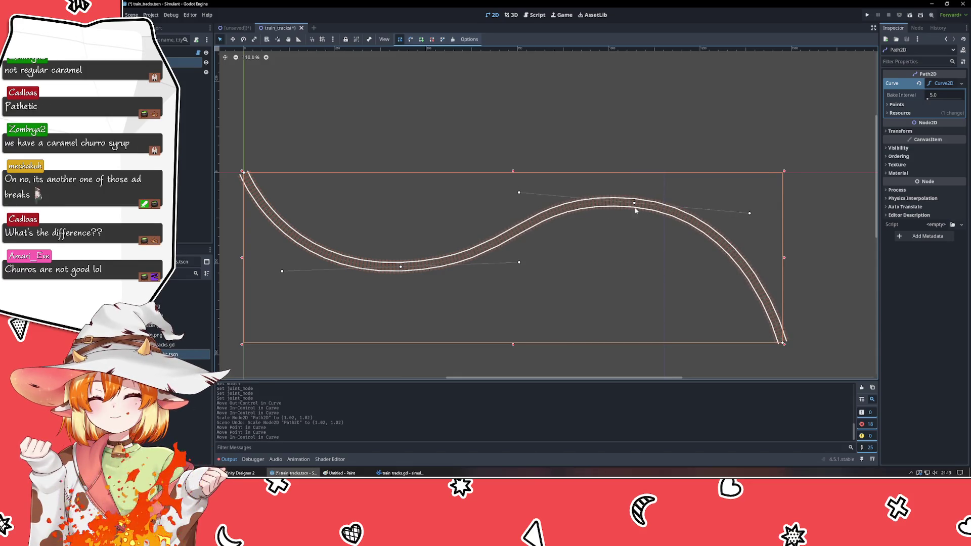
mouse_move(782, 344)
left_mouse_down()
mouse_move(779, 328)
mouse_move(820, 293)
mouse_move(859, 325)
mouse_move(842, 296)
mouse_move(809, 292)
left_mouse_up()
left_click_drag(751, 215, 752, 206)
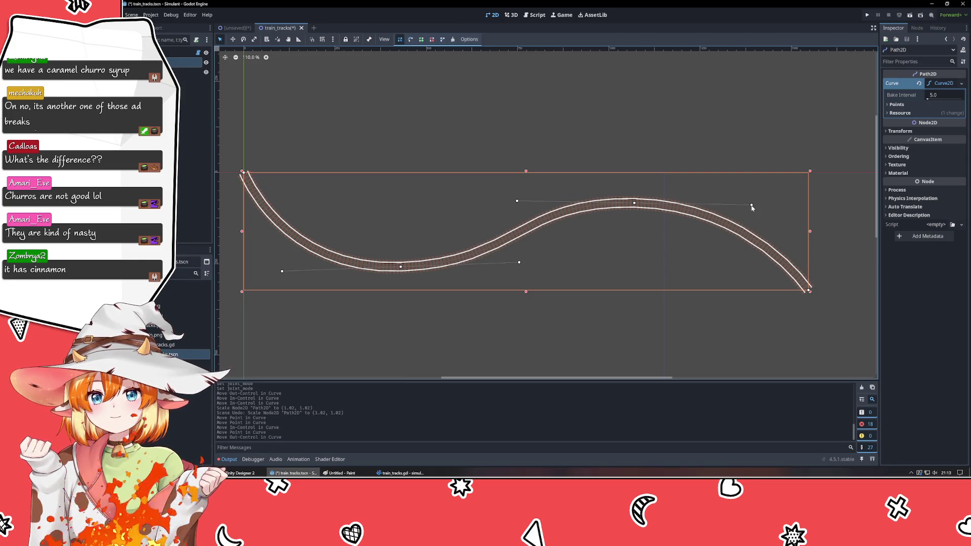
left_click(595, 343)
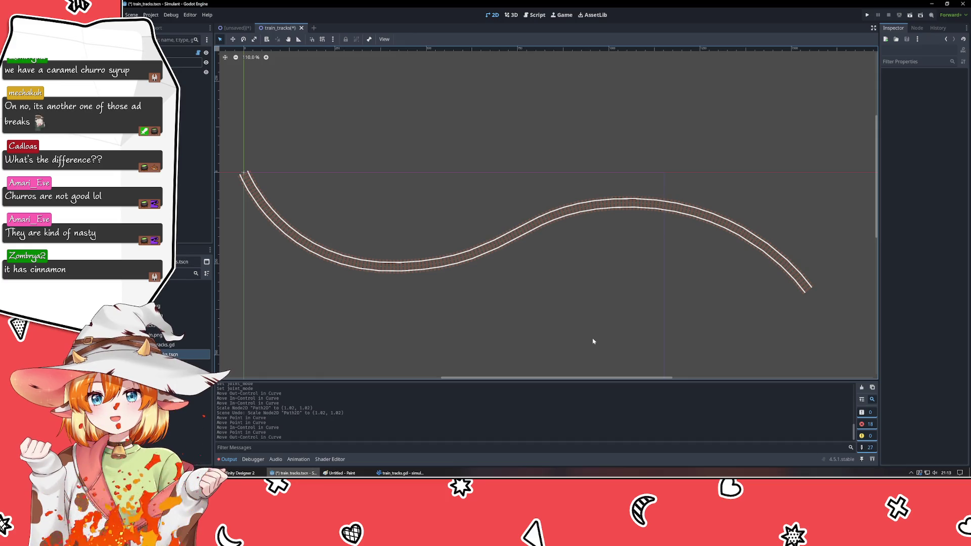
left_click(541, 232)
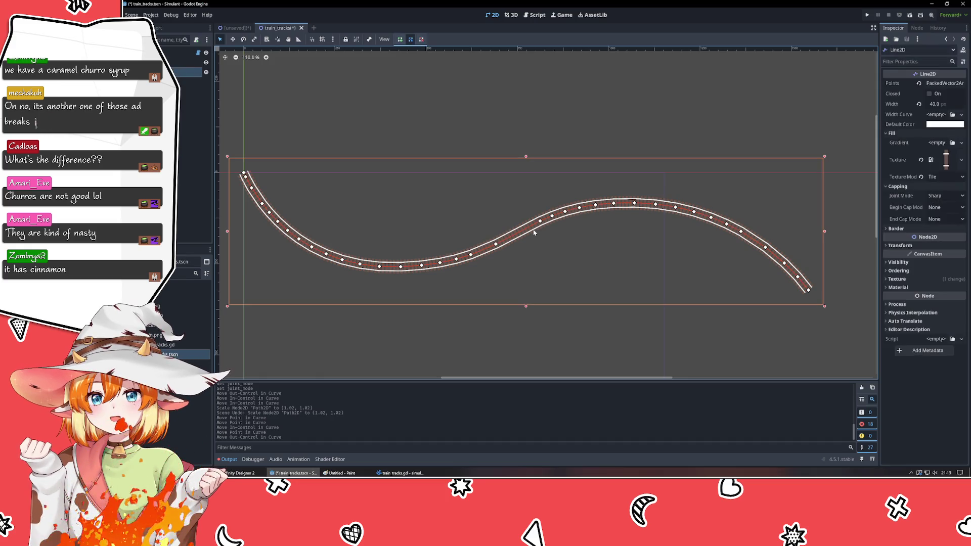
- Split the rail path with a new point, drag it upward, and collapse the Curve2D properties
left_click(526, 231)
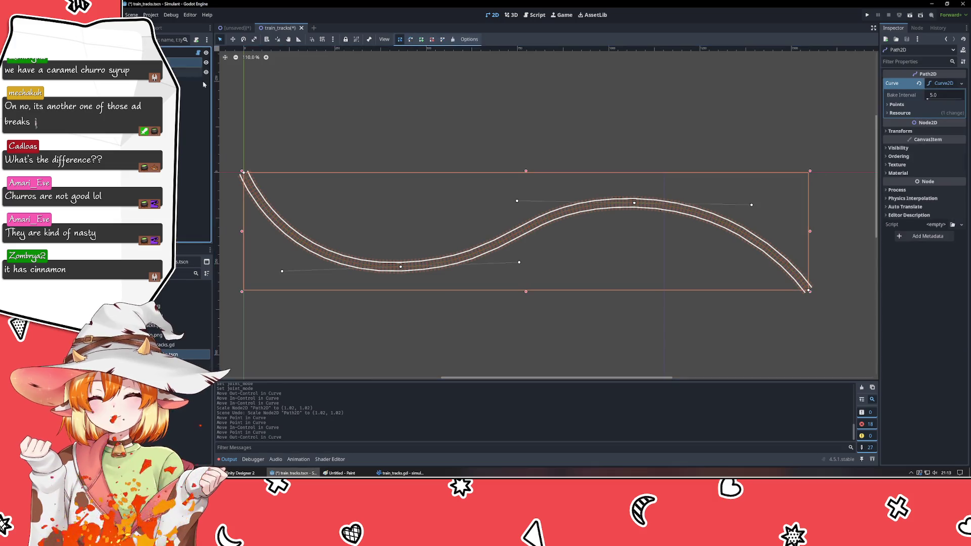
left_click(509, 238)
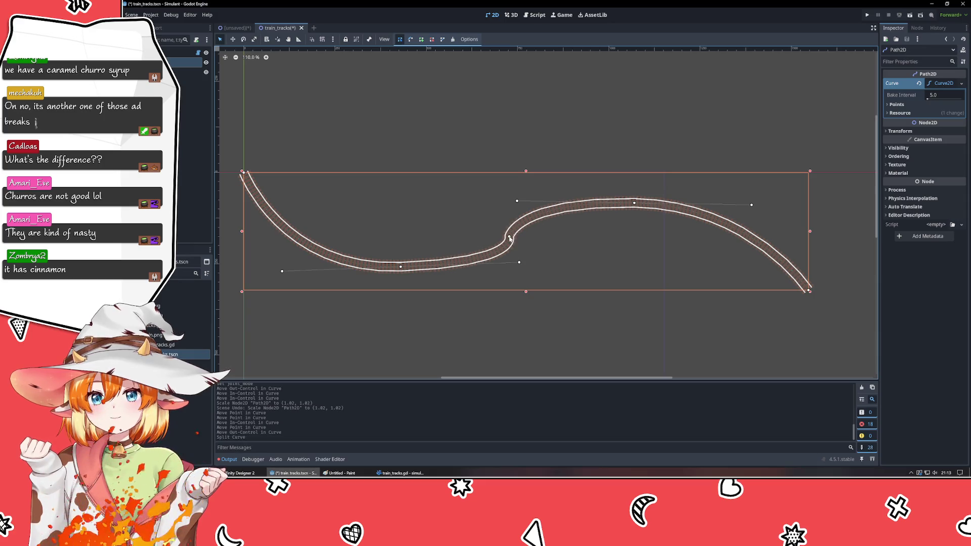
mouse_move(510, 237)
left_mouse_down()
mouse_move(494, 208)
mouse_move(522, 143)
mouse_move(484, 254)
mouse_move(510, 222)
mouse_move(468, 209)
mouse_move(494, 196)
mouse_move(486, 194)
left_mouse_up()
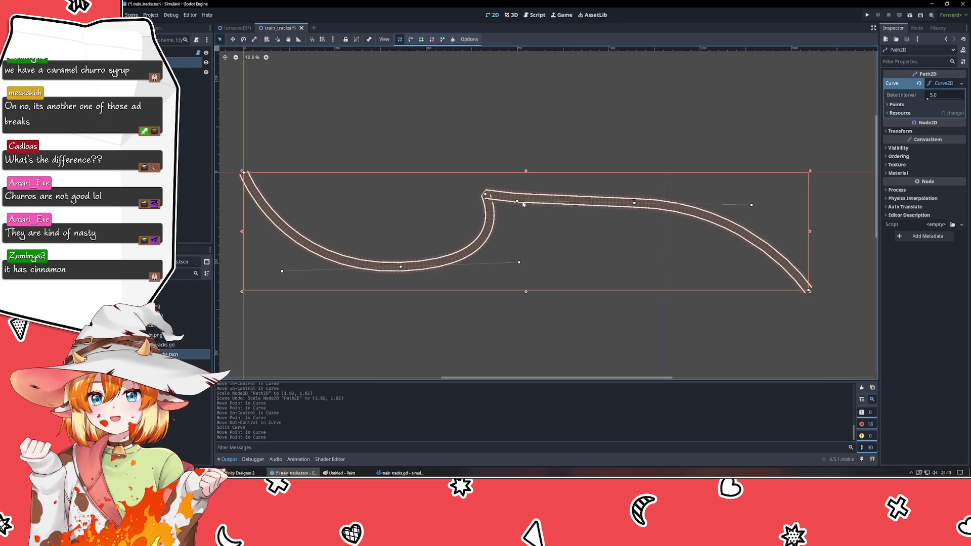
left_click(937, 85)
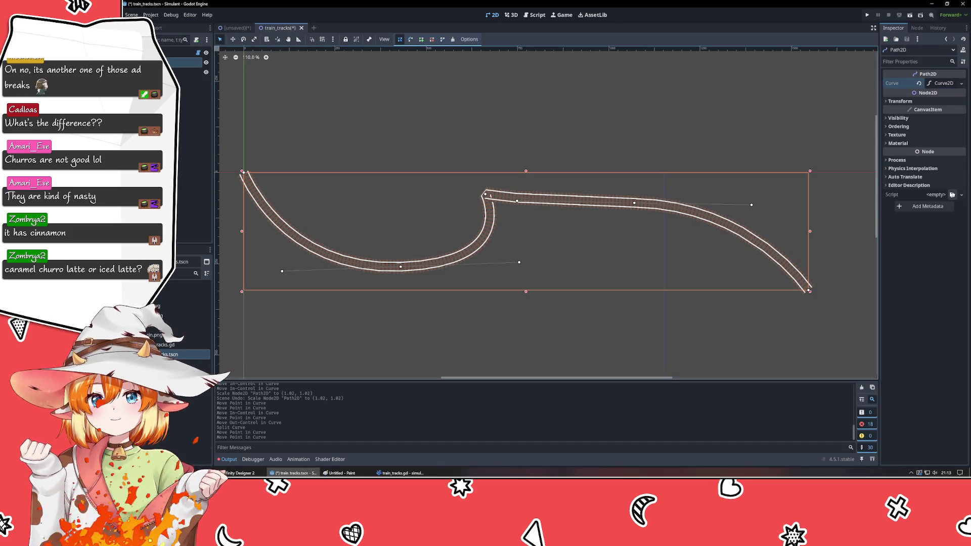
- Expand the Curve2D resource's Points list in the Inspector
left_click(938, 84)
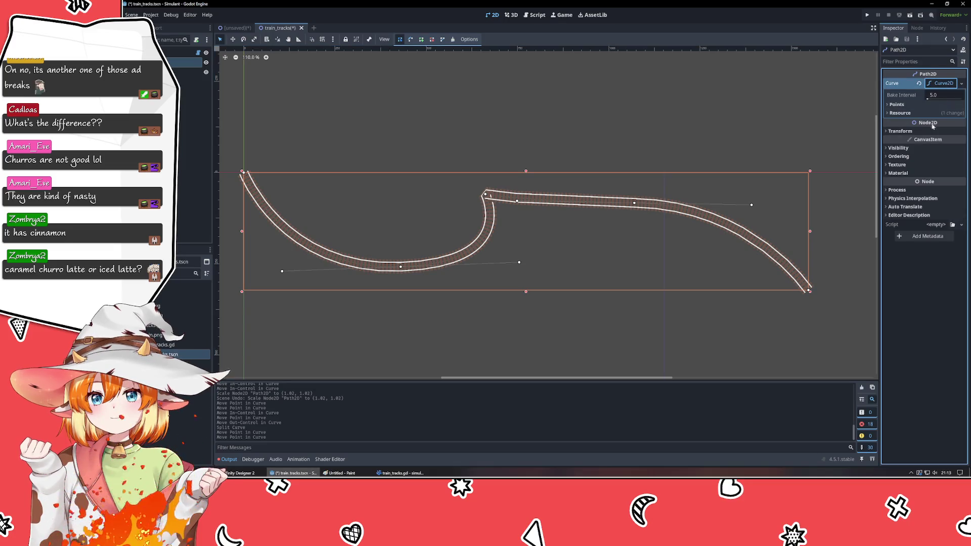
left_click(940, 87)
left_click(939, 87)
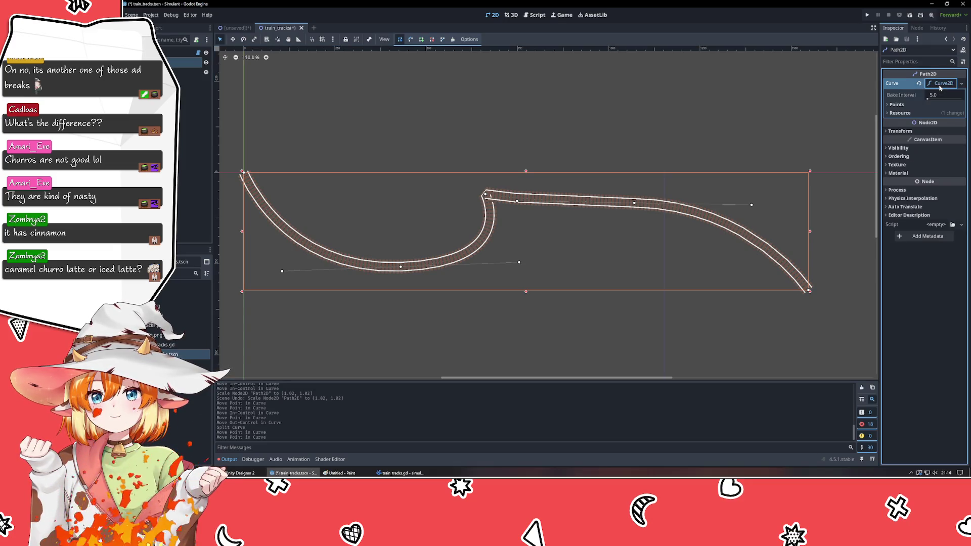
left_click(896, 104)
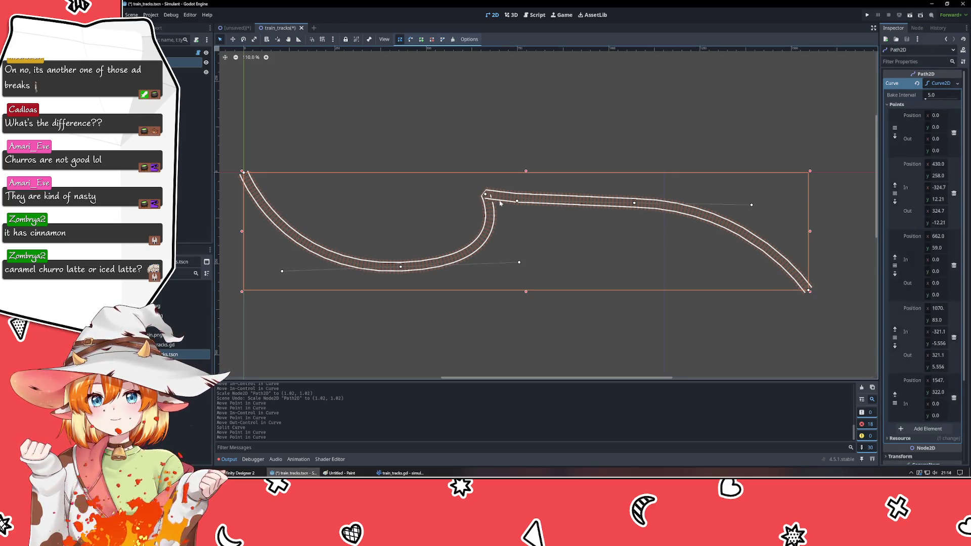
- Set point 2's In x to 22 and drag its in-handle to round the hook
left_click_drag(486, 194, 494, 200)
left_click(936, 260)
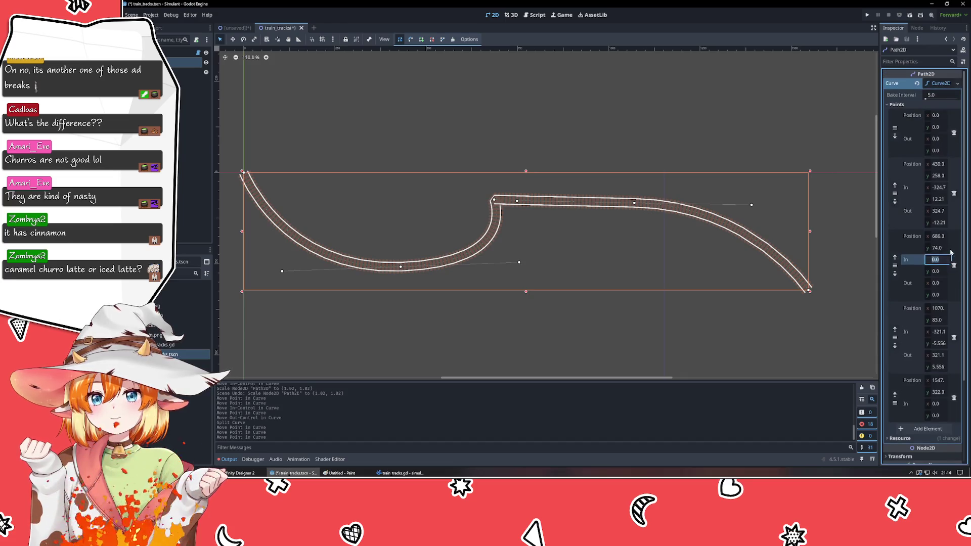
type("22")
key("Return")
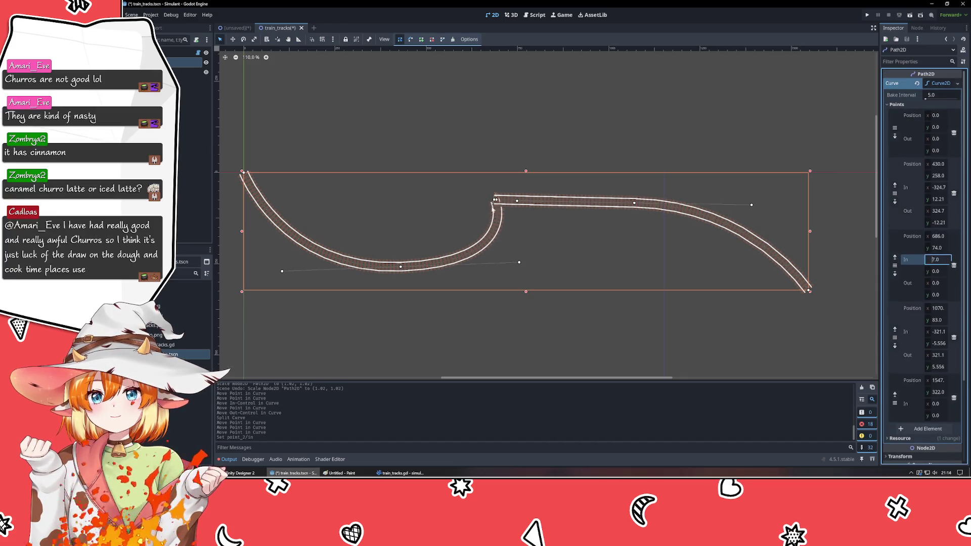
scroll(492, 200, "up", 7)
mouse_move(524, 191)
left_mouse_down()
mouse_move(475, 172)
mouse_move(474, 303)
mouse_move(420, 336)
mouse_move(343, 318)
mouse_move(385, 242)
mouse_move(319, 256)
left_mouse_up()
scroll(321, 255, "down", 5)
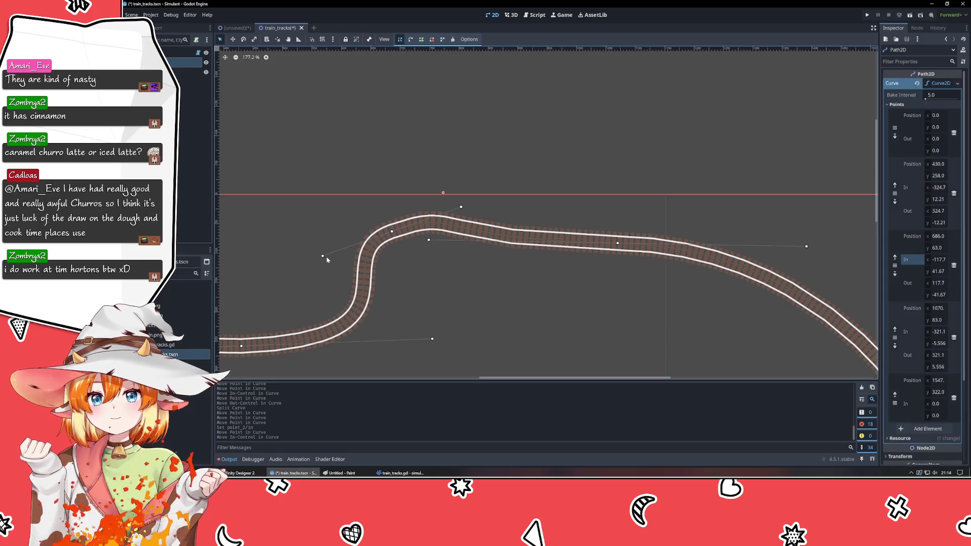
- Shift a middle curve point right and lengthen a handle to smooth the first bend
left_click(177, 60)
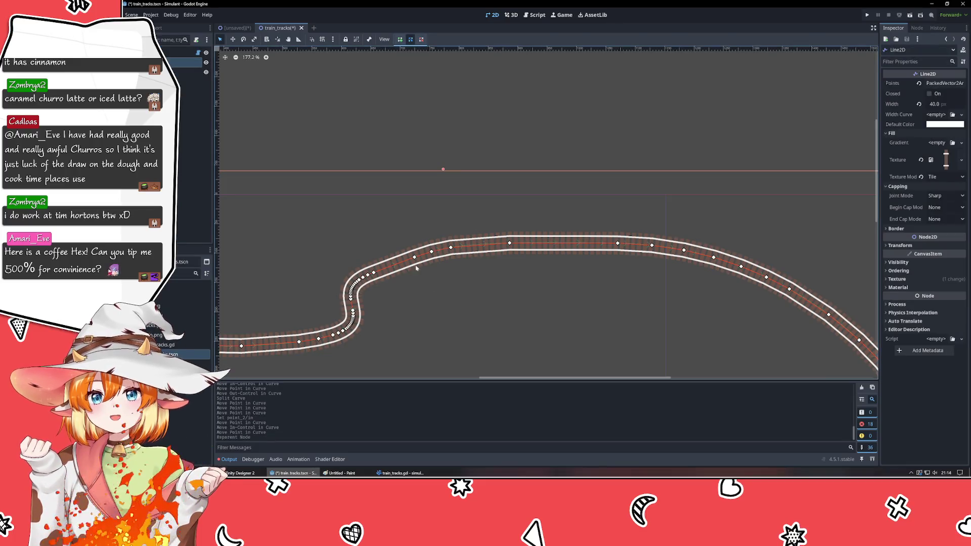
left_click(387, 301)
left_click(389, 271)
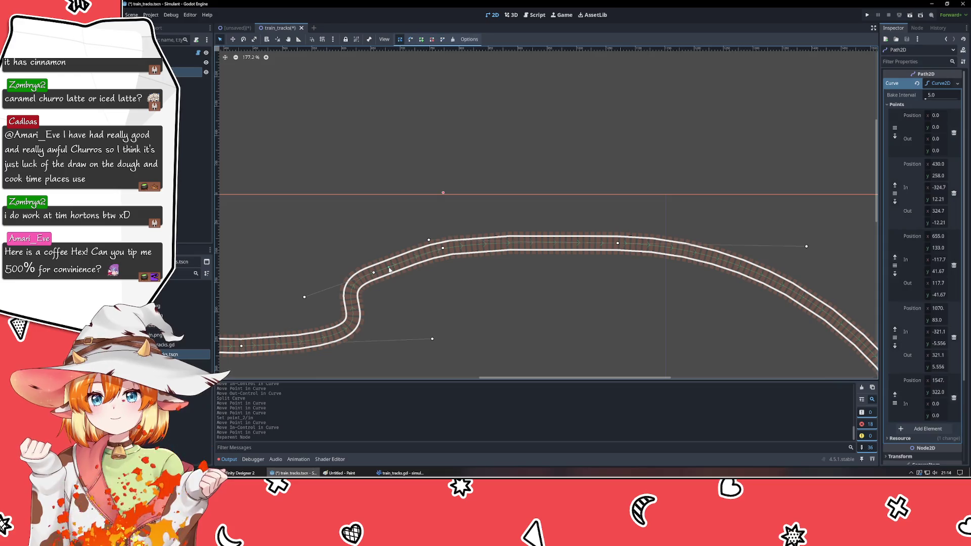
mouse_move(377, 273)
left_mouse_down()
mouse_move(445, 288)
mouse_move(415, 272)
left_mouse_up()
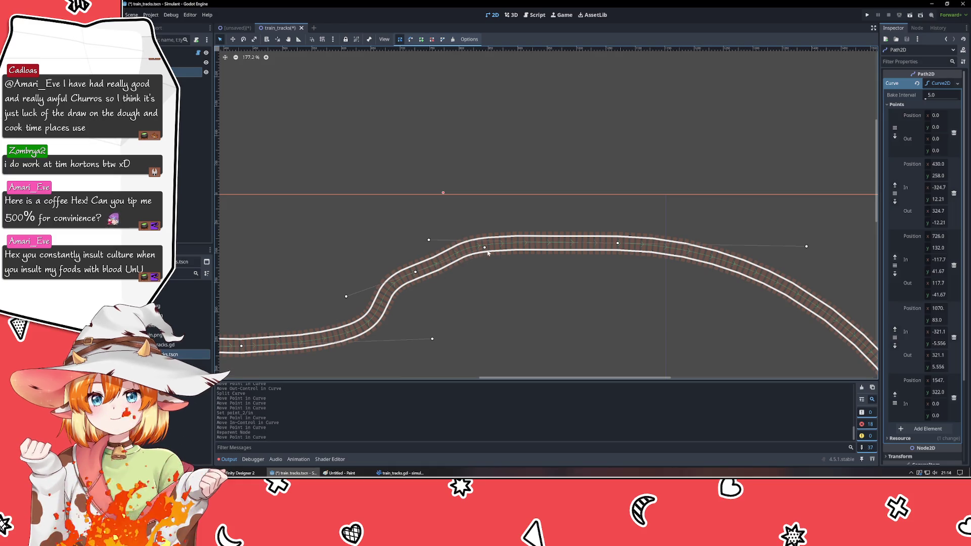
mouse_move(484, 247)
left_mouse_down()
mouse_move(490, 234)
mouse_move(429, 241)
mouse_move(536, 241)
left_mouse_up()
left_click(536, 241)
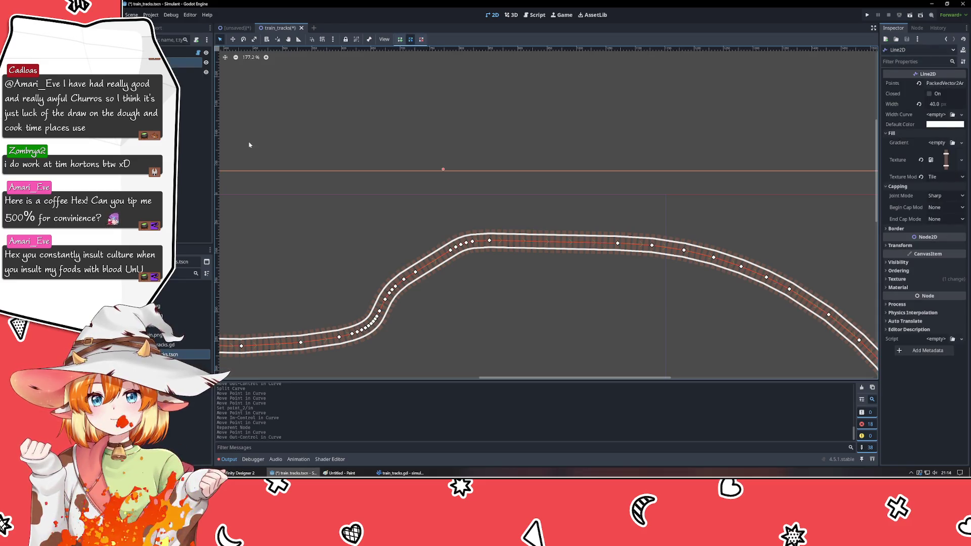
left_click(179, 95)
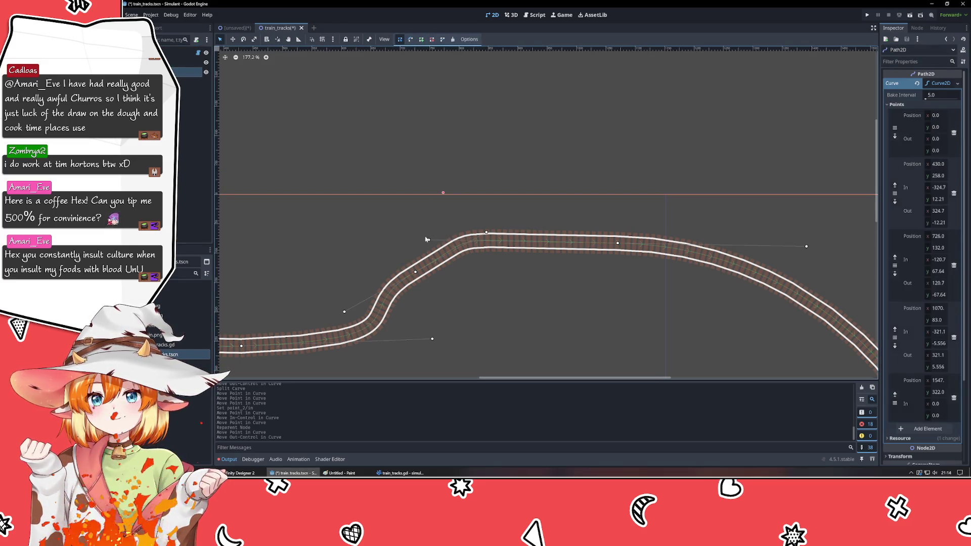
left_click(471, 240)
- Widen the bend, move the fourth and middle points right, and retune the second point's handles
left_click(507, 277)
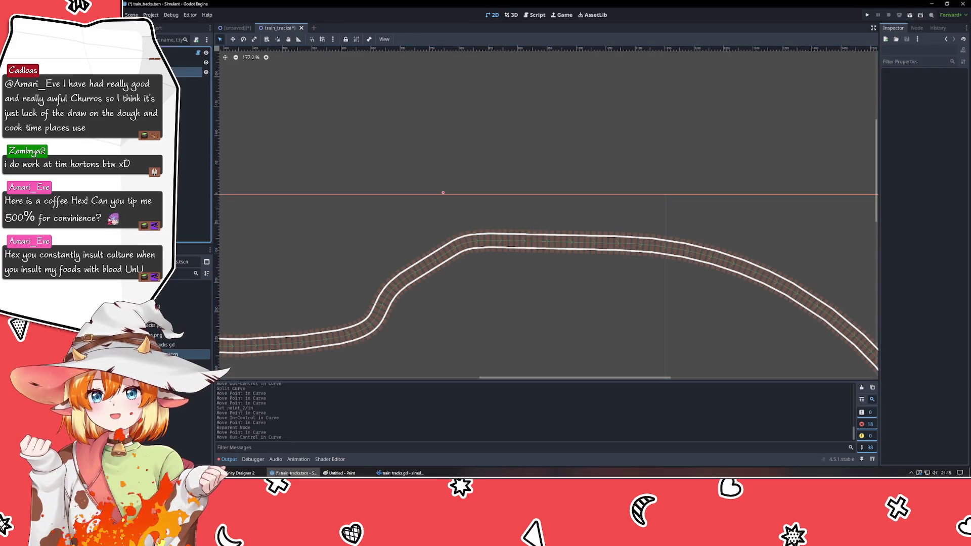
left_click_drag(429, 240, 538, 219)
left_click_drag(617, 245, 722, 248)
mouse_move(415, 272)
left_mouse_down()
mouse_move(479, 279)
mouse_move(490, 271)
left_mouse_up()
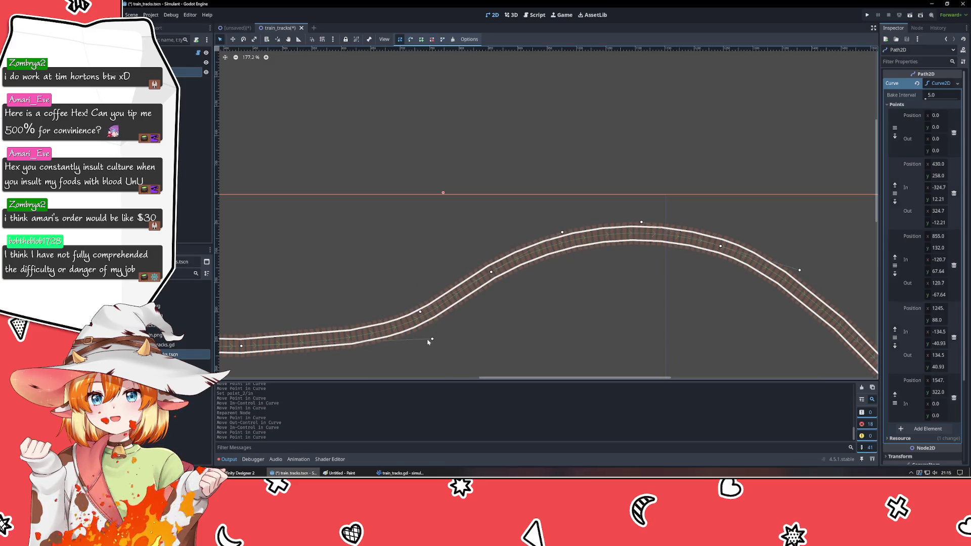
left_click_drag(432, 341, 442, 357)
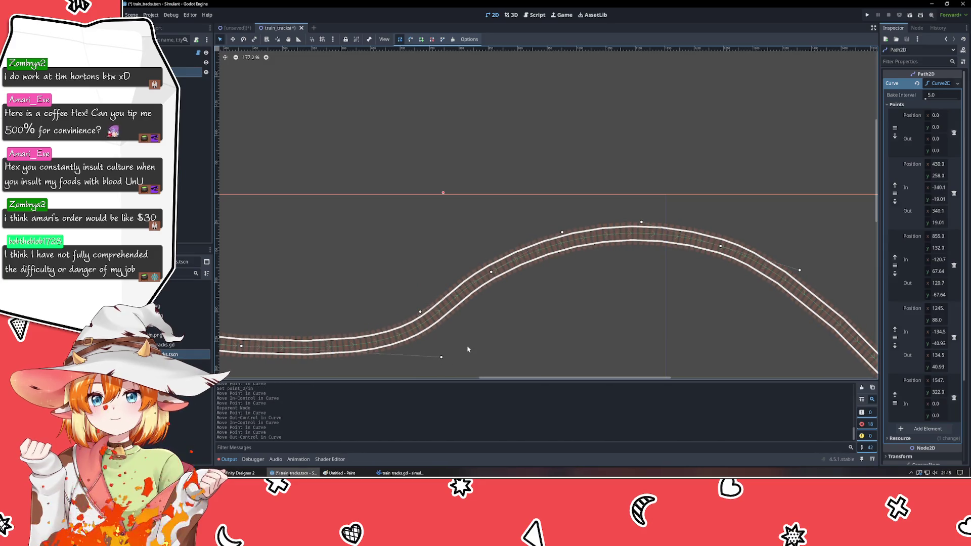
scroll(475, 324, "down", 2)
left_click_drag(461, 312, 393, 310)
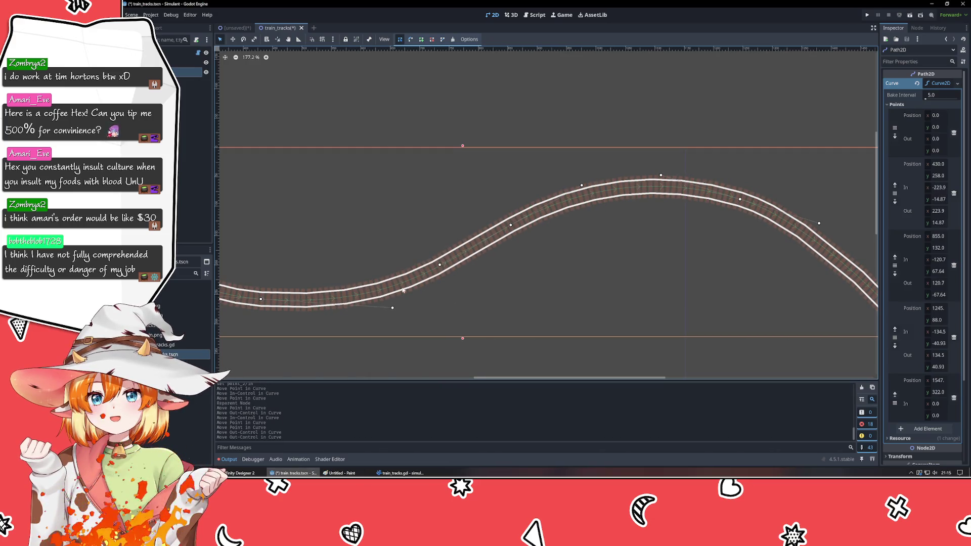
scroll(344, 239, "down", 3)
left_click(343, 239)
scroll(343, 239, "left", 3)
scroll(477, 242, "down", 2)
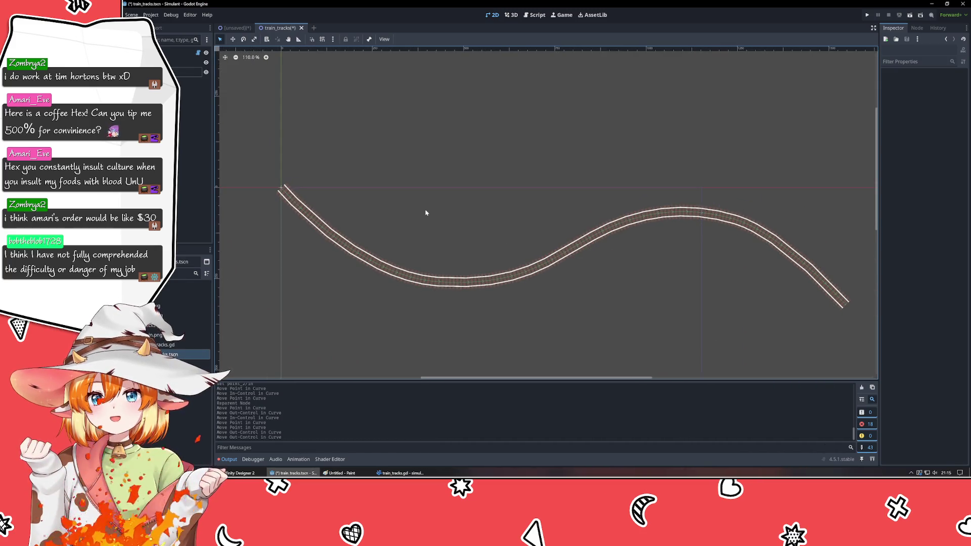
left_click(374, 260)
left_click(403, 237)
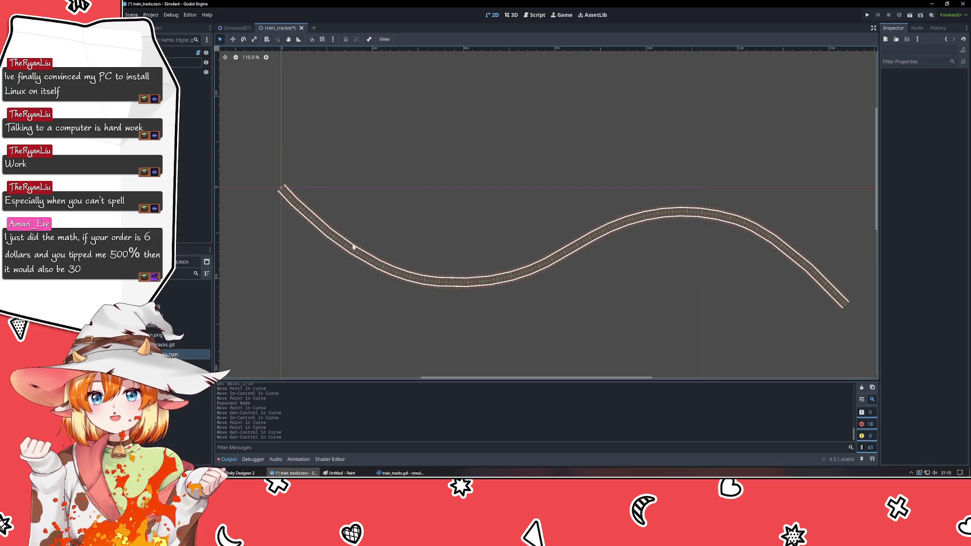
- Set point 0's Out x to 5 and drag its out-handle down-right
left_click(335, 244)
key("Down")
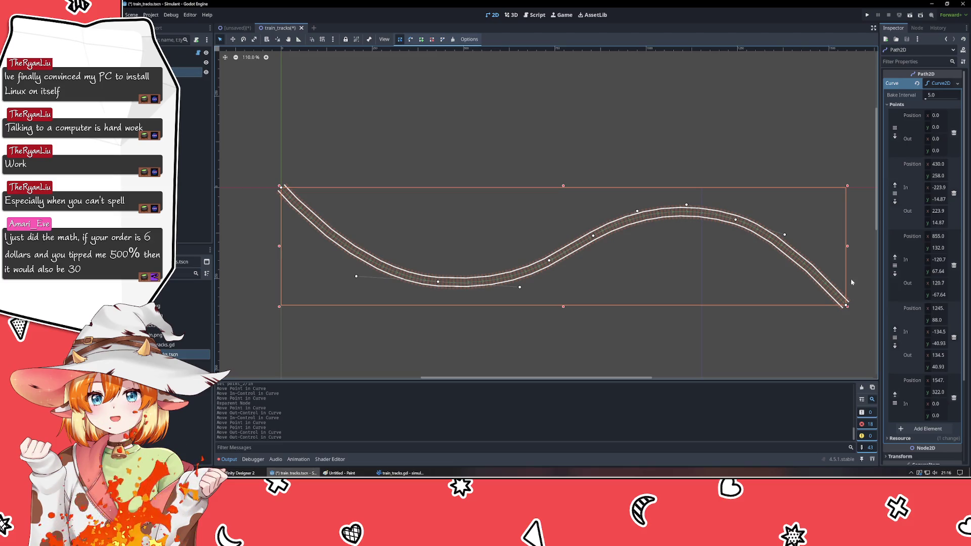
left_click(940, 139)
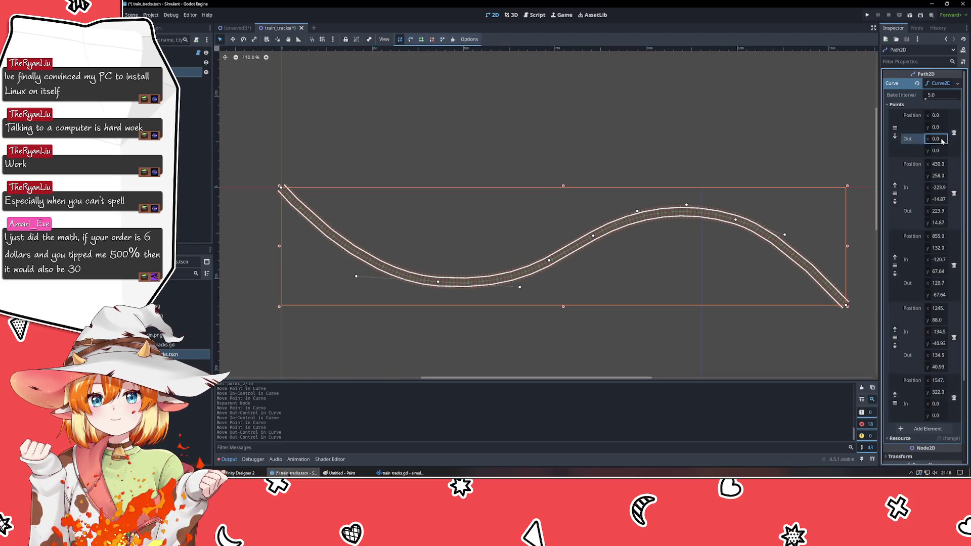
type("5")
key("Return")
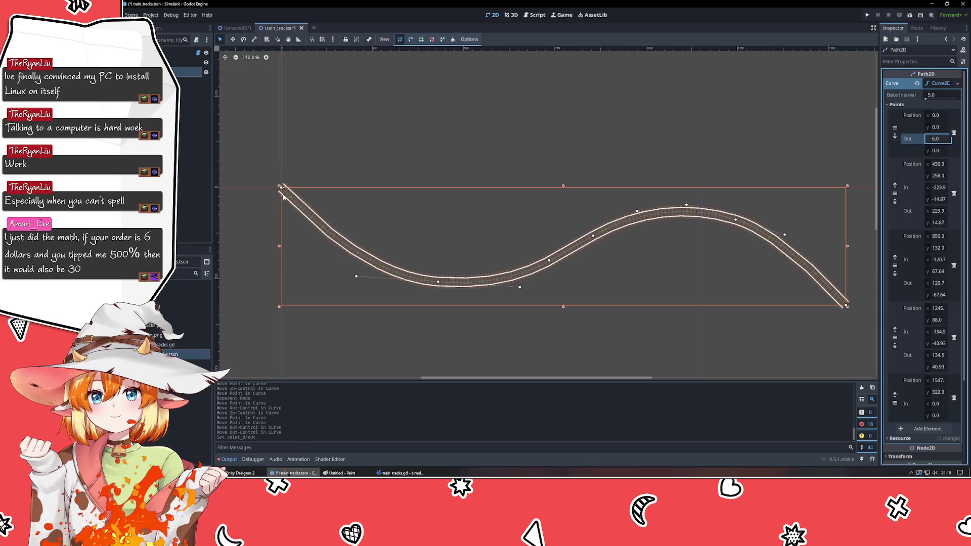
scroll(275, 186, "up", 5)
mouse_move(282, 184)
left_mouse_down()
mouse_move(390, 358)
mouse_move(347, 329)
mouse_move(348, 314)
mouse_move(362, 328)
left_mouse_up()
scroll(402, 317, "down", 8)
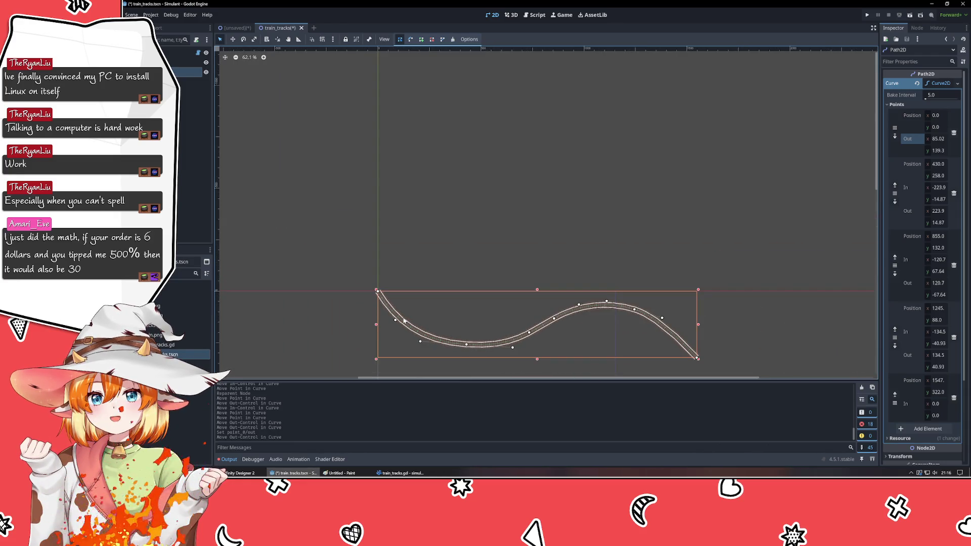
- Undo an accidental move of the track's Line2D with Ctrl+Z
scroll(404, 321, "up", 3)
left_click_drag(480, 304, 376, 203)
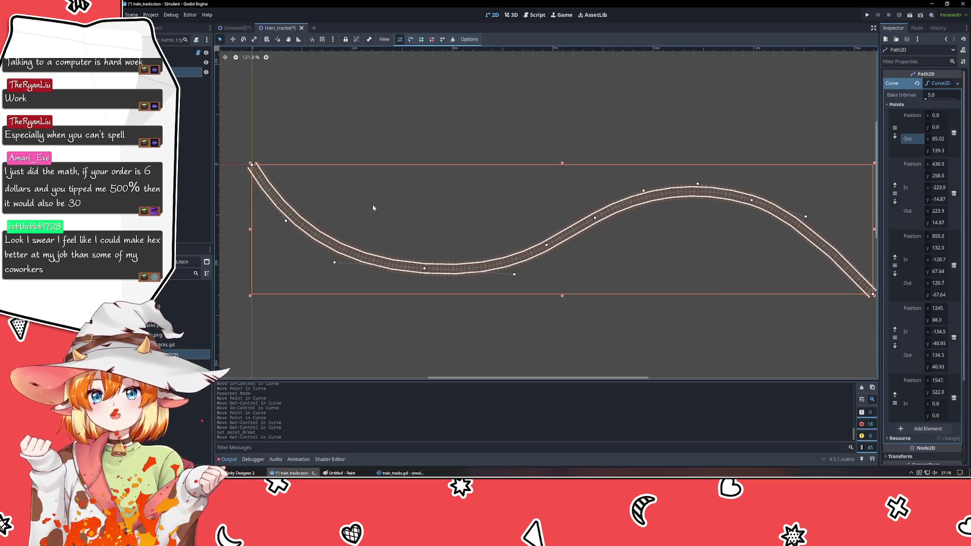
left_click_drag(287, 223, 288, 225)
key("ctrl+z")
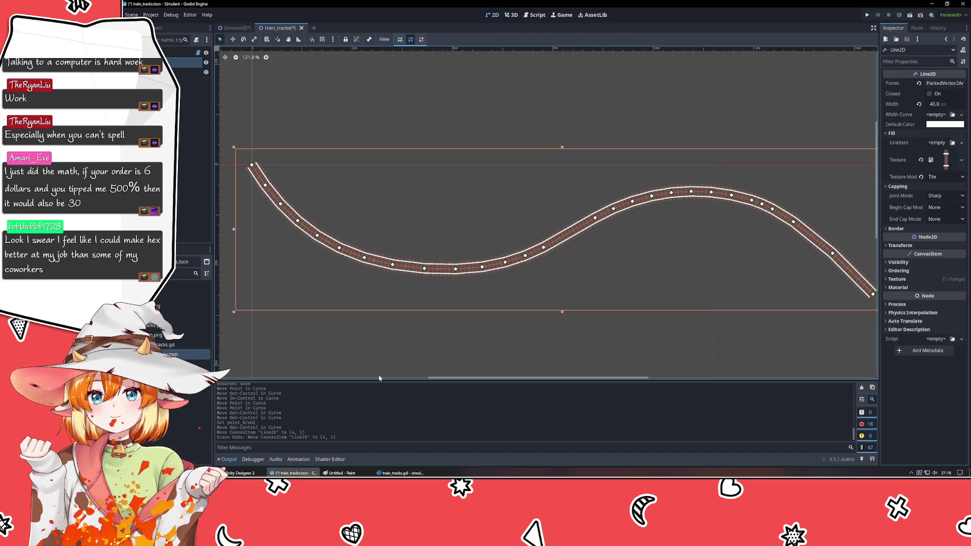
- Set the last path point's In x to 4 and drag its in-handle to bend the track's end
left_click(380, 377)
scroll(379, 378, "down", 2)
scroll(379, 378, "up", 1)
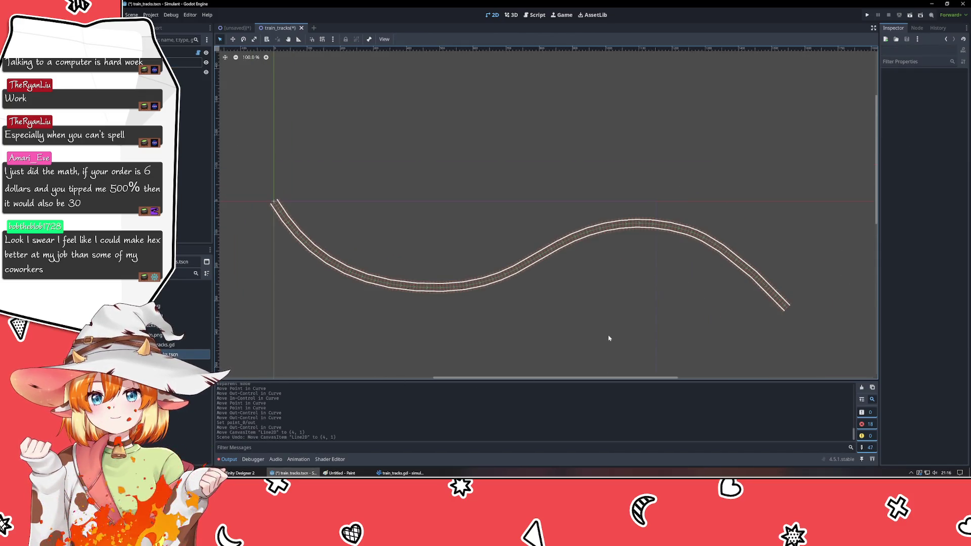
left_click_drag(609, 336, 481, 314)
left_click(451, 210)
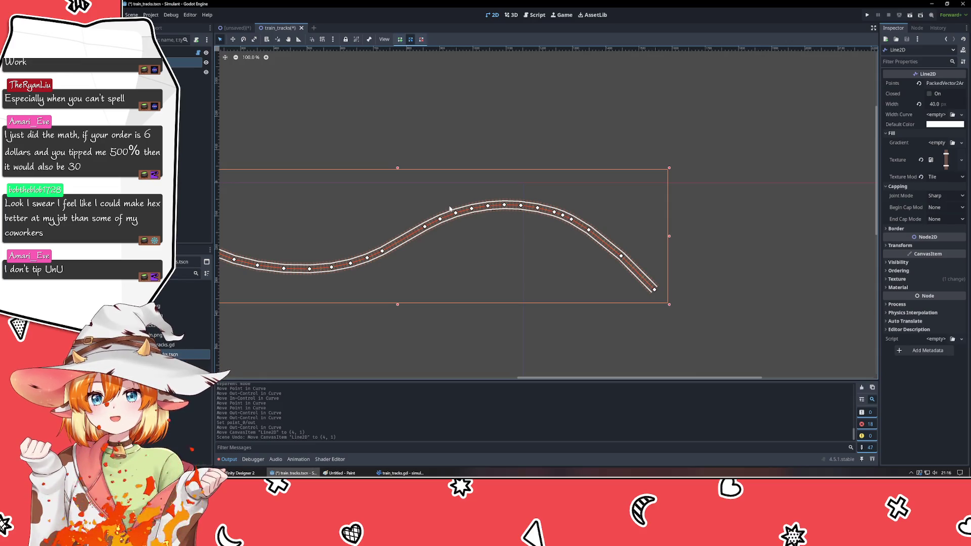
left_click(187, 72)
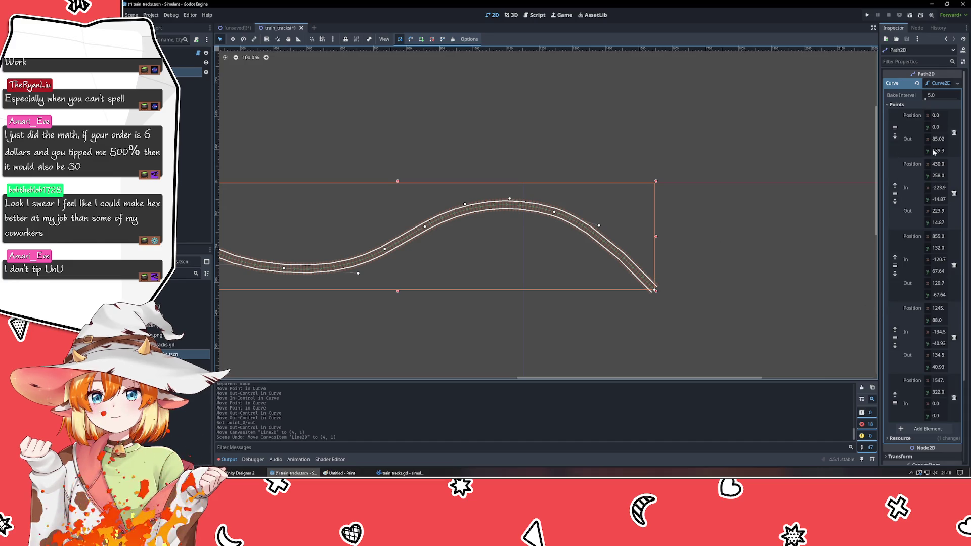
left_click(937, 403)
type("4")
key("Return")
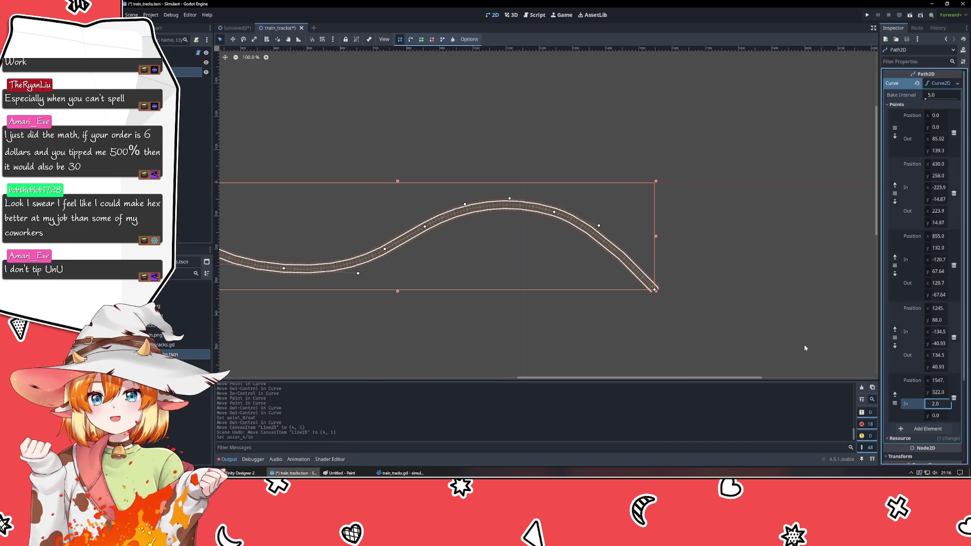
scroll(662, 309, "up", 6)
mouse_move(649, 250)
left_mouse_down()
mouse_move(655, 211)
mouse_move(574, 143)
mouse_move(583, 122)
left_mouse_up()
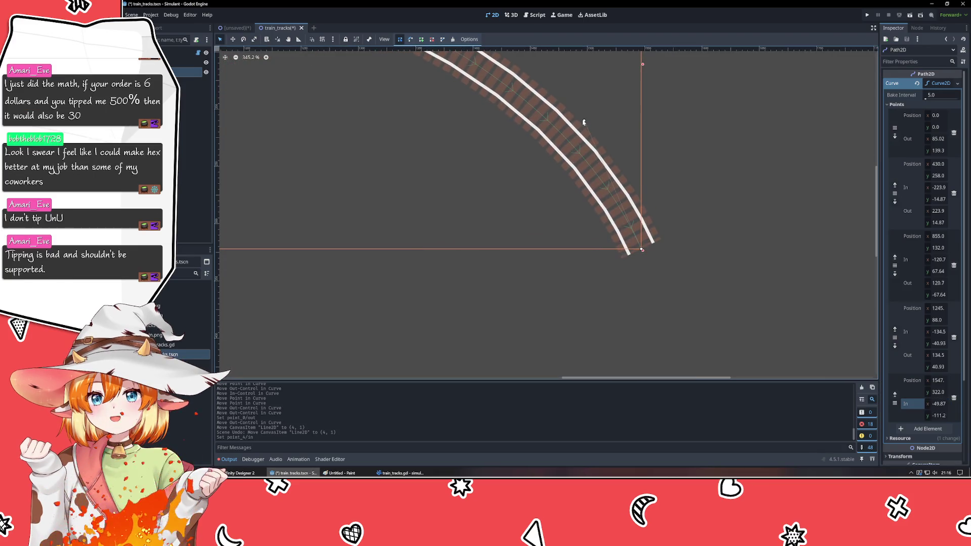
scroll(394, 213, "down", 7)
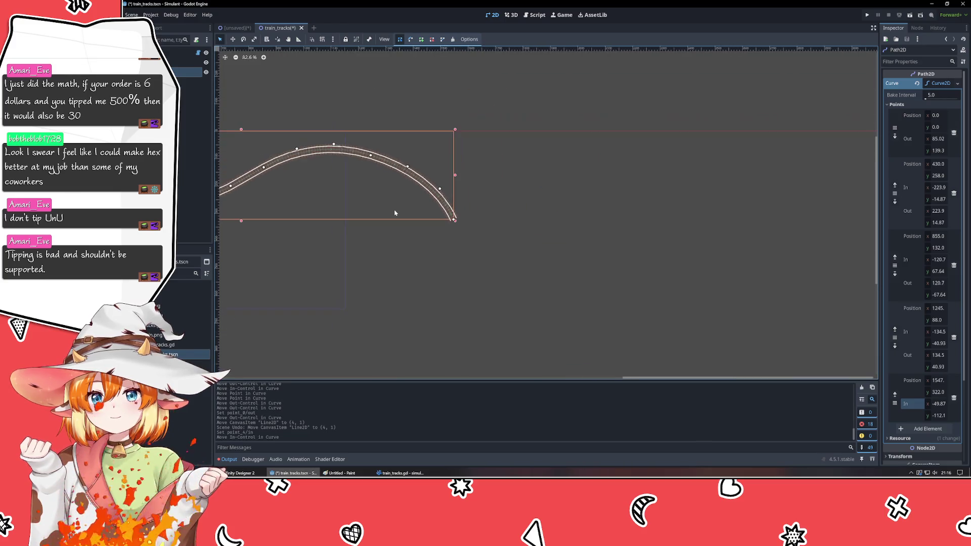
mouse_move(376, 215)
left_mouse_down()
mouse_move(580, 271)
mouse_move(617, 266)
left_mouse_up()
left_click(653, 324)
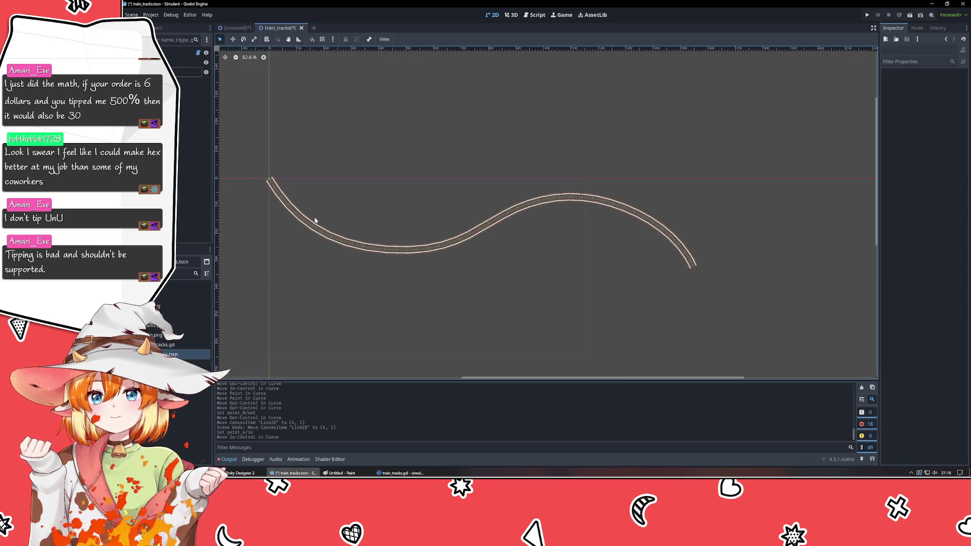
- Set the Line2D width to 41, raise it to 68, then lower it to 66
left_click(179, 53)
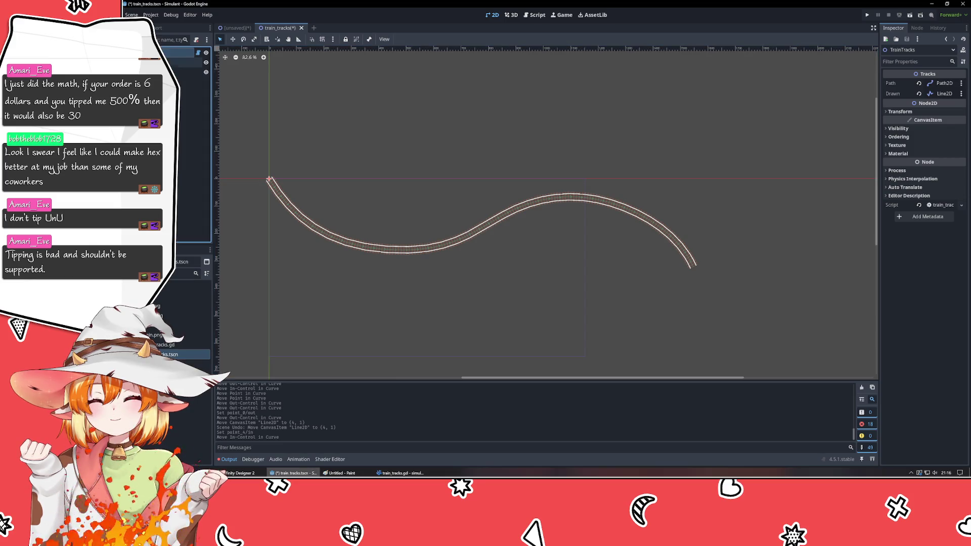
left_click(182, 63)
left_click(943, 105)
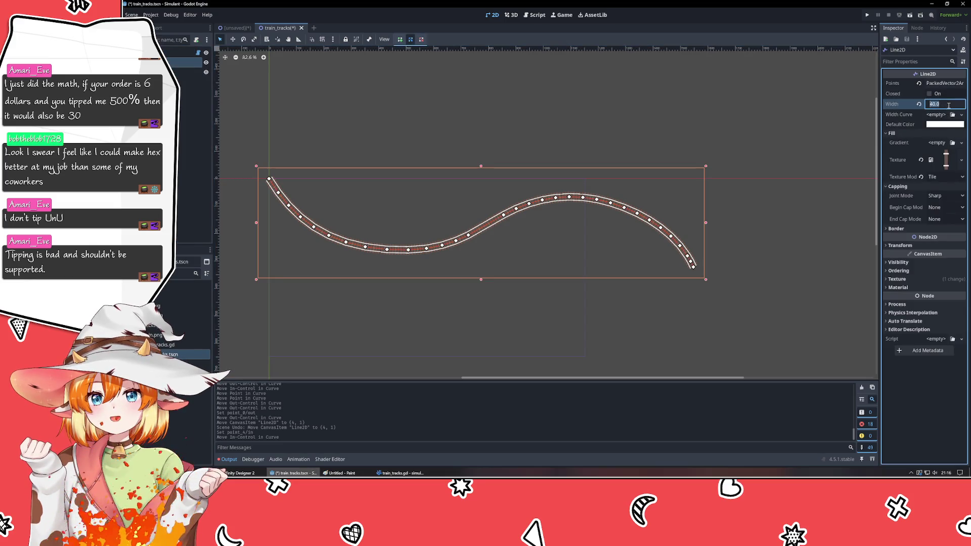
type("41")
key("Return")
scroll(467, 213, "up", 3)
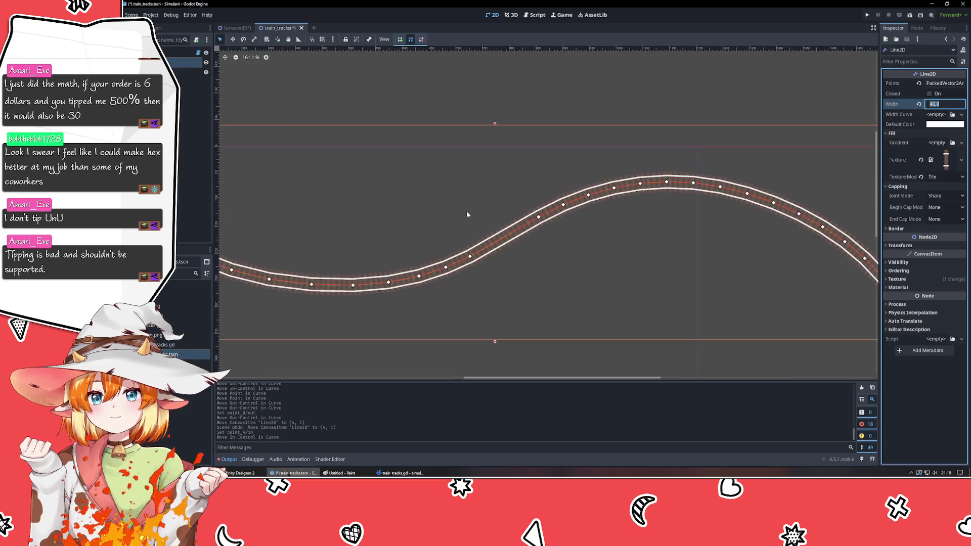
key("Up")
key("Up")
key("Up")
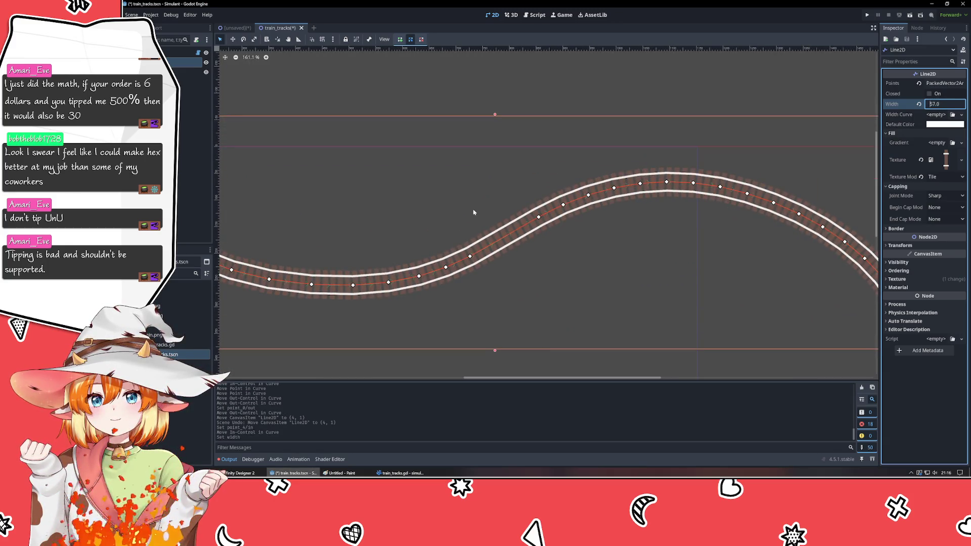
key("Up")
key("Up")
key("Up")
scroll(477, 212, "down", 3)
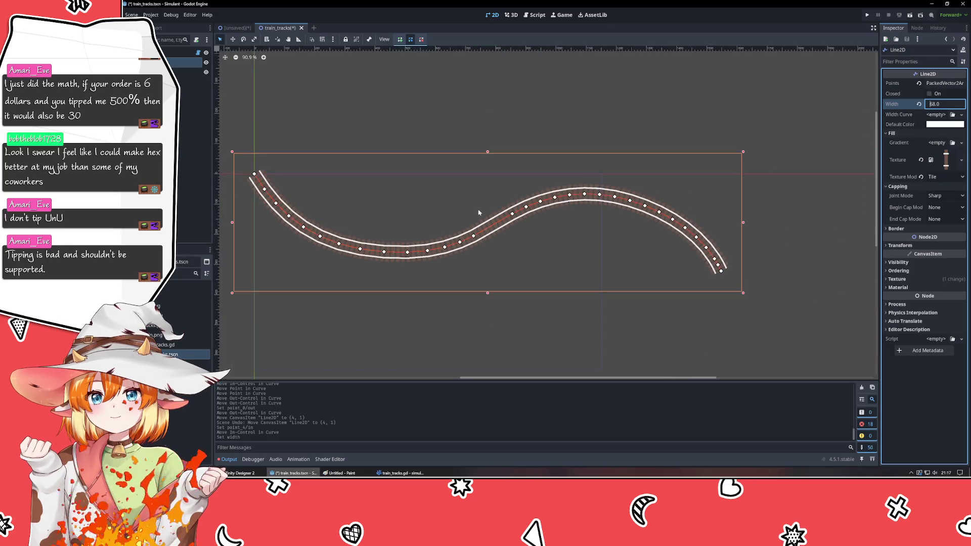
scroll(479, 212, "down", 2)
key("Down")
key("Down")
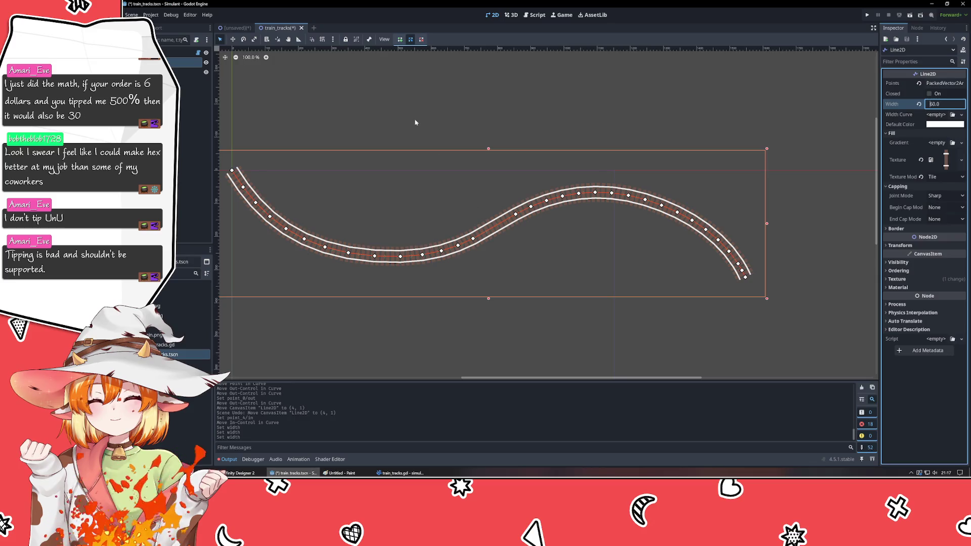
- Change the track width to 48, settle on 40, and save the train_tracks scene
left_click(396, 168)
left_click_drag(386, 169, 459, 145)
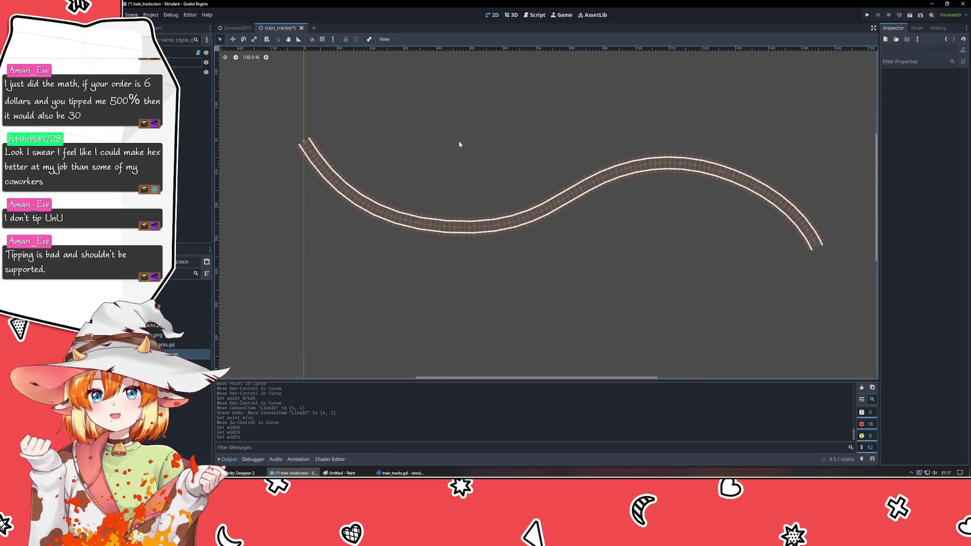
scroll(459, 144, "down", 1)
scroll(457, 145, "up", 2)
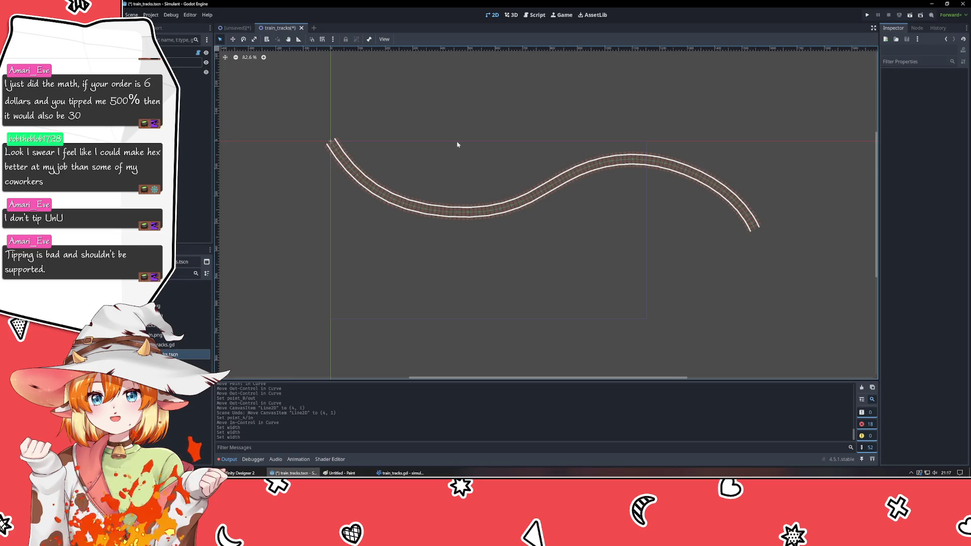
scroll(449, 143, "down", 1)
left_click_drag(499, 149, 447, 168)
left_click(184, 62)
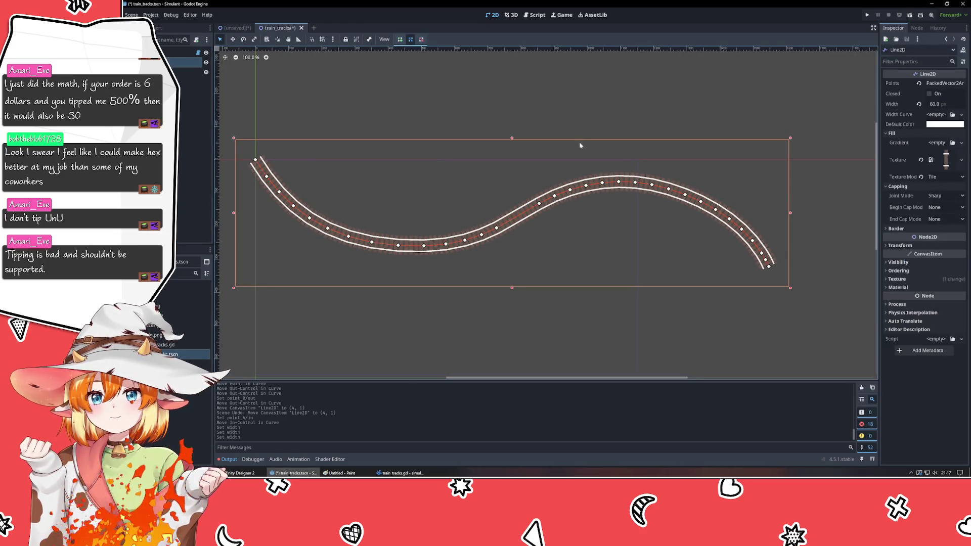
left_click(942, 104)
type("48")
key("Return")
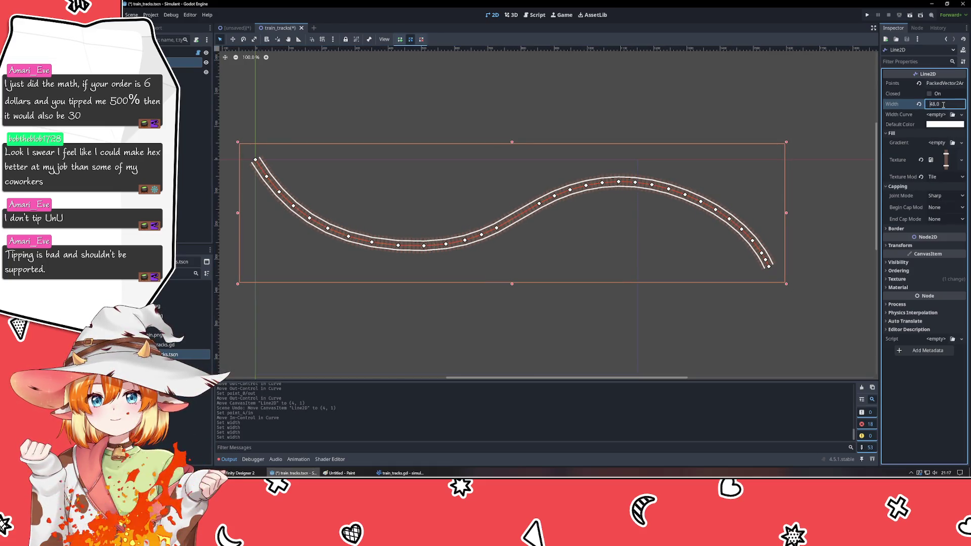
type("40")
key("Return")
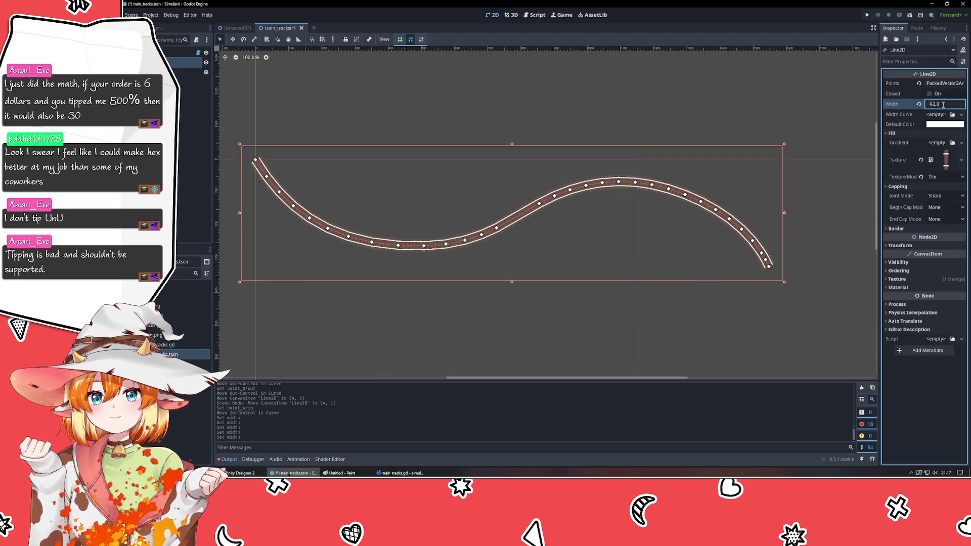
left_click(650, 117)
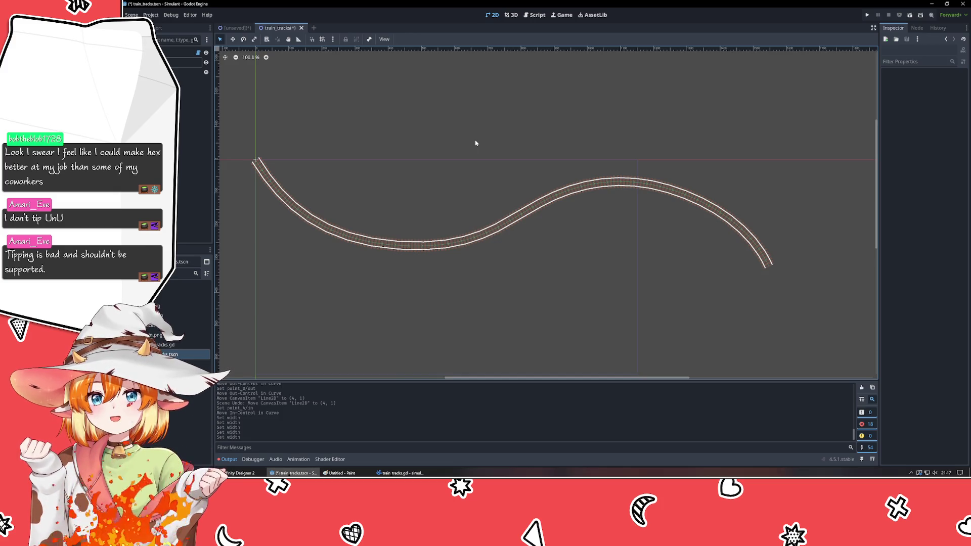
key("ctrl+s")
- Switch to the unsaved scene tab, then bring the browser to the front
key("ctrl+shift+Tab")
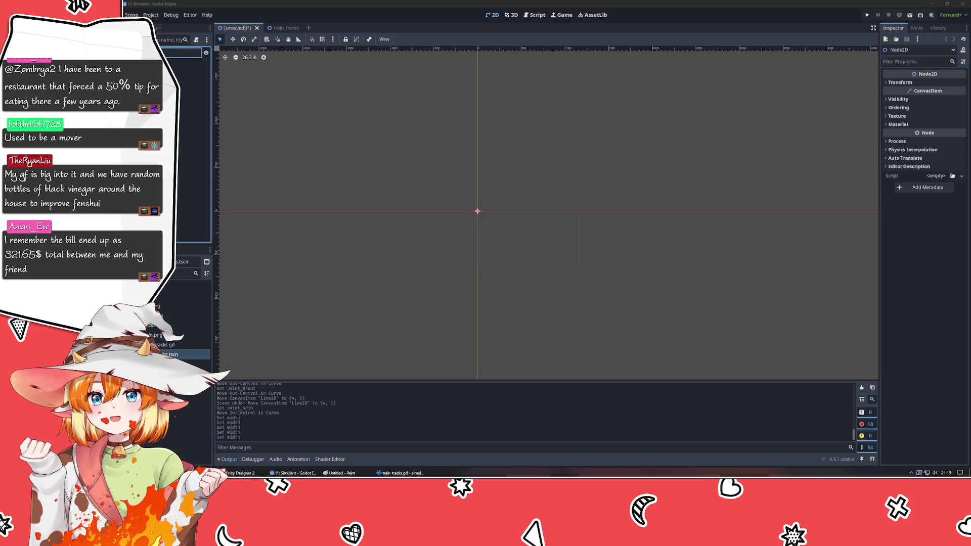
key("alt+Tab")
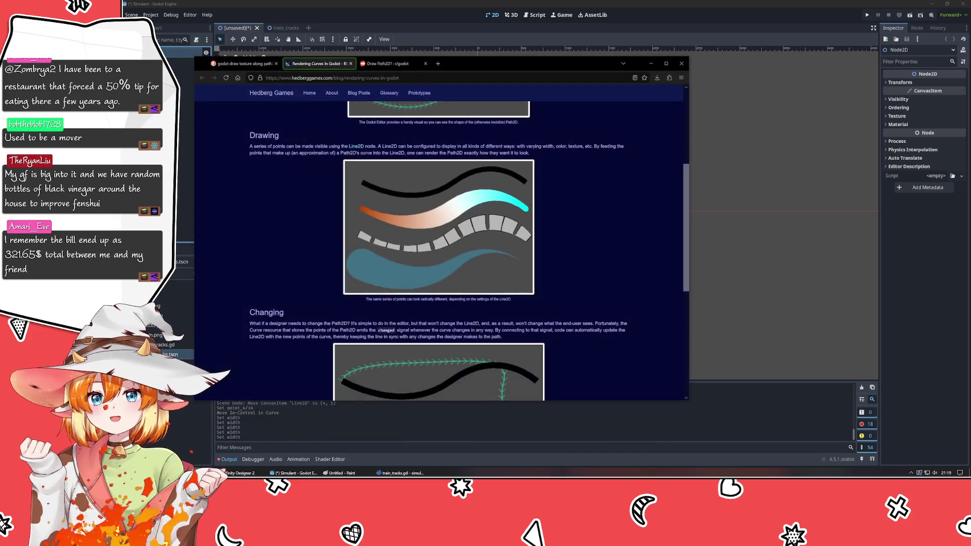
- Search 'black vinegar' in a new tab and read its Wikipedia article
key("ctrl+t")
type("black vinegar")
key("Return")
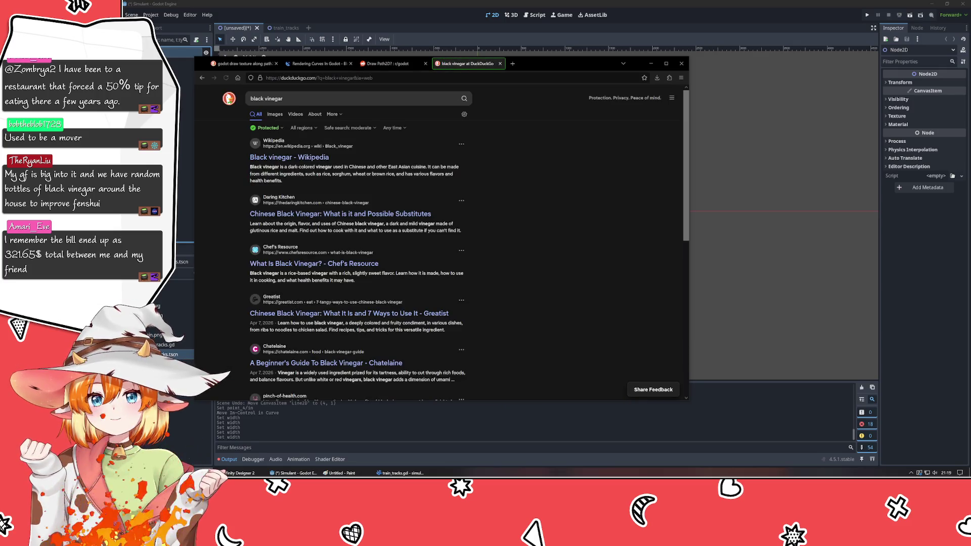
left_click(314, 158)
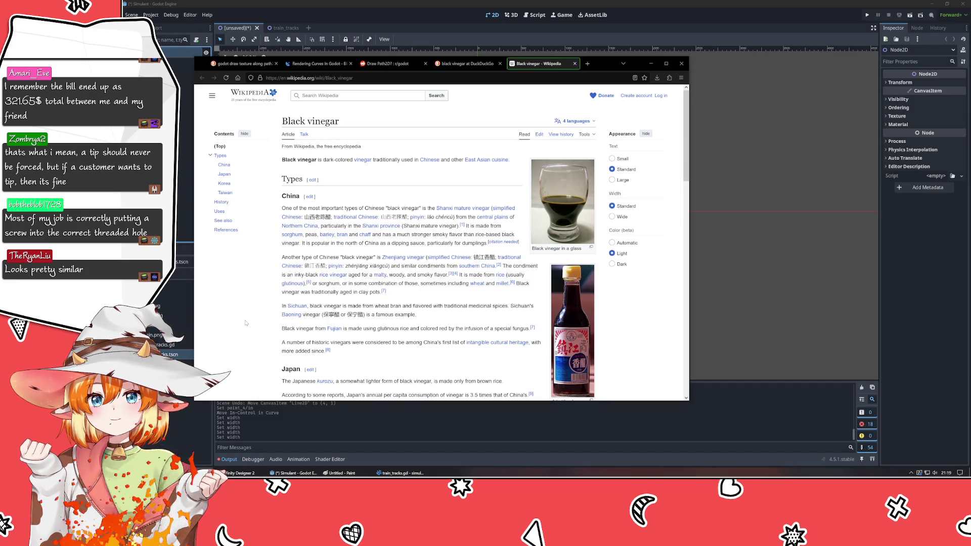
scroll(245, 323, "down", 4)
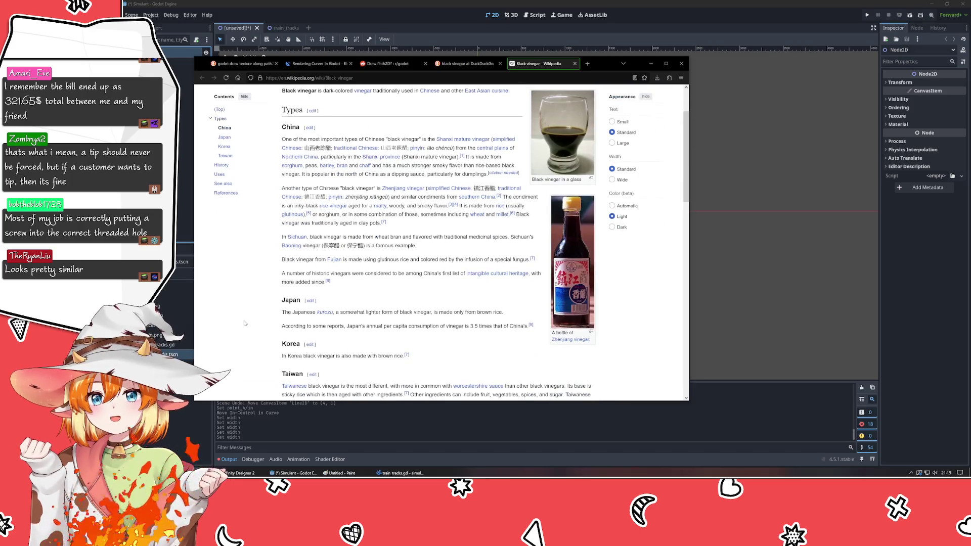
scroll(245, 322, "down", 5)
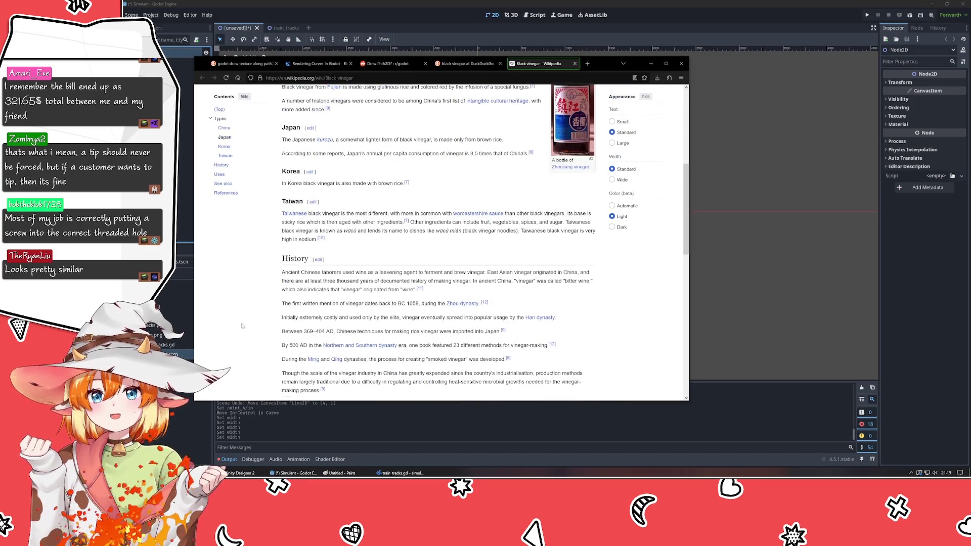
scroll(245, 323, "up", 4)
scroll(406, 315, "down", 10)
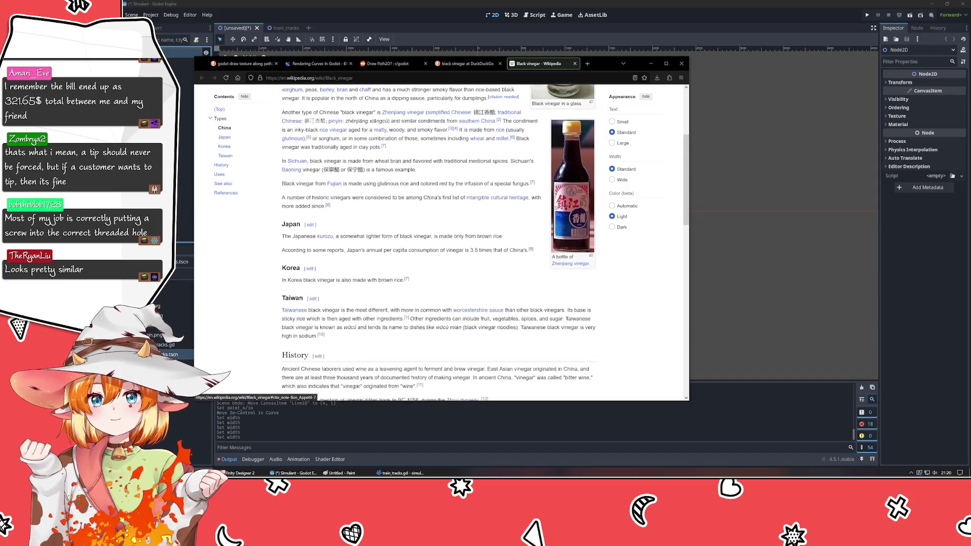
scroll(357, 319, "up", 15)
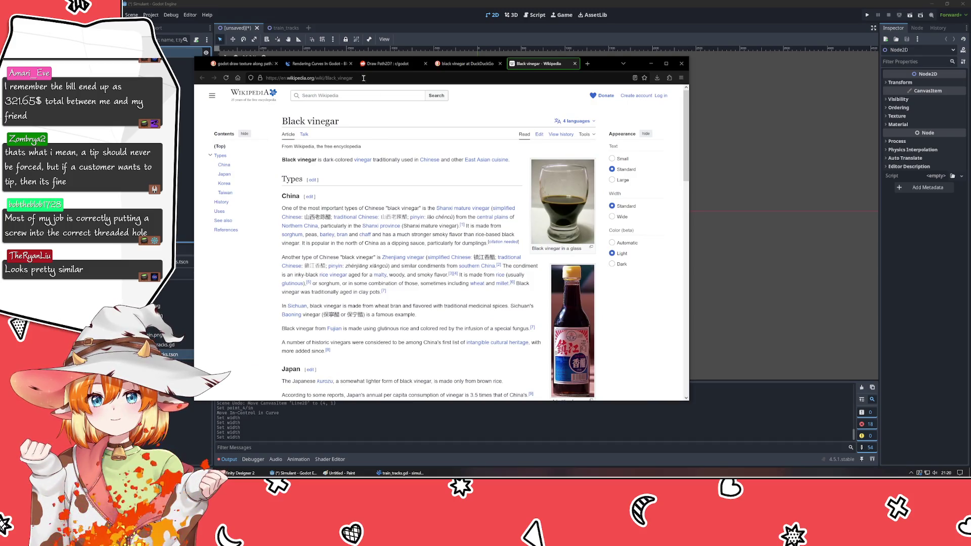
left_click(500, 64)
- Close the vinegar Wikipedia tab, briefly minimize Firefox, then open a fresh blank tab
left_click(499, 64)
left_click(238, 64)
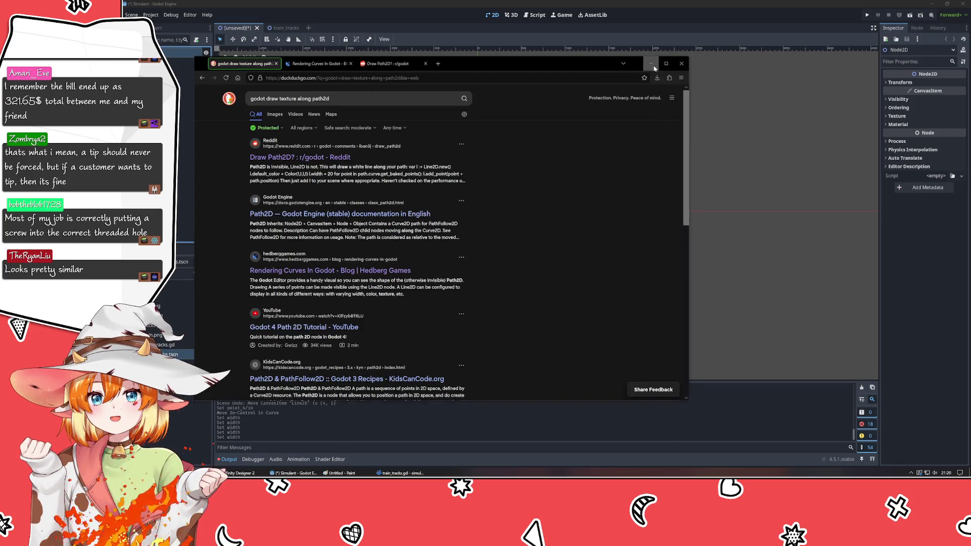
left_click(652, 65)
left_click(561, 336)
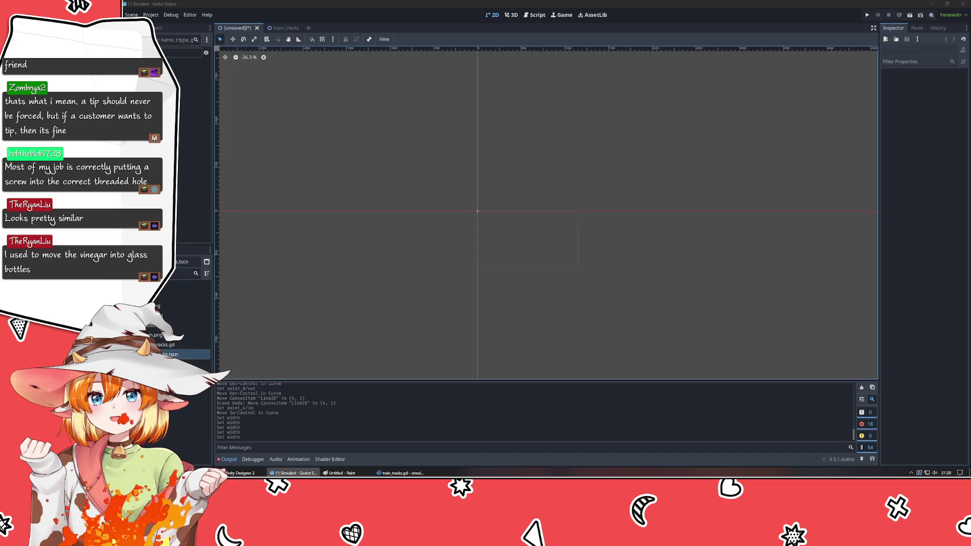
key("alt+Tab")
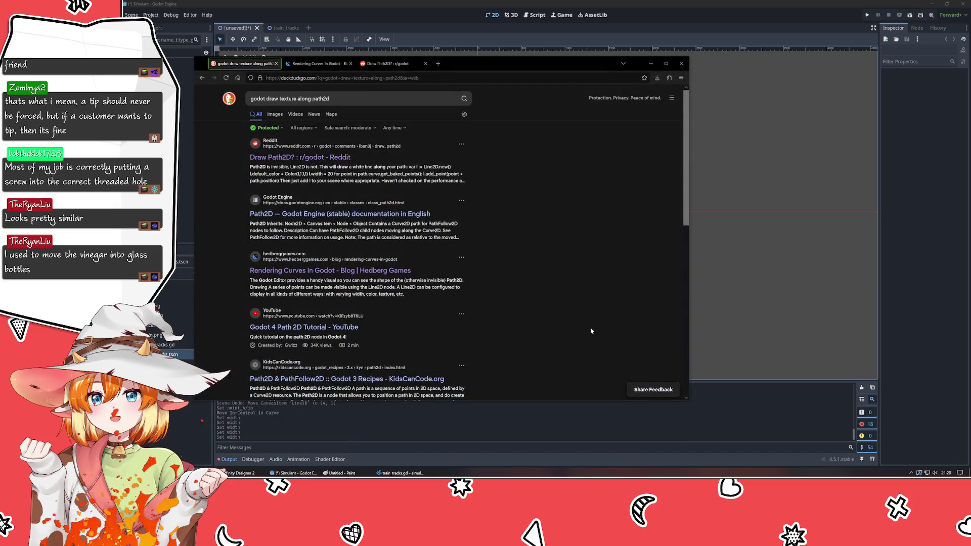
key("ctrl+t")
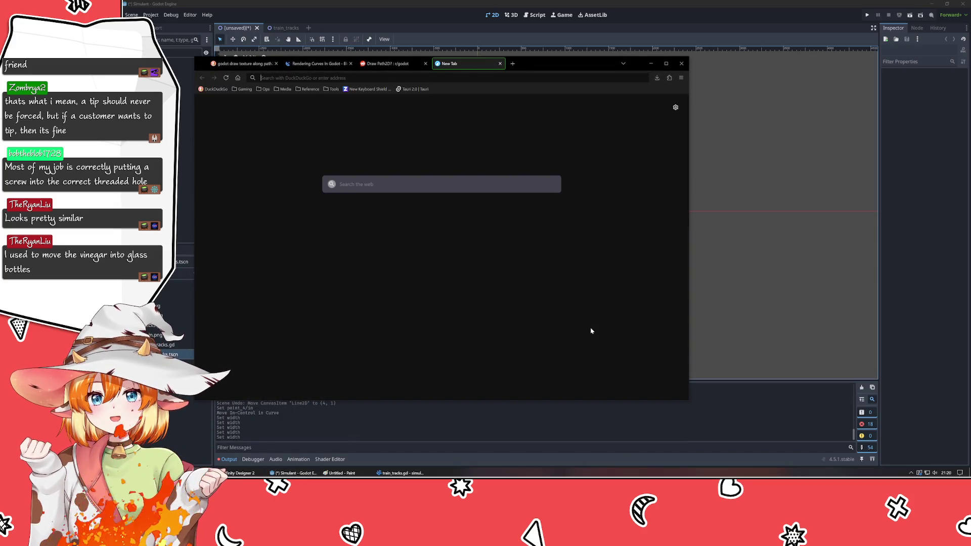
- Search images for 'oil and vinegar glass bottle' and scroll through the results
type("oil and vineg")
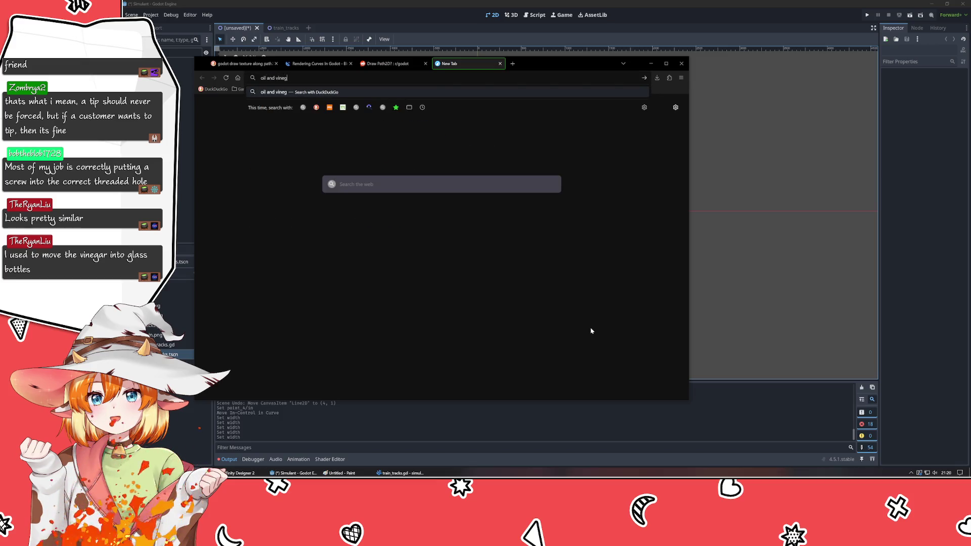
type("ar glass bottl")
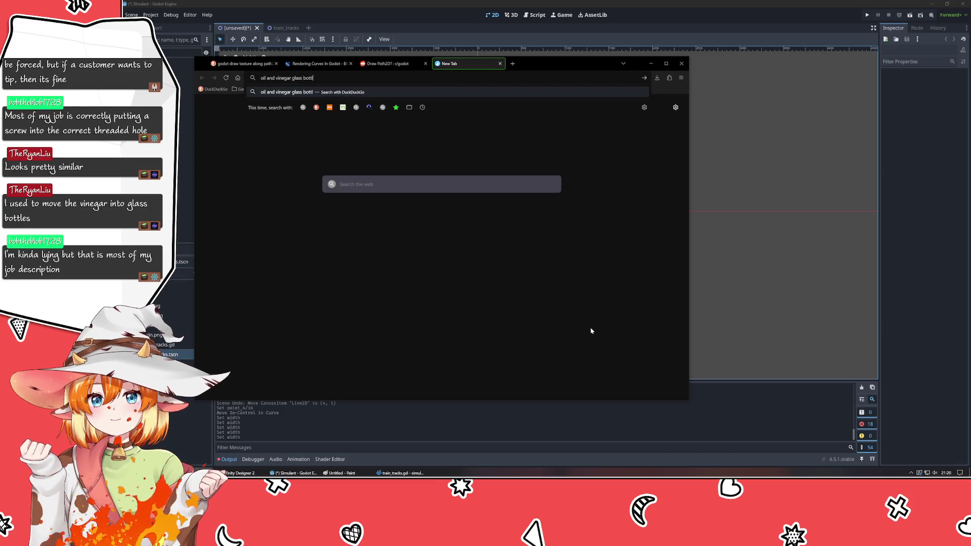
type("e")
key("Return")
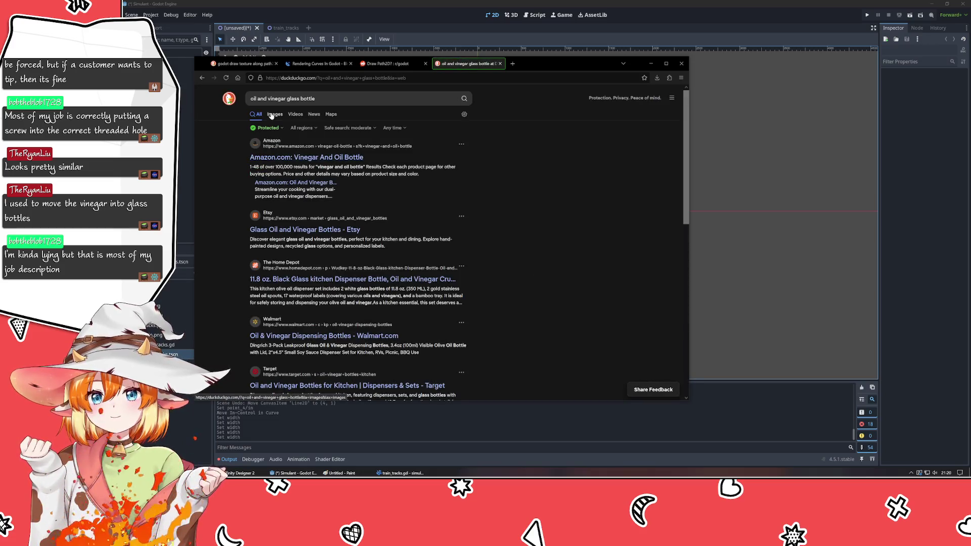
left_click(271, 116)
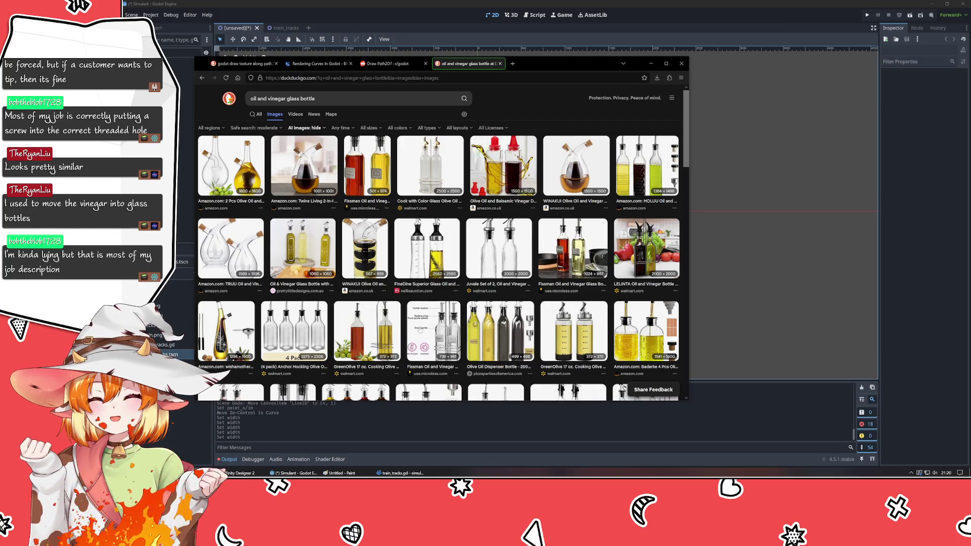
scroll(422, 336, "down", 3)
scroll(422, 336, "down", 5)
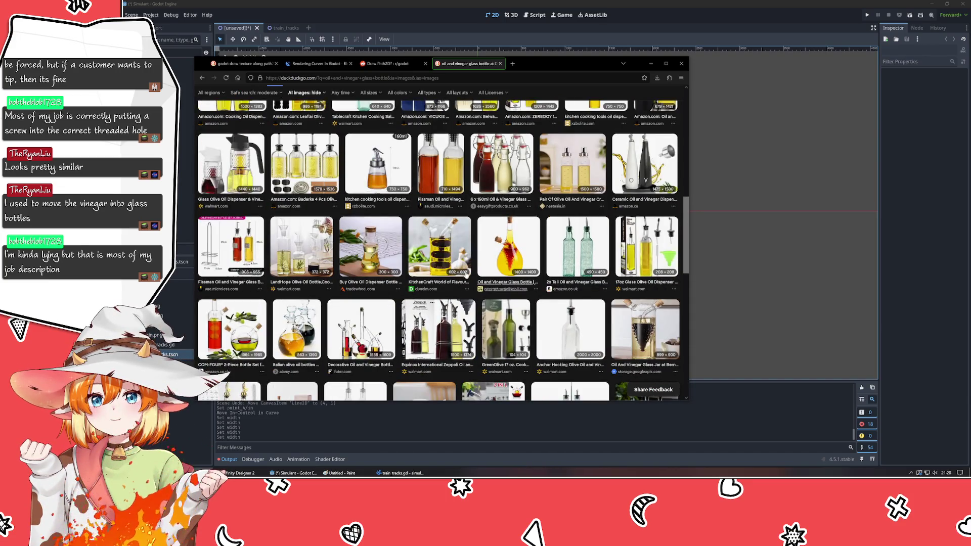
scroll(299, 298, "down", 1)
scroll(299, 298, "down", 2)
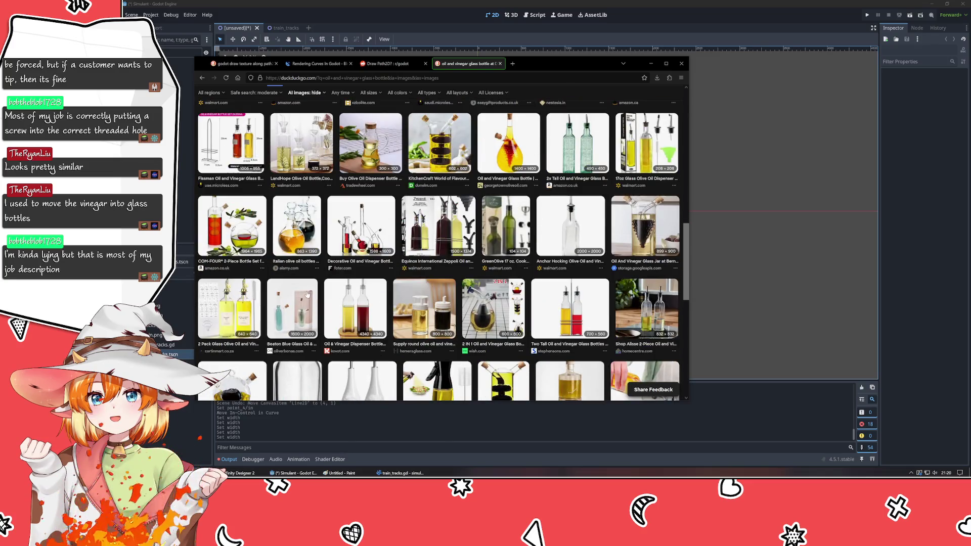
scroll(307, 289, "down", 5)
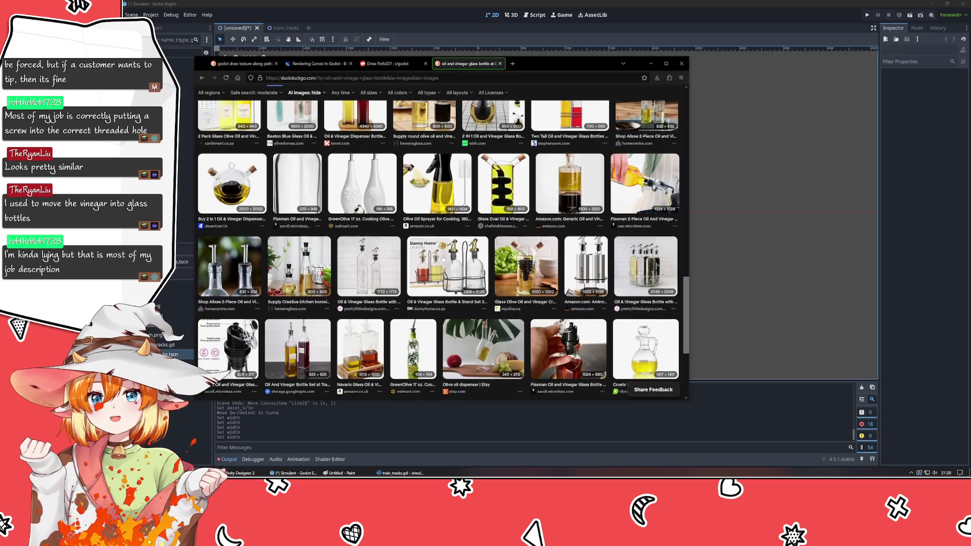
scroll(445, 263, "down", 3)
scroll(445, 263, "down", 3)
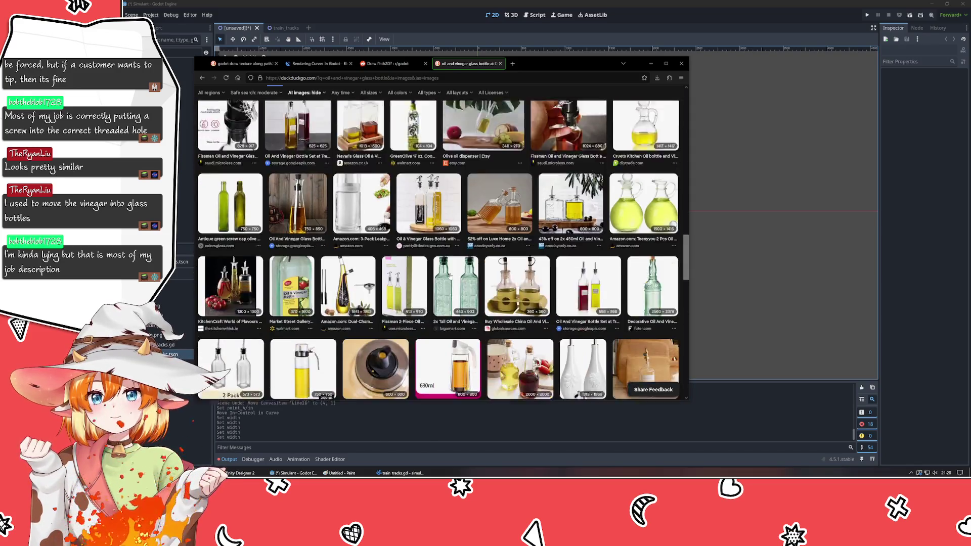
scroll(449, 276, "down", 2)
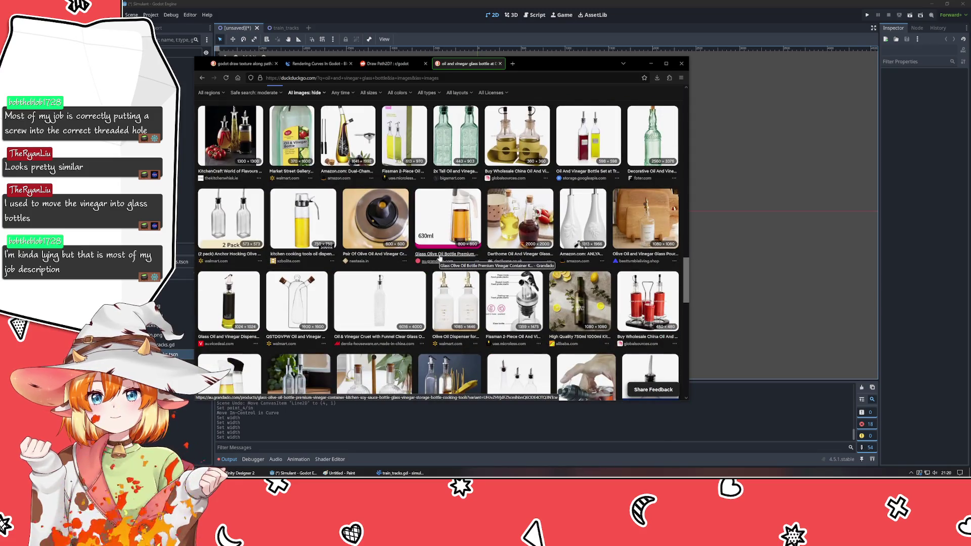
scroll(439, 258, "down", 2)
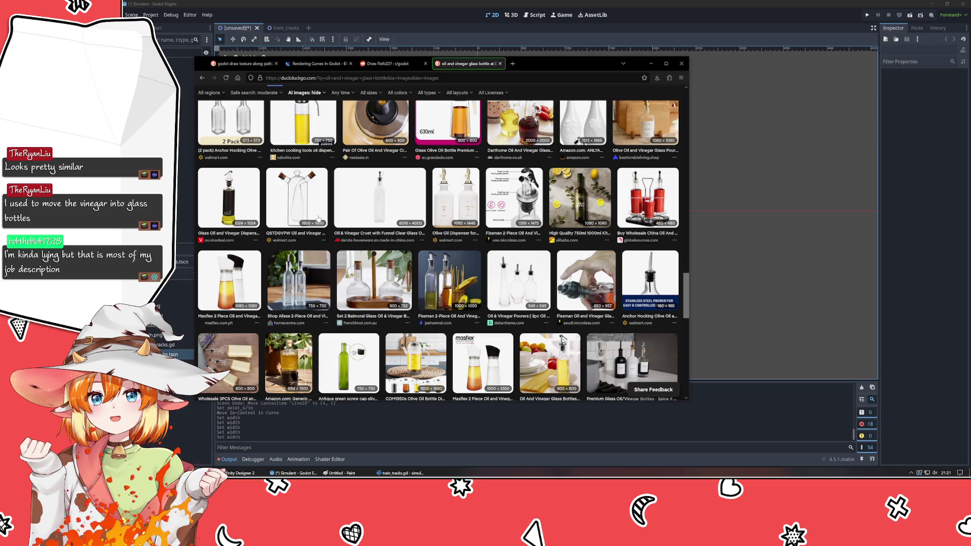
- Close the bottle image search tab and minimize Firefox to return to Godot
key("Home")
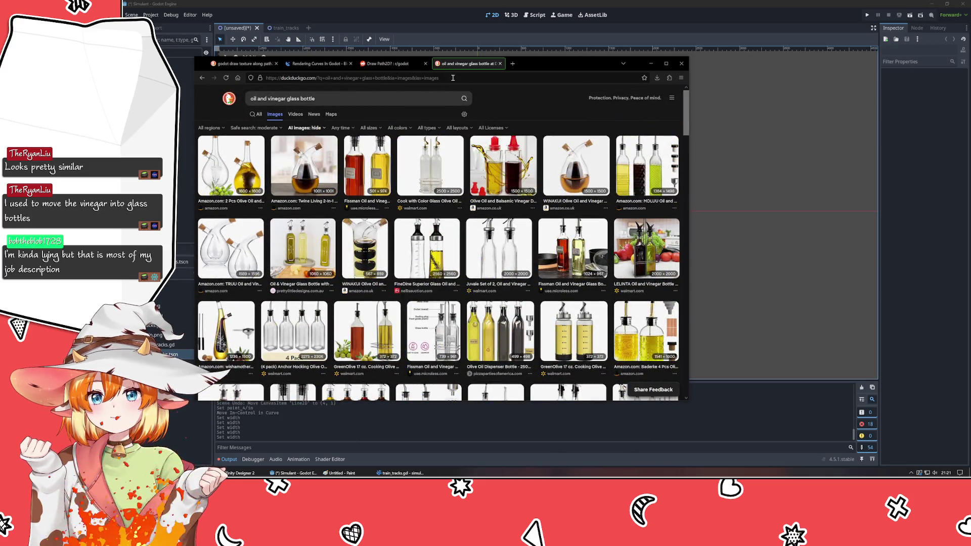
middle_click(460, 63)
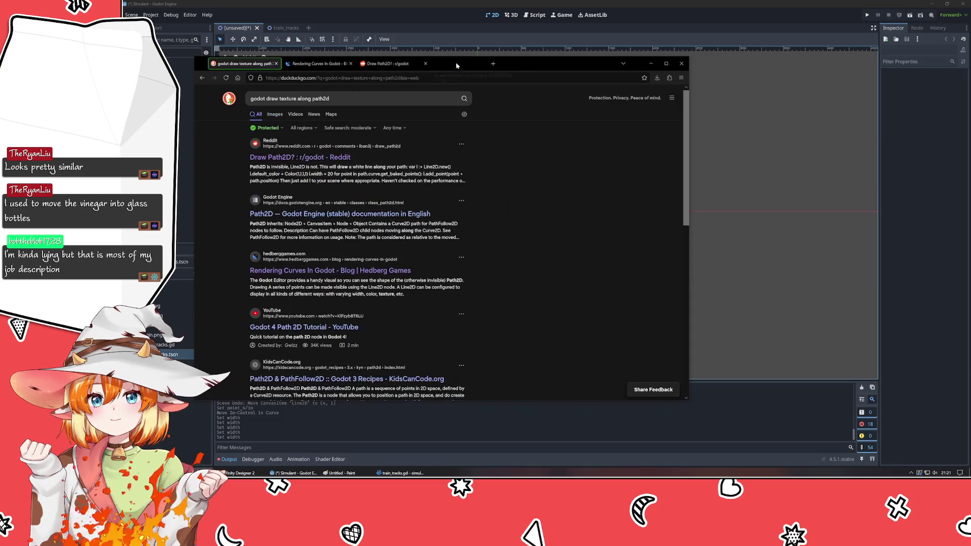
left_click(651, 64)
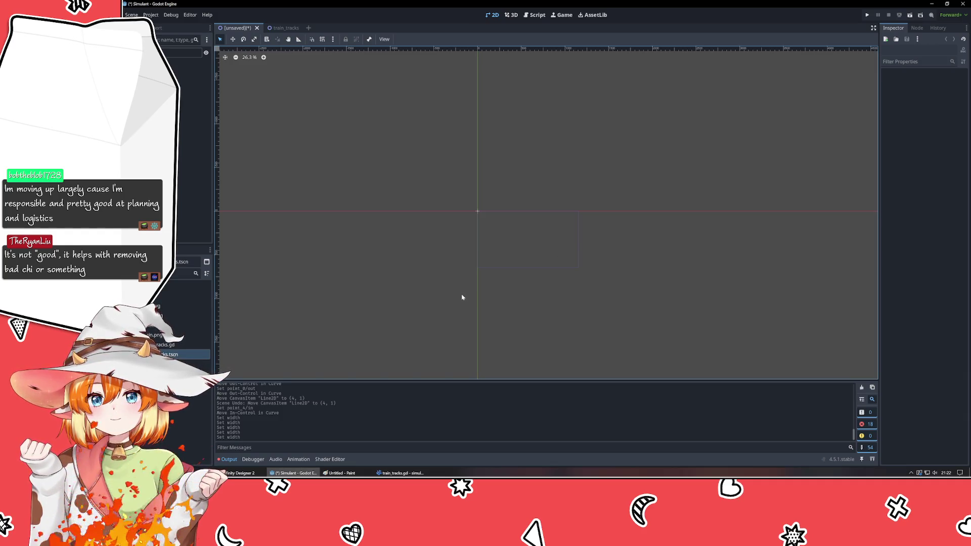
left_click_drag(451, 296, 593, 239)
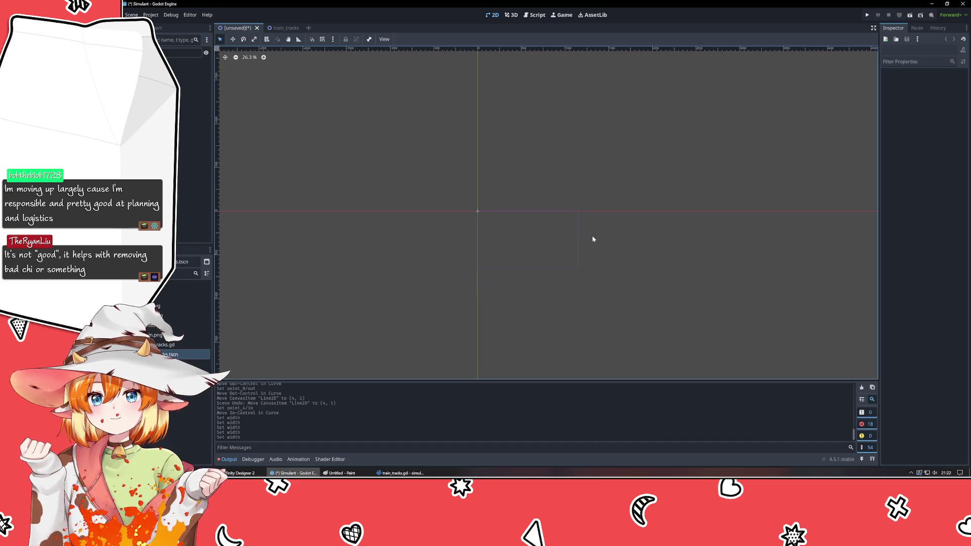
left_click_drag(588, 281, 354, 184)
left_click(363, 192)
scroll(363, 192, "up", 5)
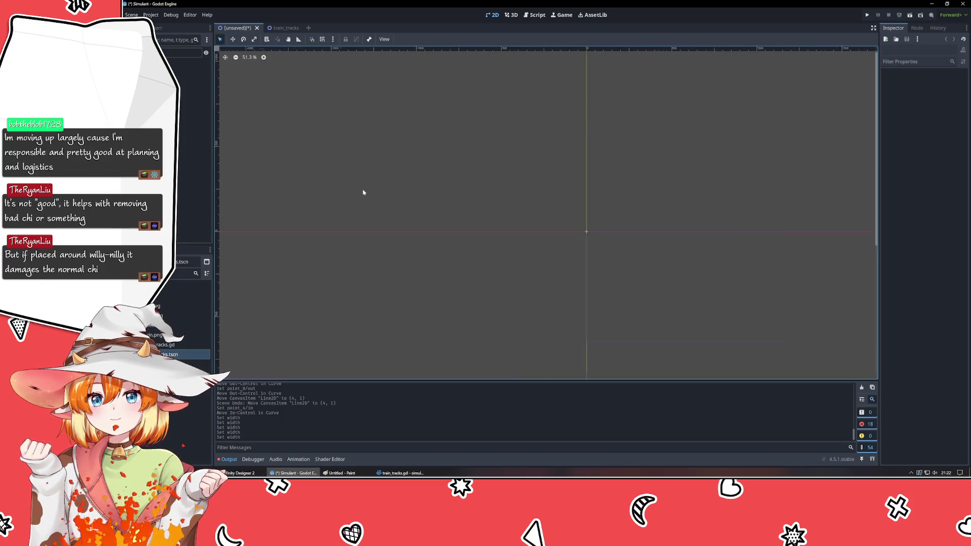
mouse_move(478, 217)
left_mouse_down()
mouse_move(336, 141)
mouse_move(349, 165)
mouse_move(340, 222)
left_mouse_up()
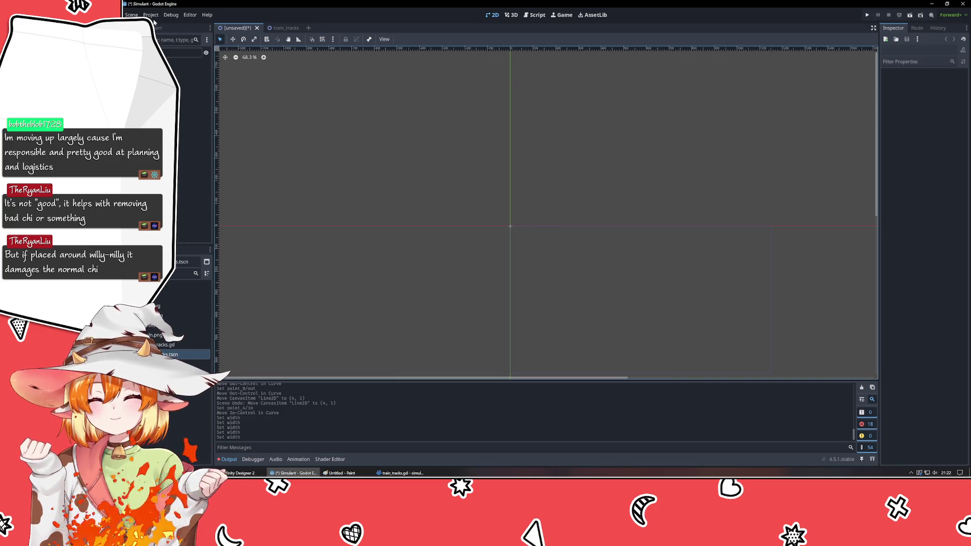
left_click(131, 14)
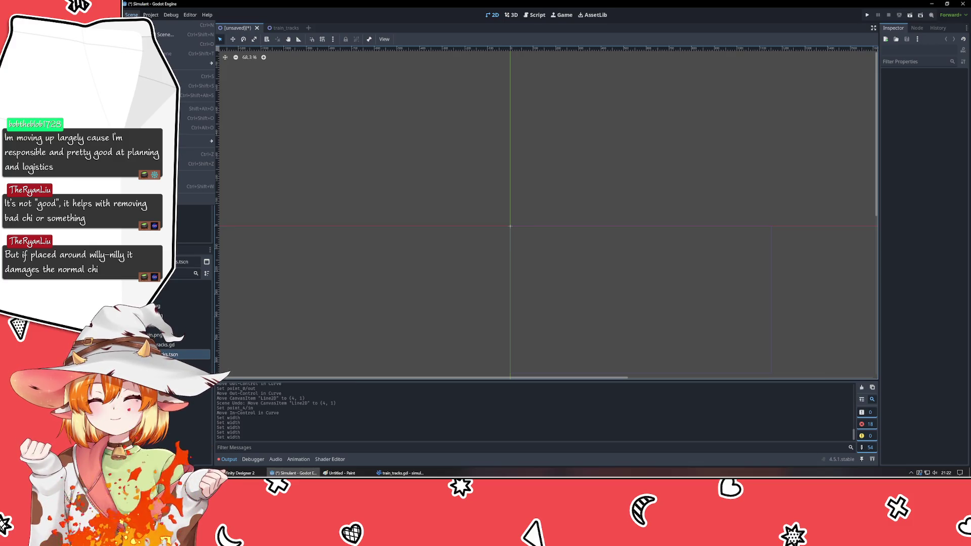
key("Escape")
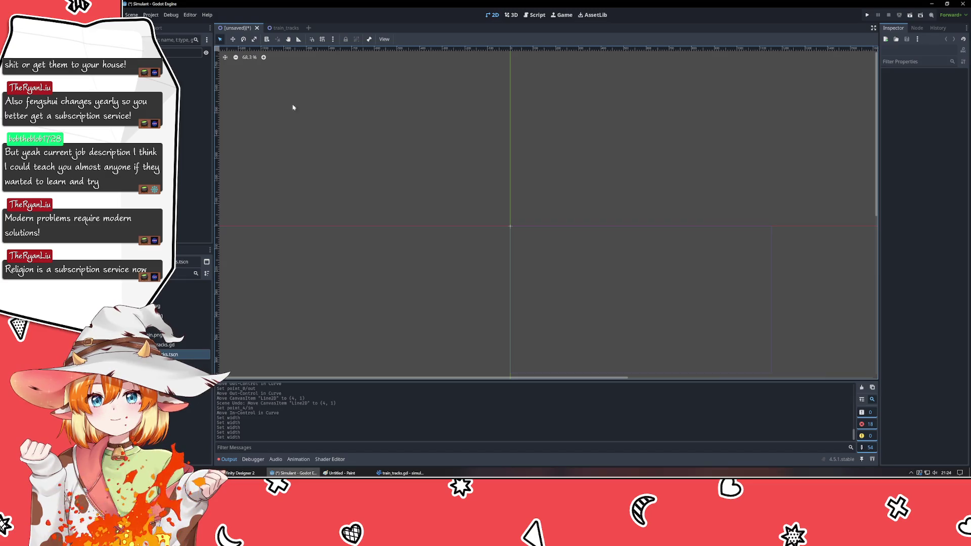
- Rename the empty scene's root Node2D to Train
left_click(283, 27)
left_click(228, 28)
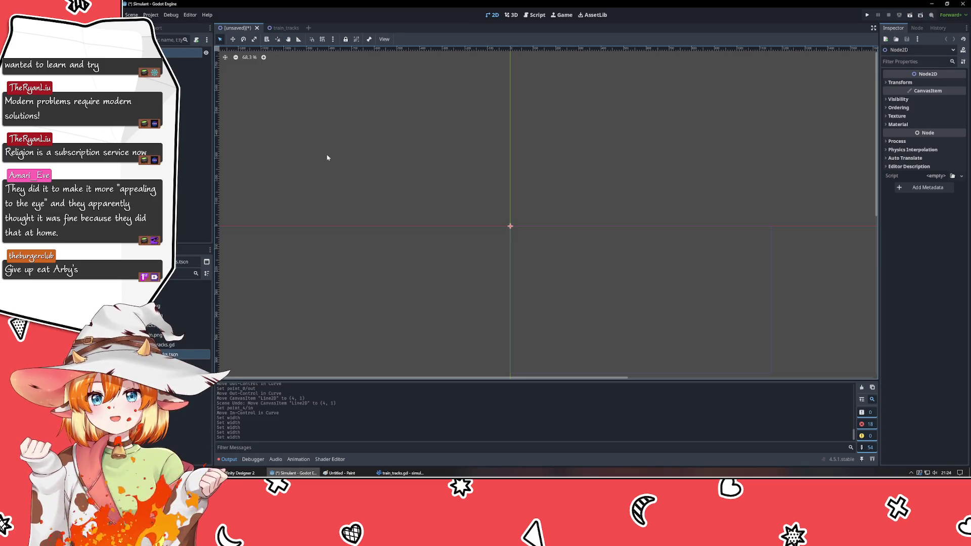
left_click(318, 158)
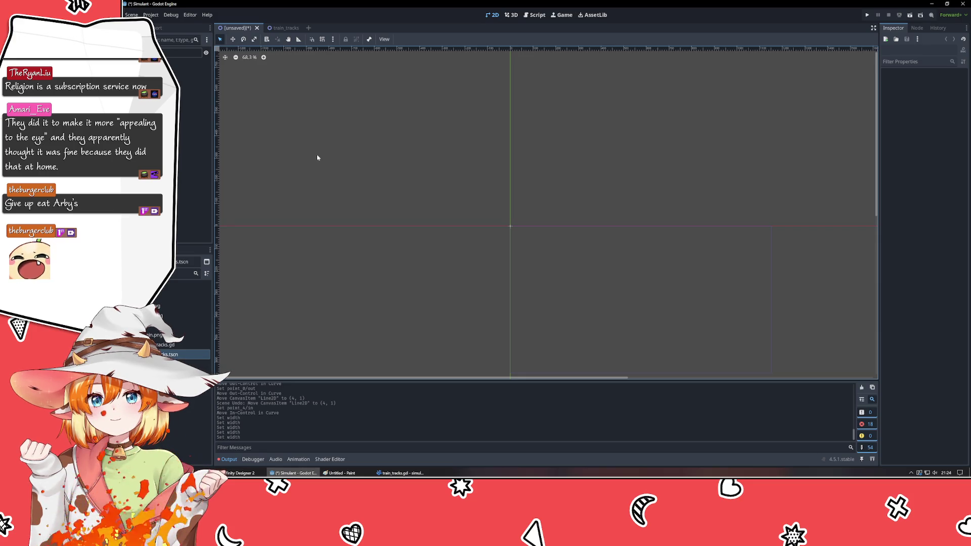
left_click_drag(317, 157, 422, 266)
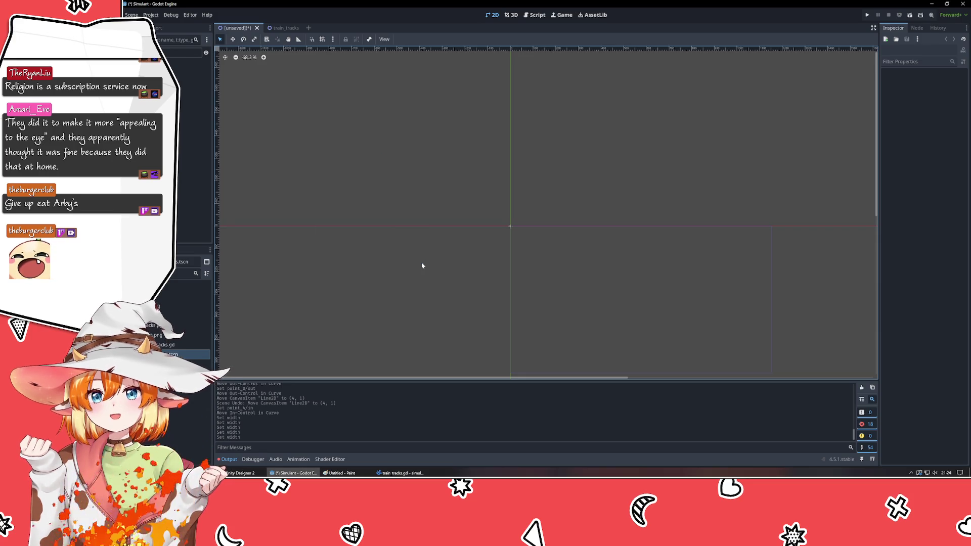
left_click(179, 124)
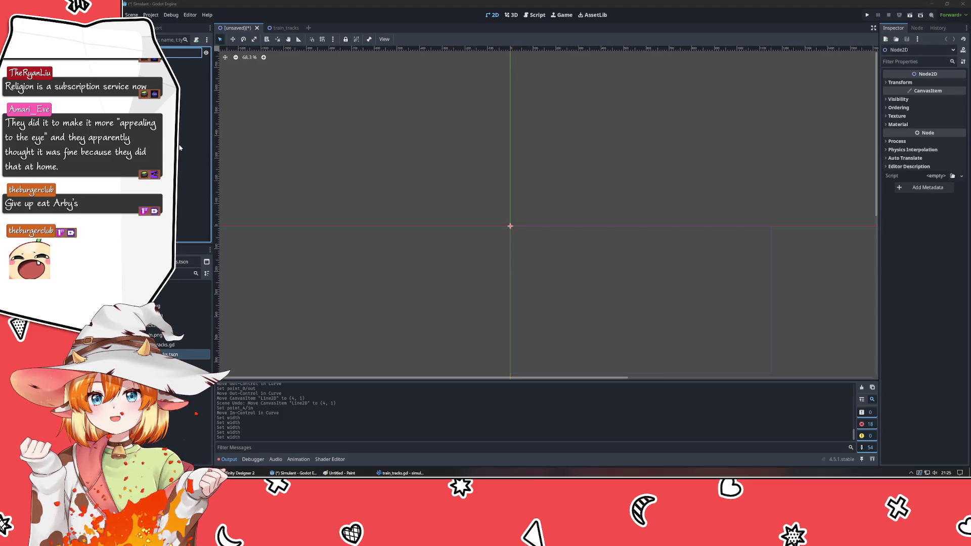
type("Train")
key("Return")
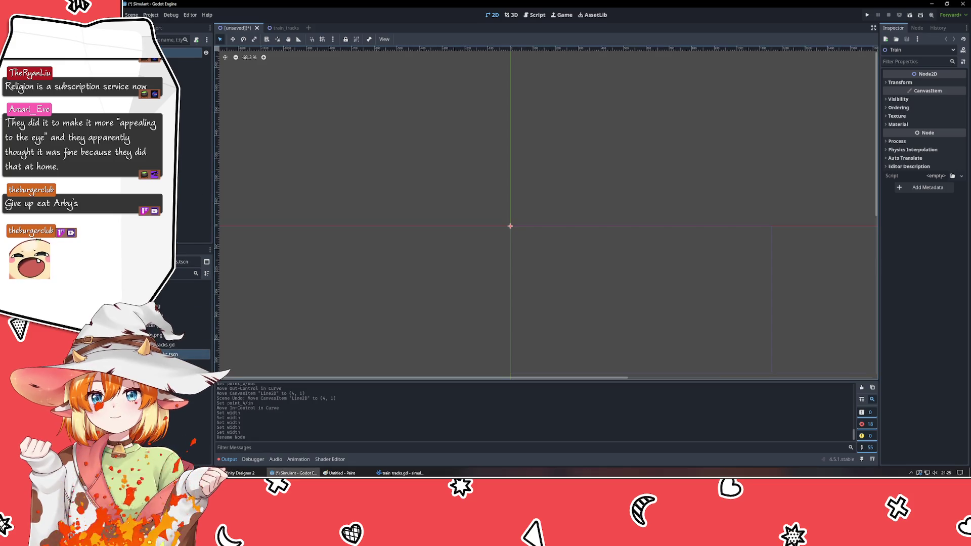
- Add the train image as a sprite with its position reset to 0, 0
mouse_move(162, 335)
left_mouse_down()
mouse_move(409, 285)
mouse_move(522, 232)
mouse_move(507, 228)
left_mouse_up()
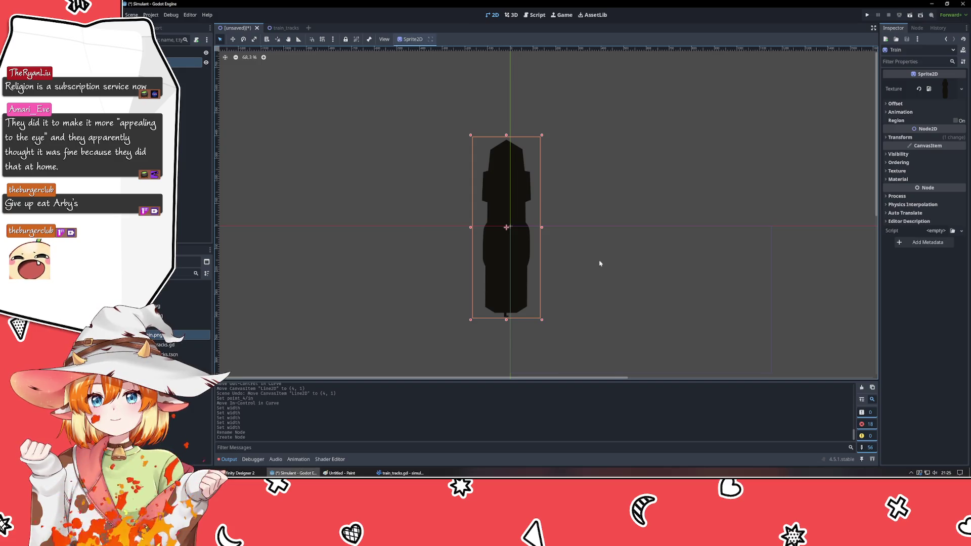
left_click(899, 137)
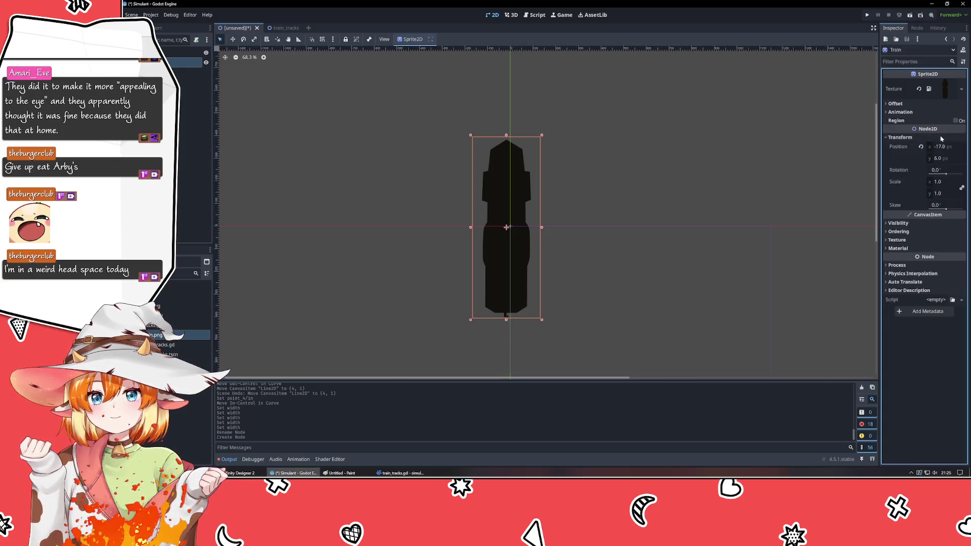
left_click(921, 147)
left_click(683, 164)
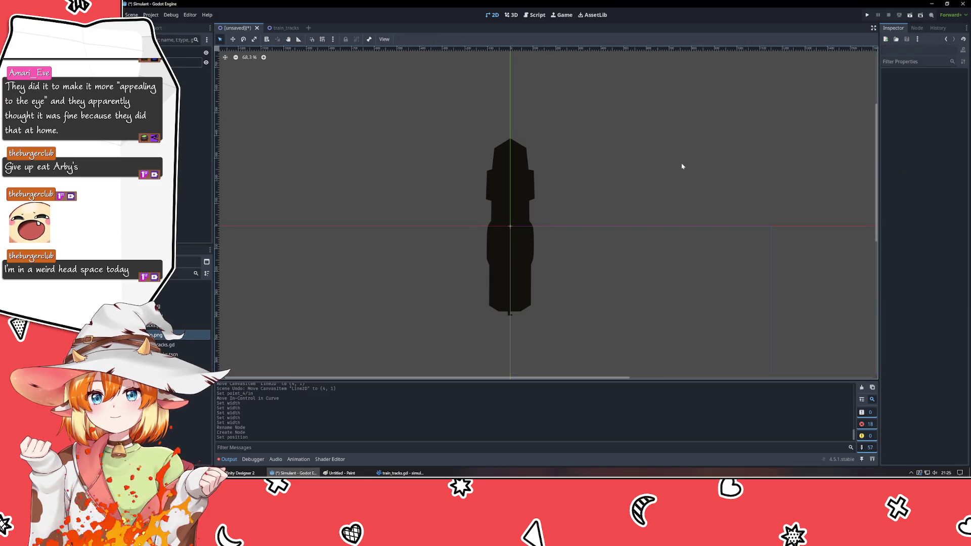
scroll(578, 193, "down", 4)
scroll(578, 192, "up", 4)
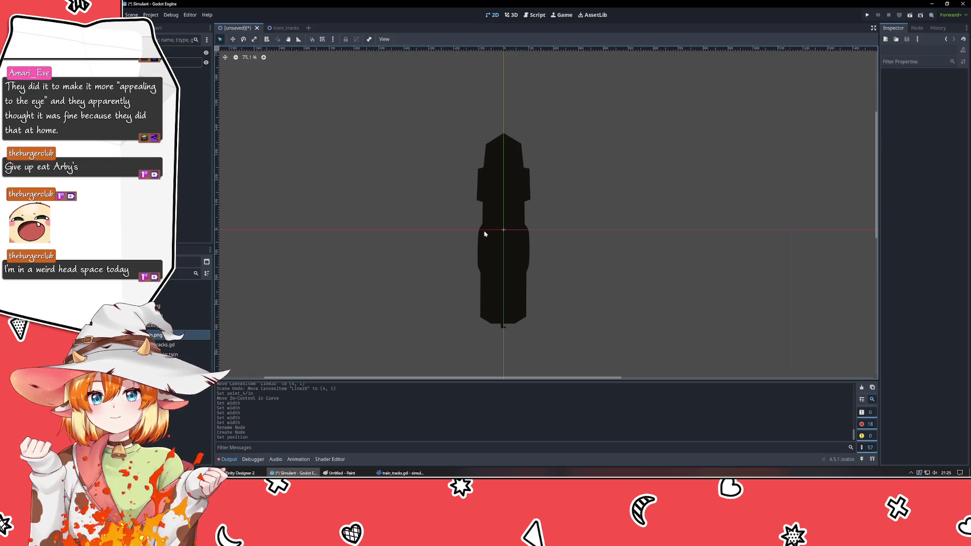
scroll(404, 204, "down", 3)
scroll(404, 204, "up", 2)
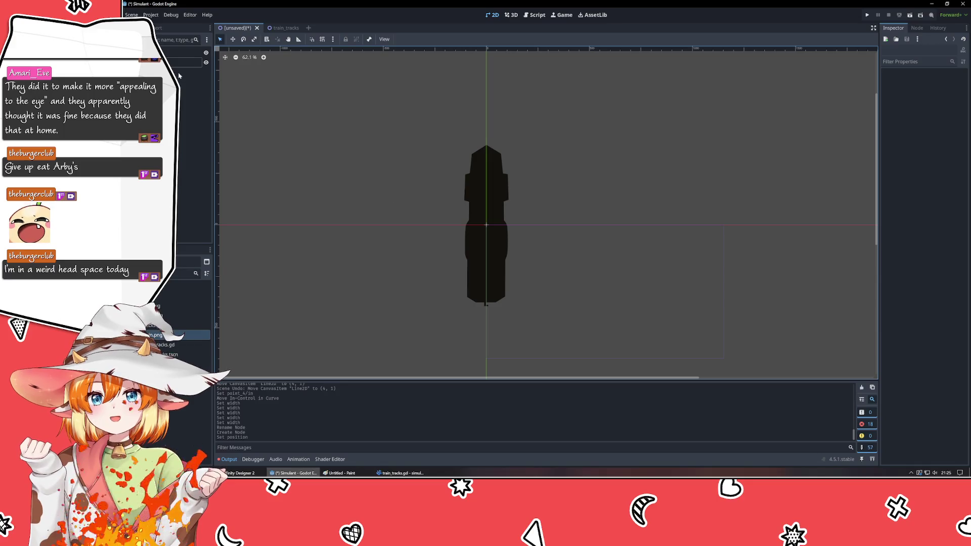
- Name the sprite node Sprite2D and save the scene as train.tscn
left_click(190, 61)
key("F2")
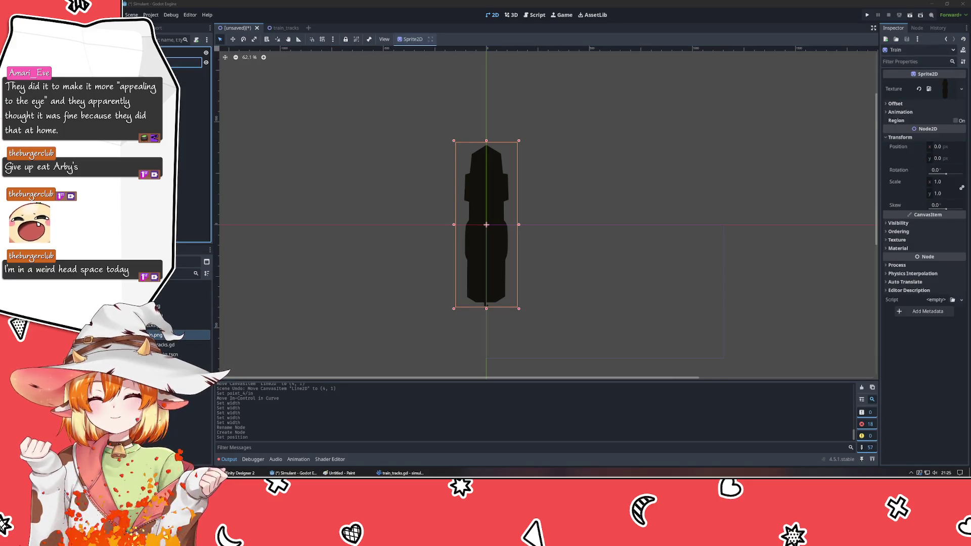
key("Return")
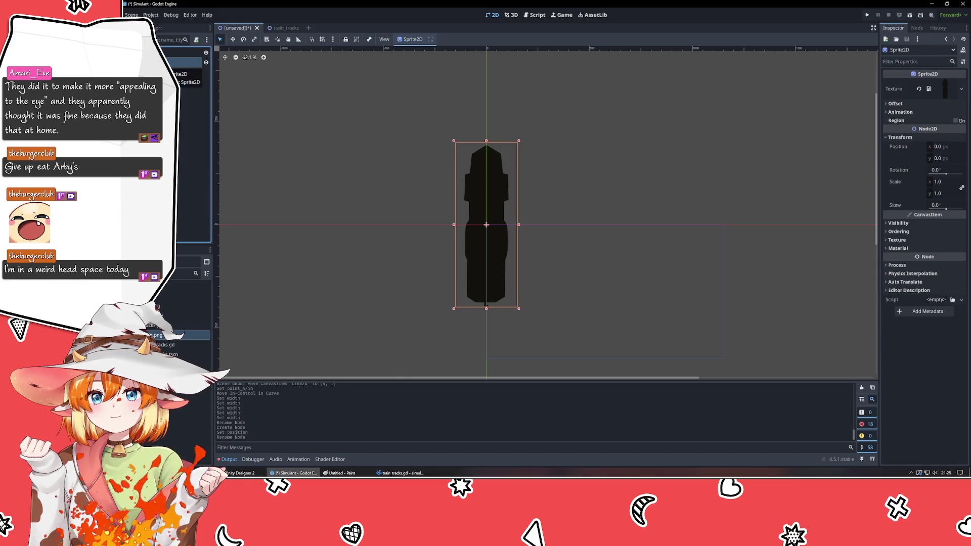
left_click(310, 130)
key("ctrl+s")
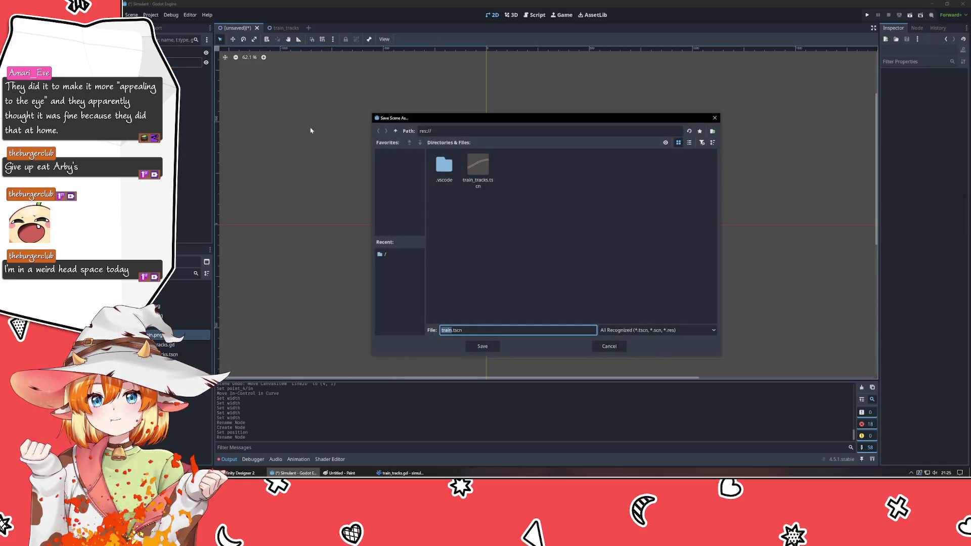
key("Return")
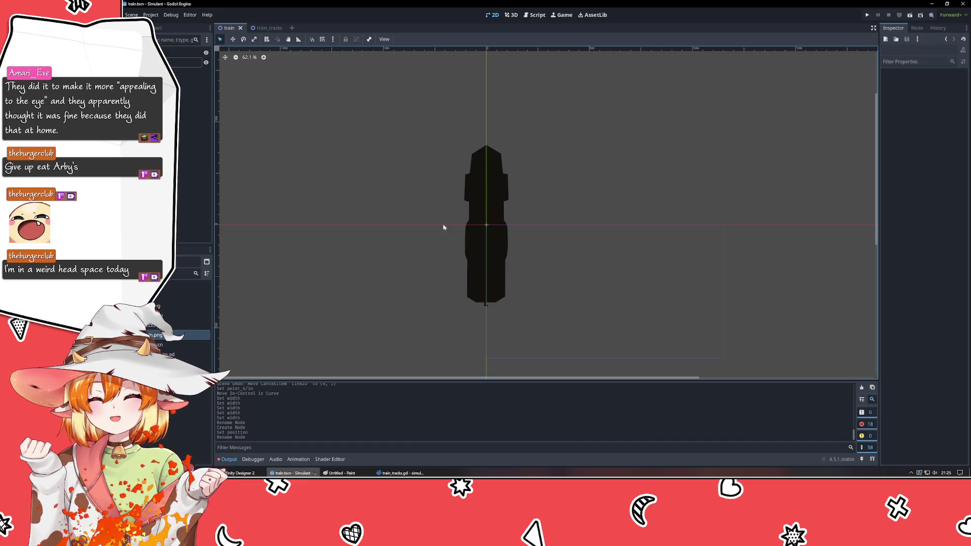
left_click(291, 28)
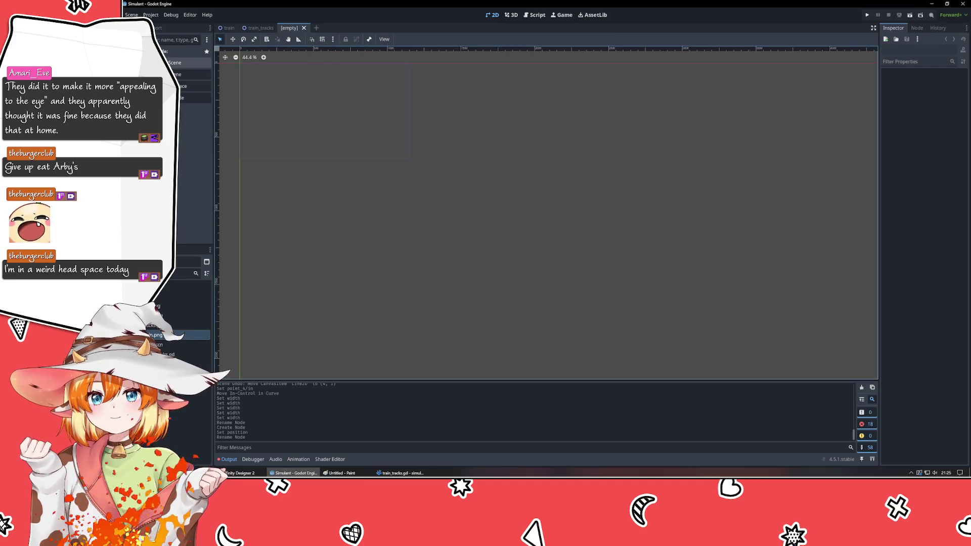
- Give the new scene a 2D root named TestGrounds and save it as test_grounds.tscn
left_click(190, 62)
key("F2")
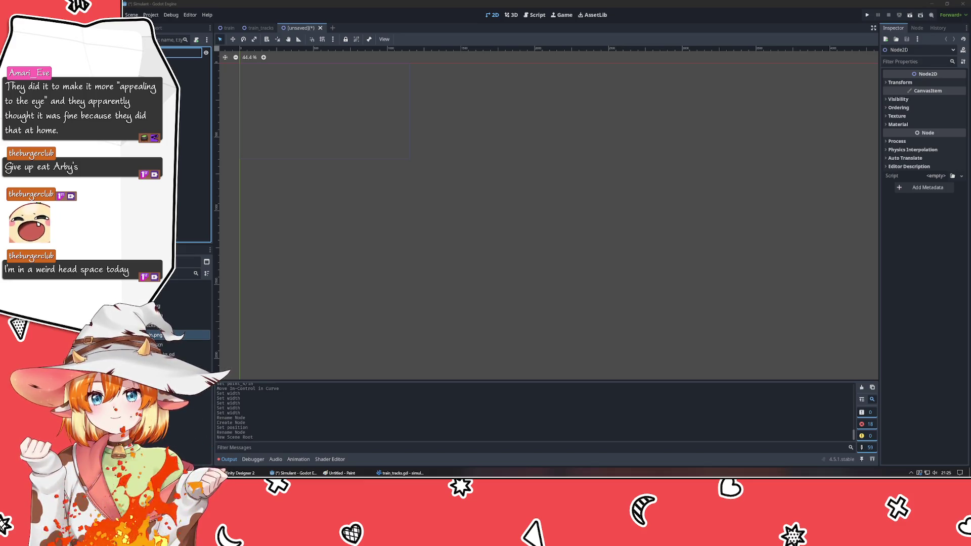
key("Return")
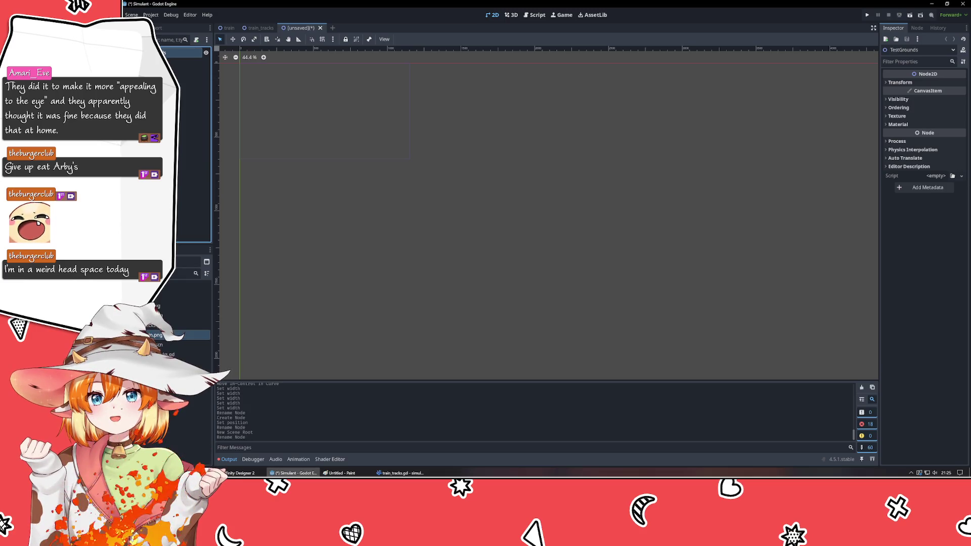
key("Escape")
key("ctrl+s")
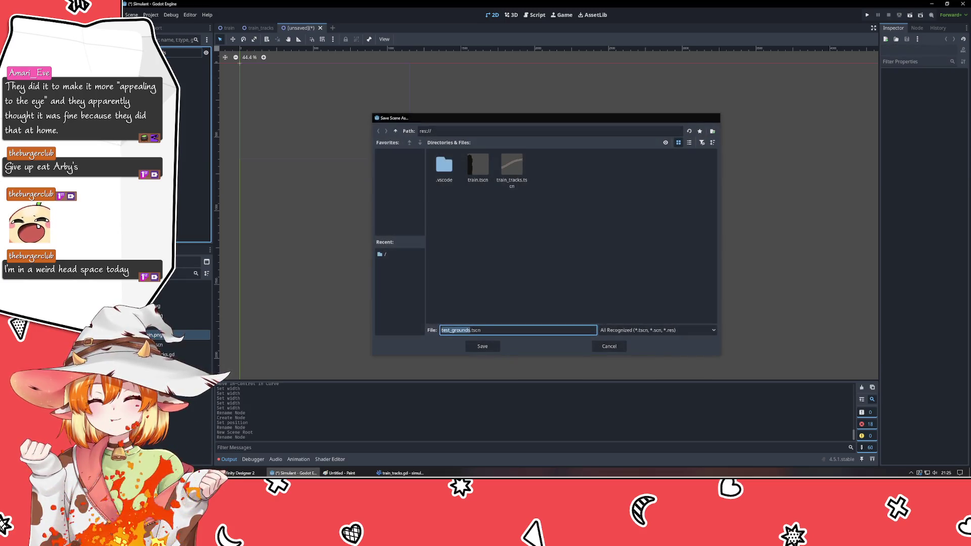
key("Return")
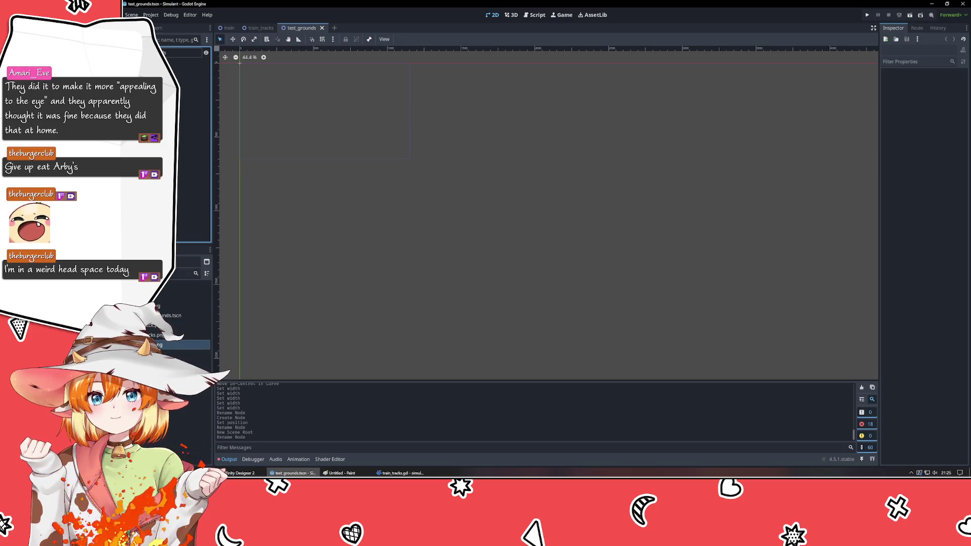
- Instance train_tracks at the origin and drop a Train instance at the track's left end
mouse_move(167, 364)
left_mouse_down()
mouse_move(411, 219)
mouse_move(212, 102)
mouse_move(239, 67)
left_mouse_up()
left_click_drag(314, 217, 519, 357)
scroll(506, 356, "up", 1)
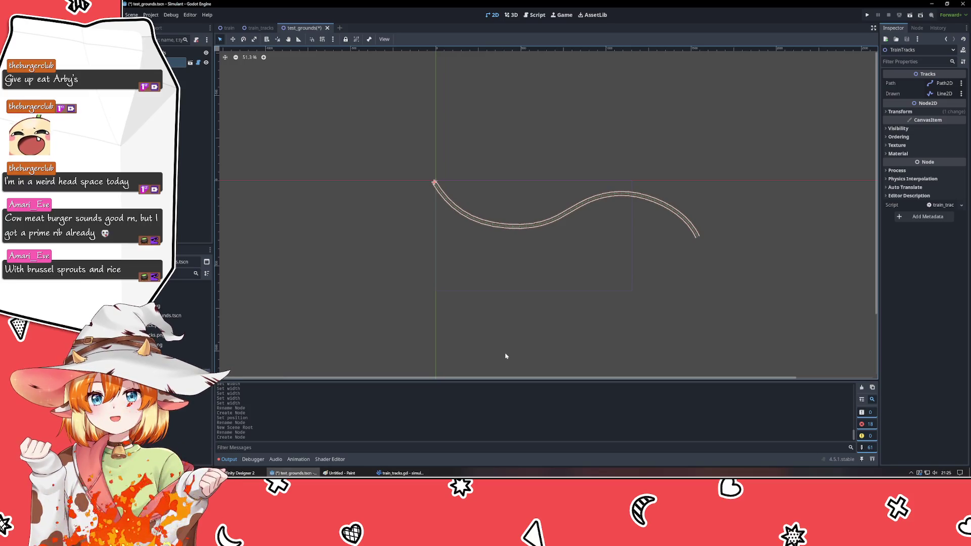
left_click(921, 121)
left_click(900, 111)
left_click(485, 335)
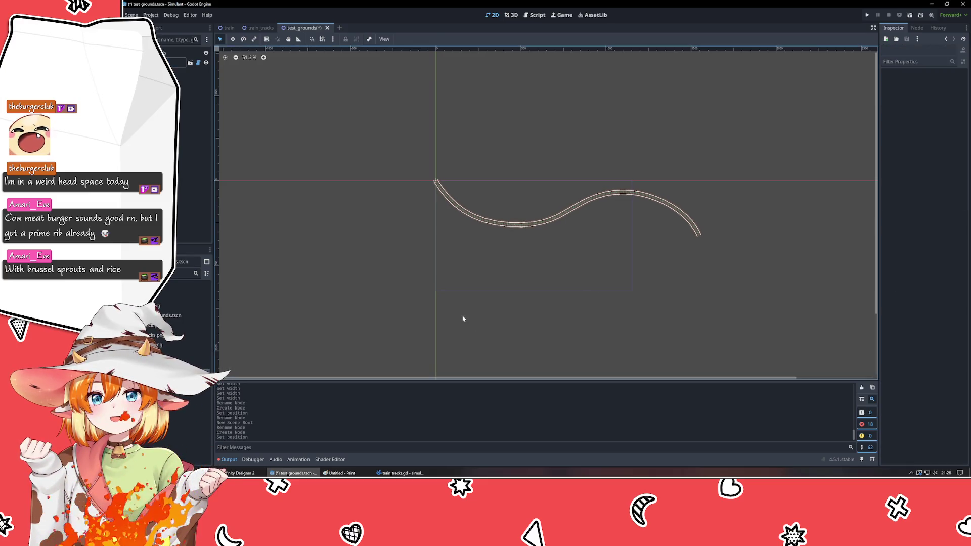
mouse_move(191, 353)
left_mouse_down()
mouse_move(313, 313)
mouse_move(443, 296)
mouse_move(521, 268)
mouse_move(439, 220)
left_mouse_up()
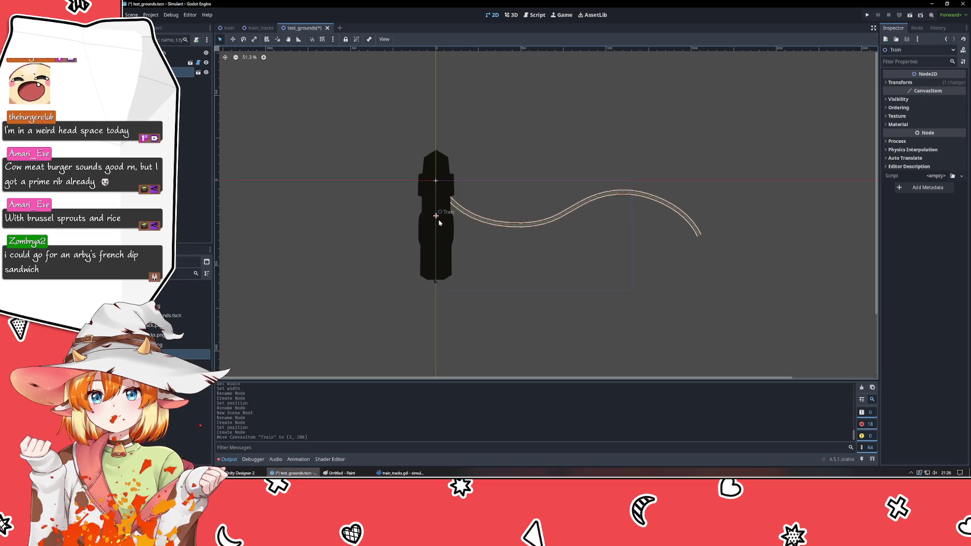
- Save test_grounds and reset the view zoom to 100%
left_click(465, 252)
scroll(467, 251, "up", 2)
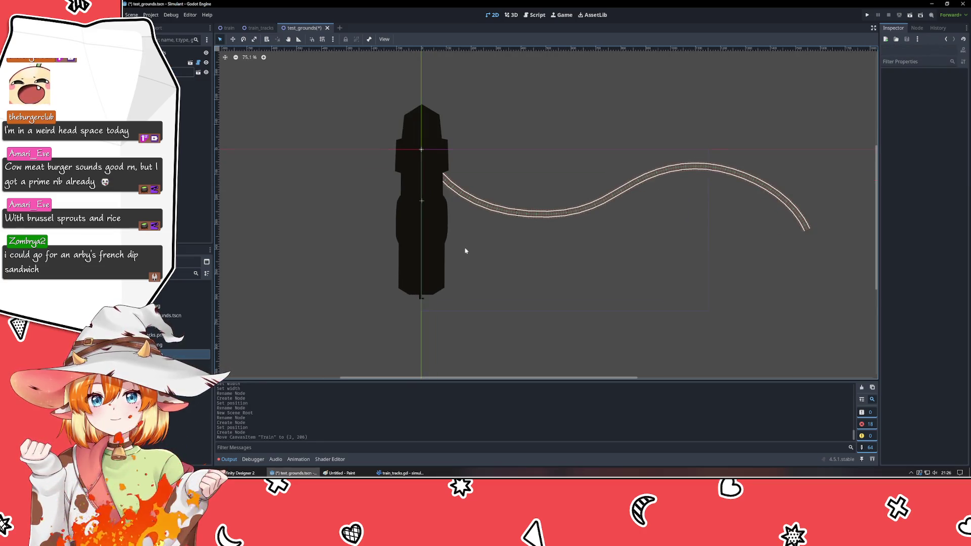
scroll(466, 251, "down", 2)
key("ctrl+s")
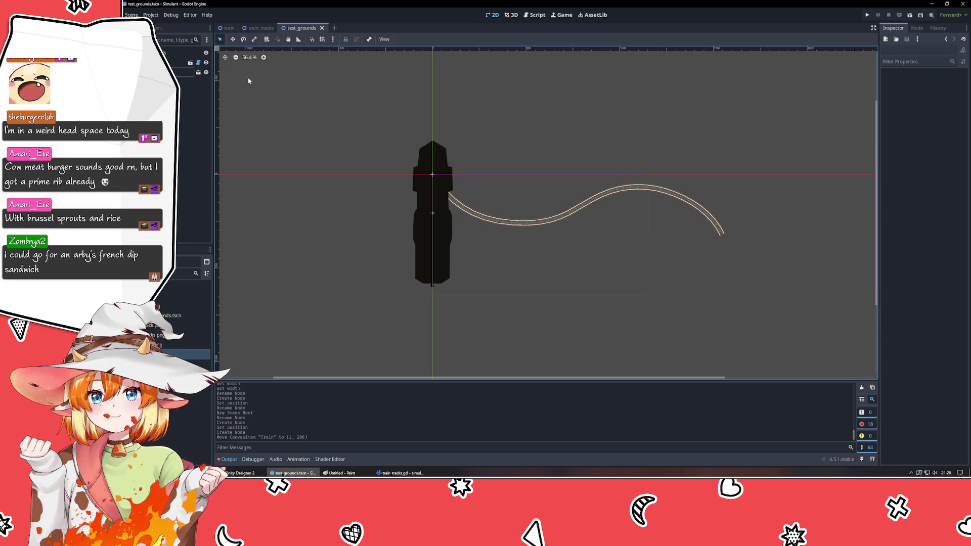
left_click(250, 58)
scroll(250, 59, "up", 2)
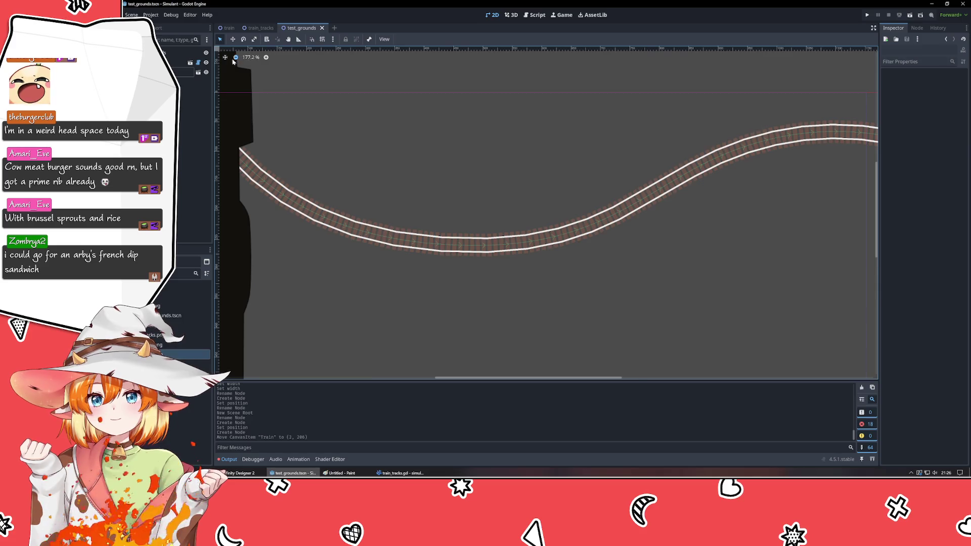
left_click(250, 58)
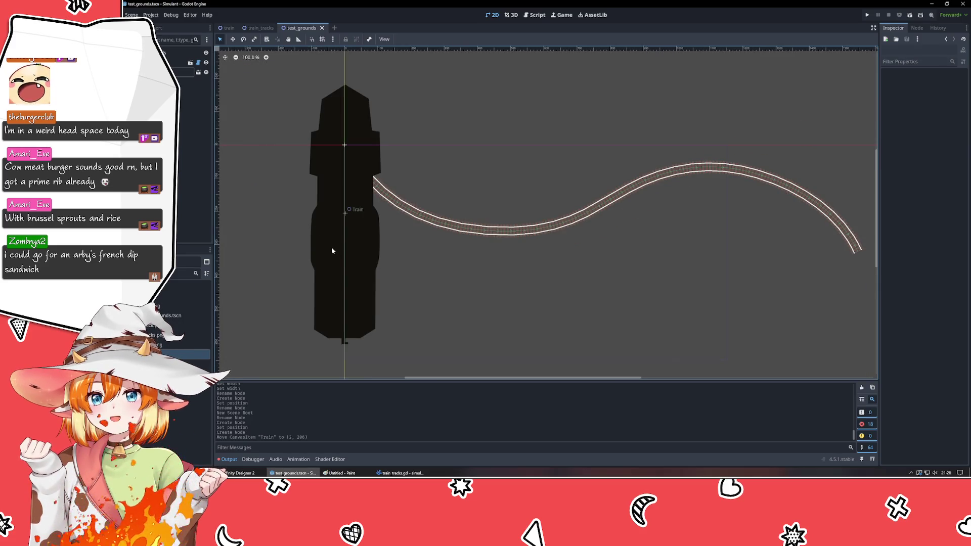
- Set the train scene's root Train scale to 0.25 and save it
left_click(226, 28)
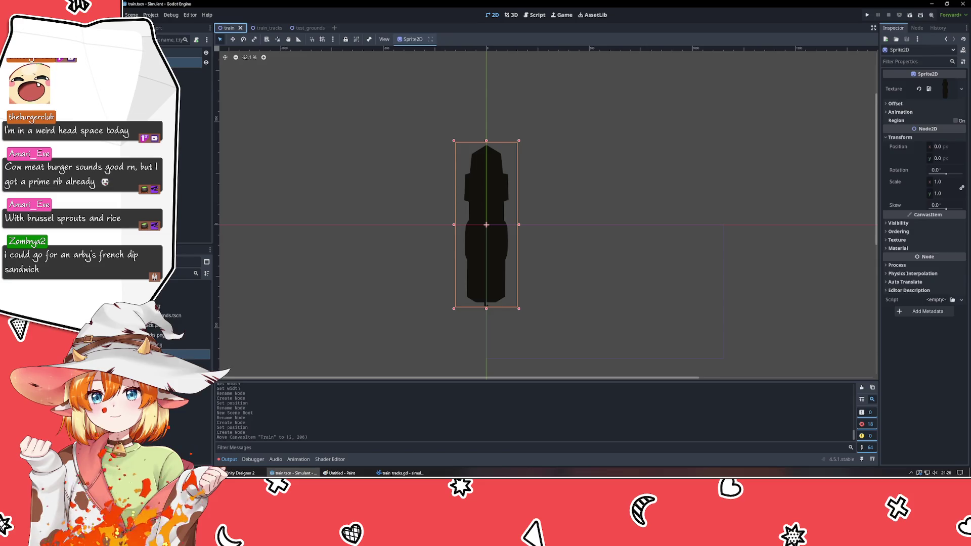
left_click(175, 53)
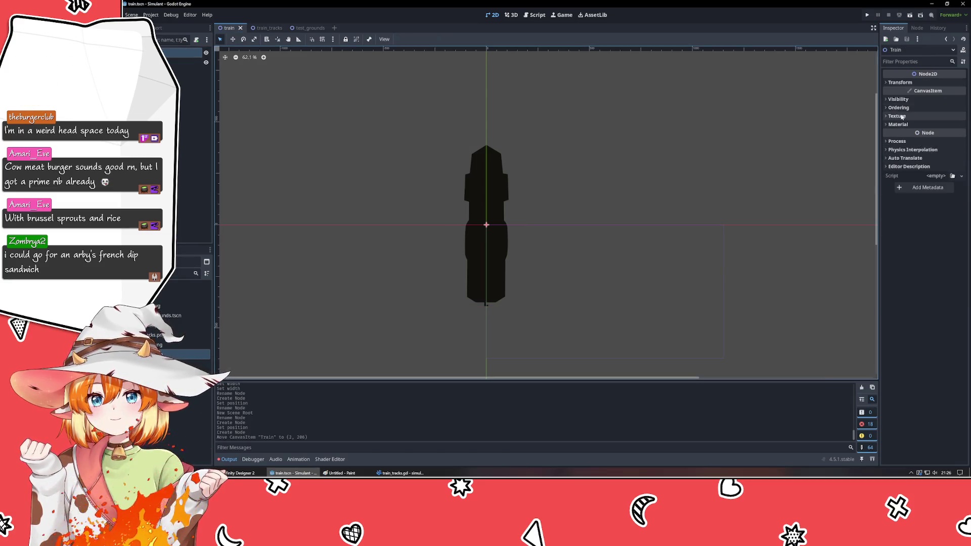
left_click(910, 83)
left_click(946, 126)
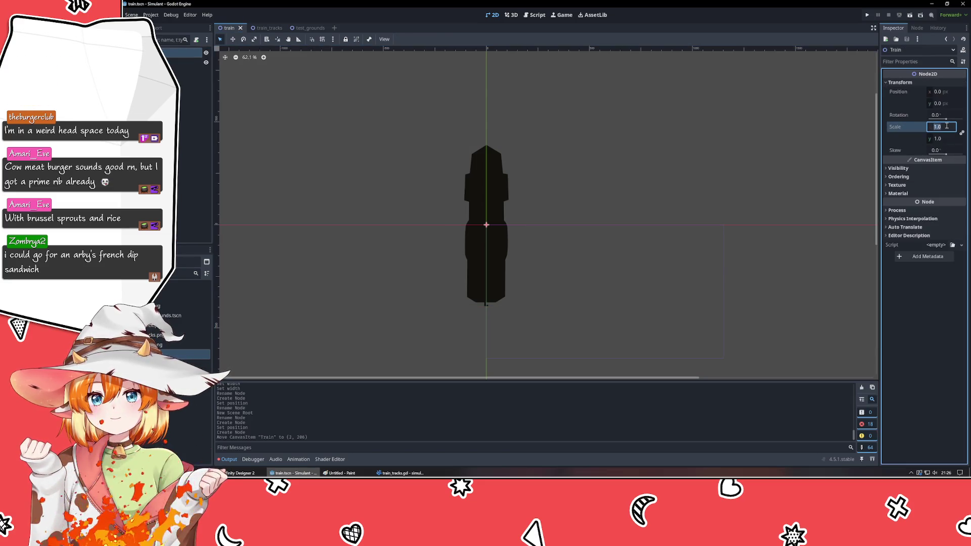
type("0.25")
key("Return")
left_click(946, 126)
left_click(670, 187)
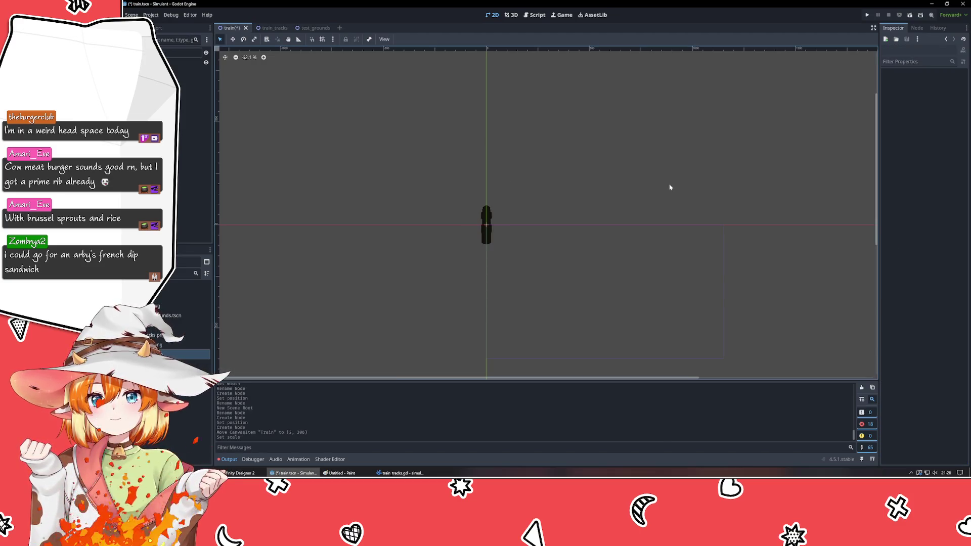
key("ctrl+s")
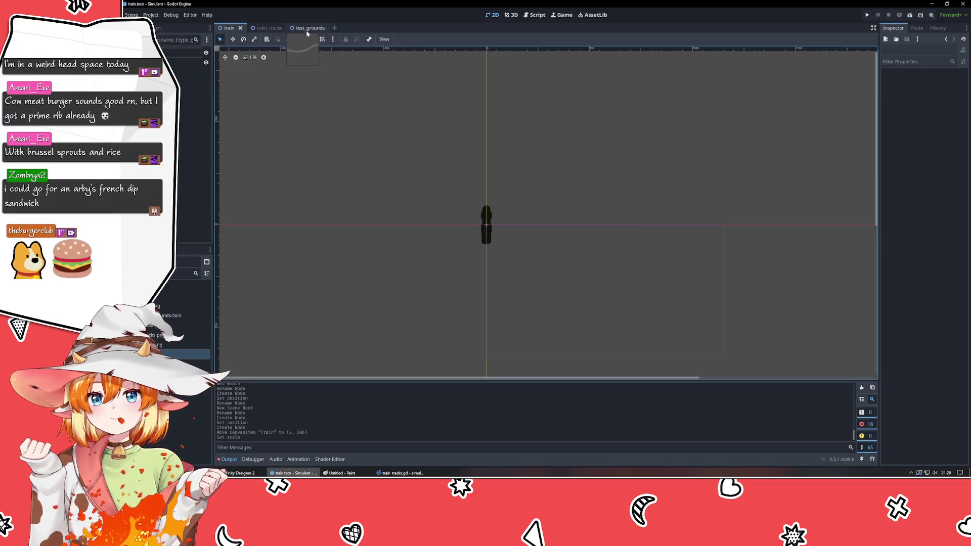
- Move the smaller train near the track's start, then view the track start in train_tracks
left_click(308, 28)
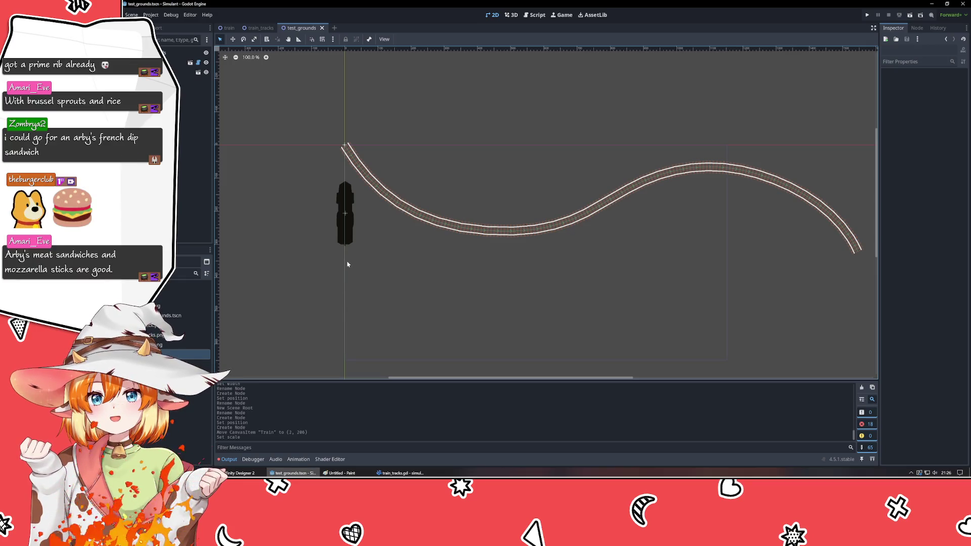
left_click_drag(347, 222, 415, 303)
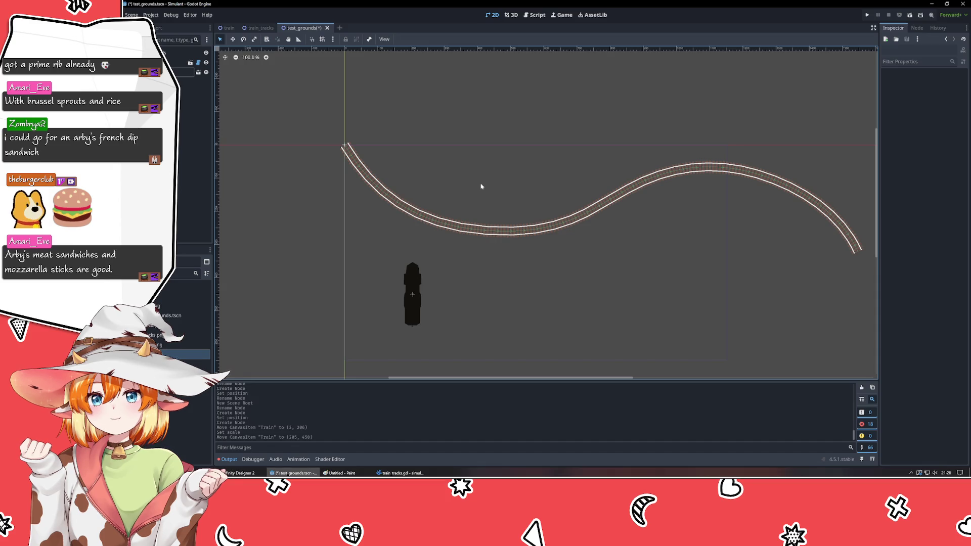
left_click(395, 209)
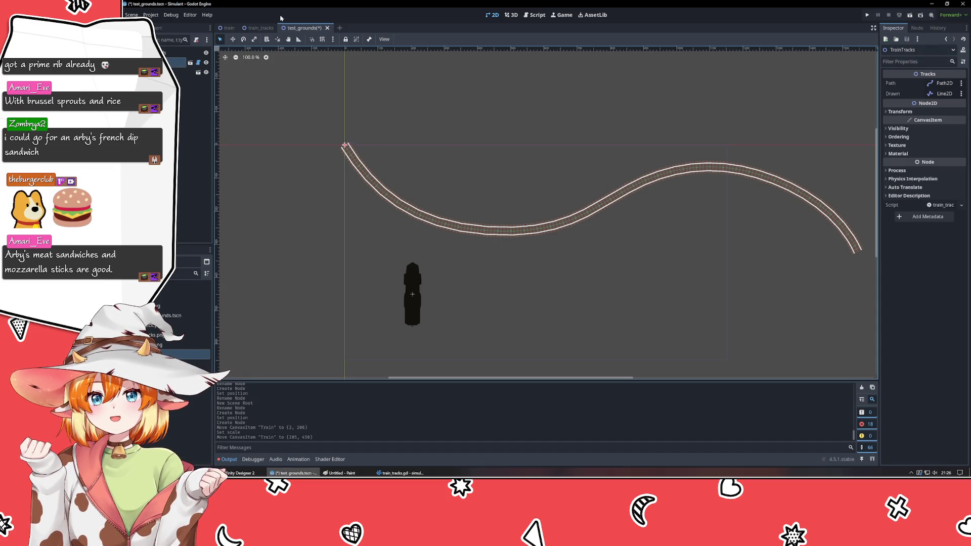
left_click(258, 27)
left_click_drag(364, 165, 543, 262)
left_click(472, 174)
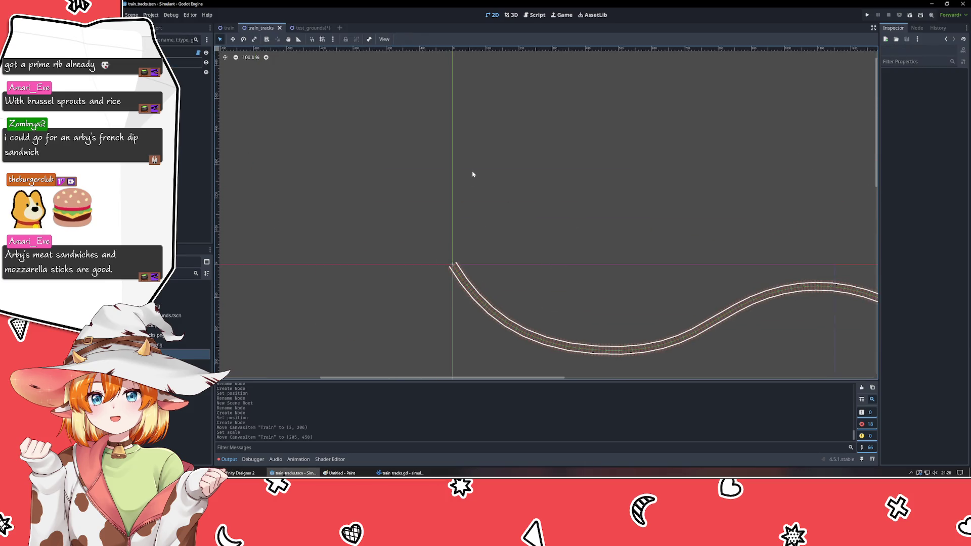
- Drag the Path2D's first two curve points and their handles level with the start
left_click(187, 63)
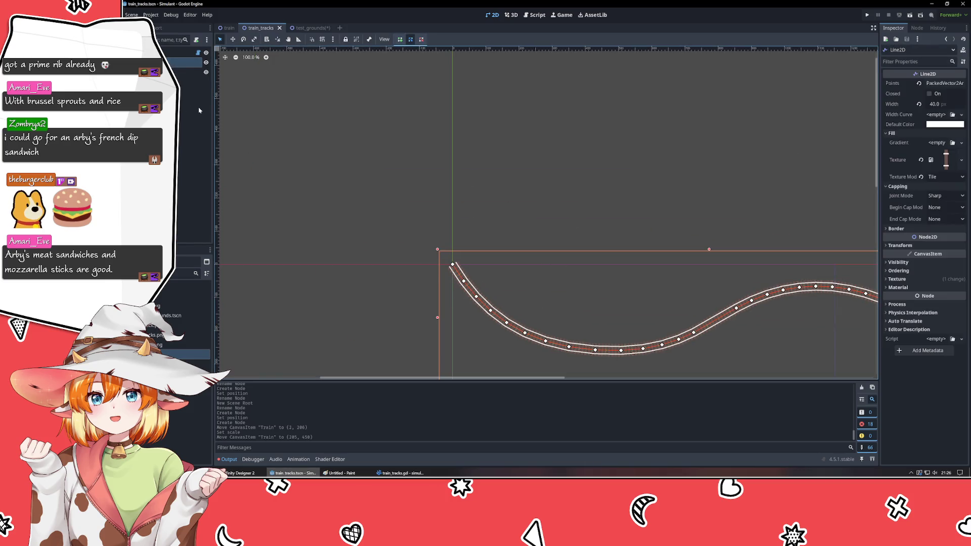
left_click(187, 72)
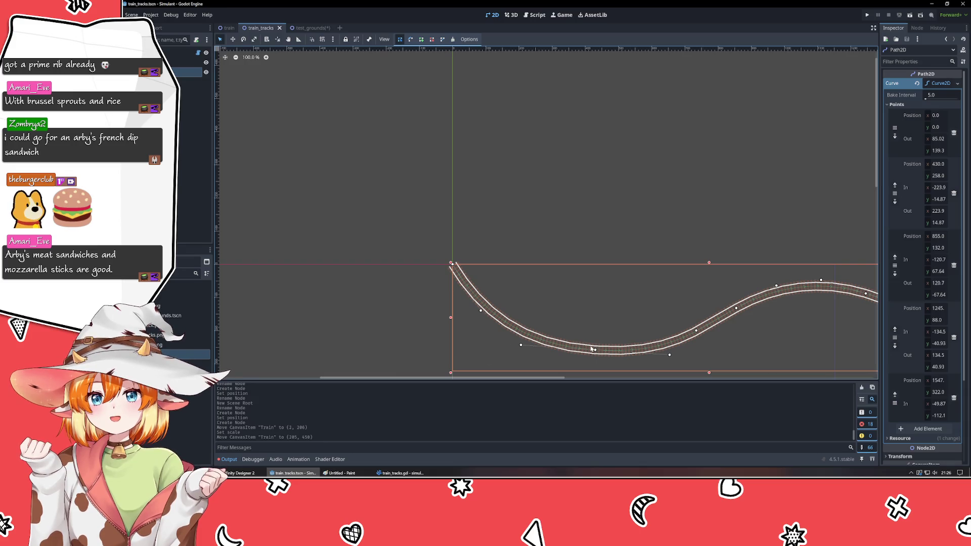
mouse_move(480, 313)
left_mouse_down()
mouse_move(555, 262)
mouse_move(812, 266)
mouse_move(497, 268)
left_mouse_up()
mouse_move(595, 355)
left_mouse_down()
mouse_move(650, 263)
mouse_move(635, 259)
mouse_move(630, 277)
mouse_move(632, 241)
mouse_move(632, 262)
left_mouse_up()
scroll(604, 302, "up", 8)
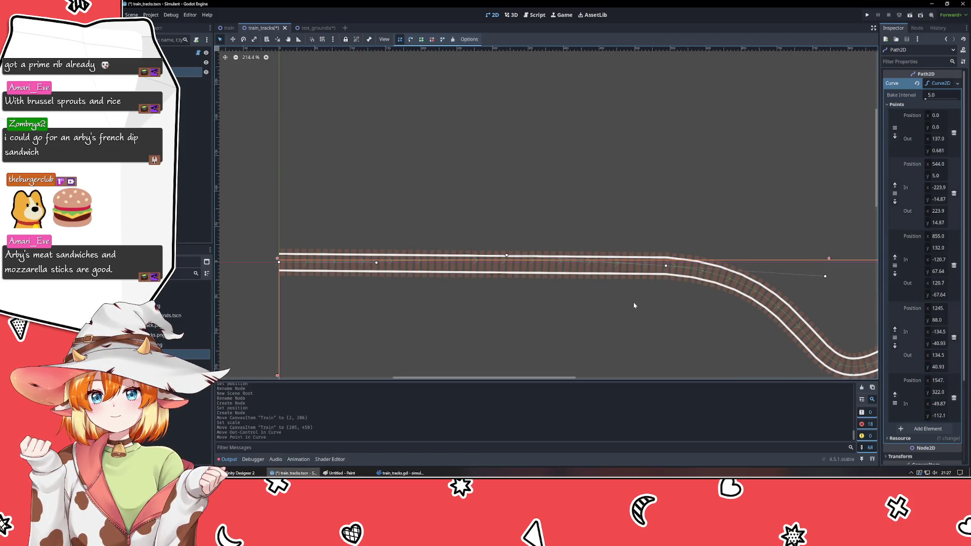
left_click_drag(666, 268, 661, 263)
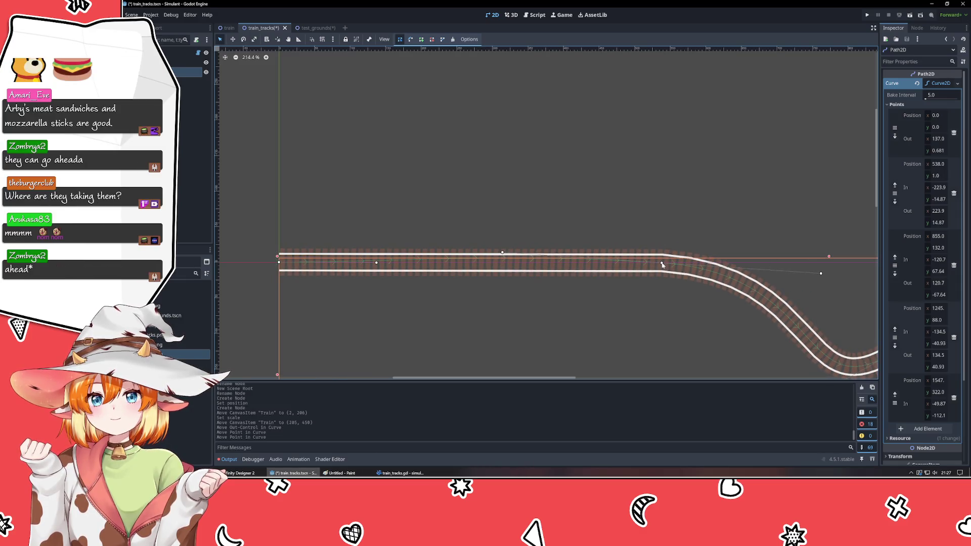
mouse_move(502, 254)
left_mouse_down()
mouse_move(503, 264)
mouse_move(584, 264)
left_mouse_up()
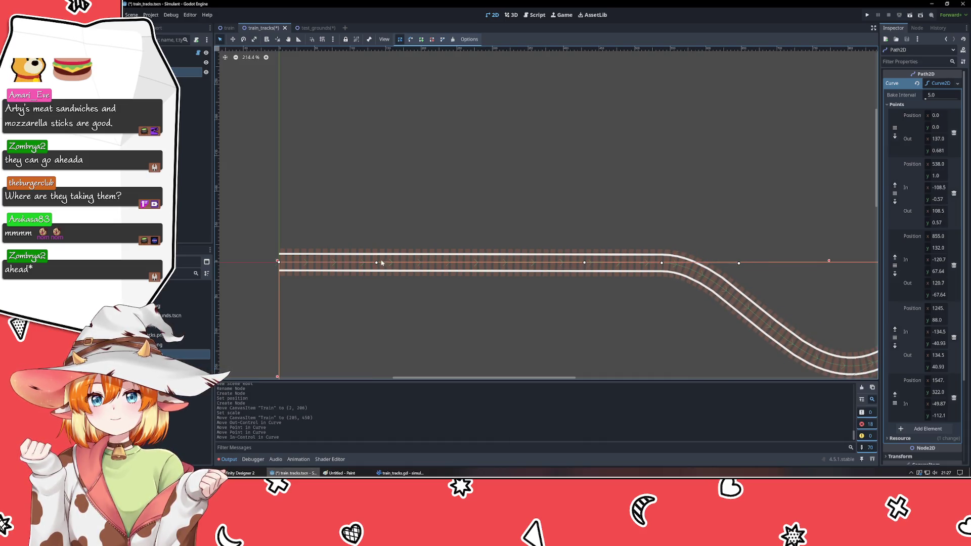
left_click_drag(378, 263, 377, 263)
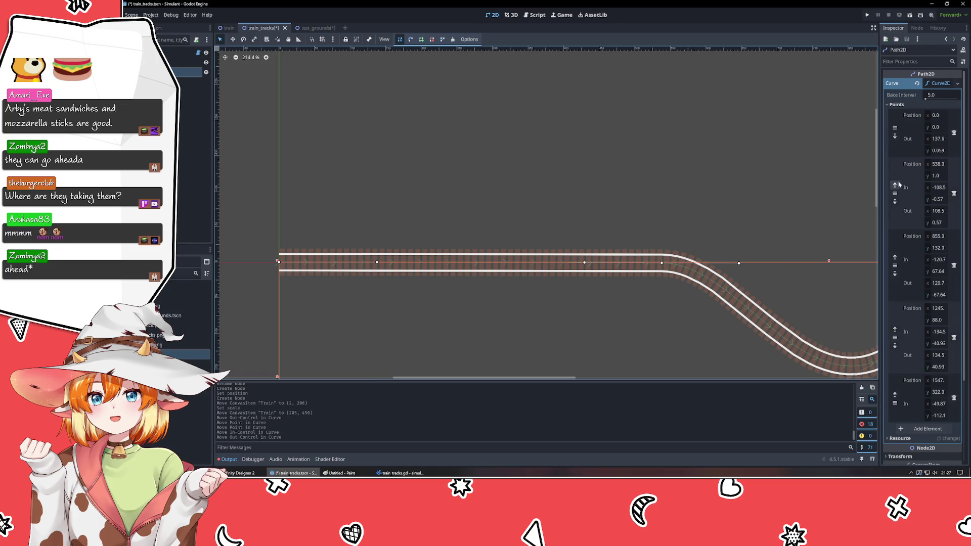
- Set the second point's Position y and the first point's Out y to 0
left_click(941, 175)
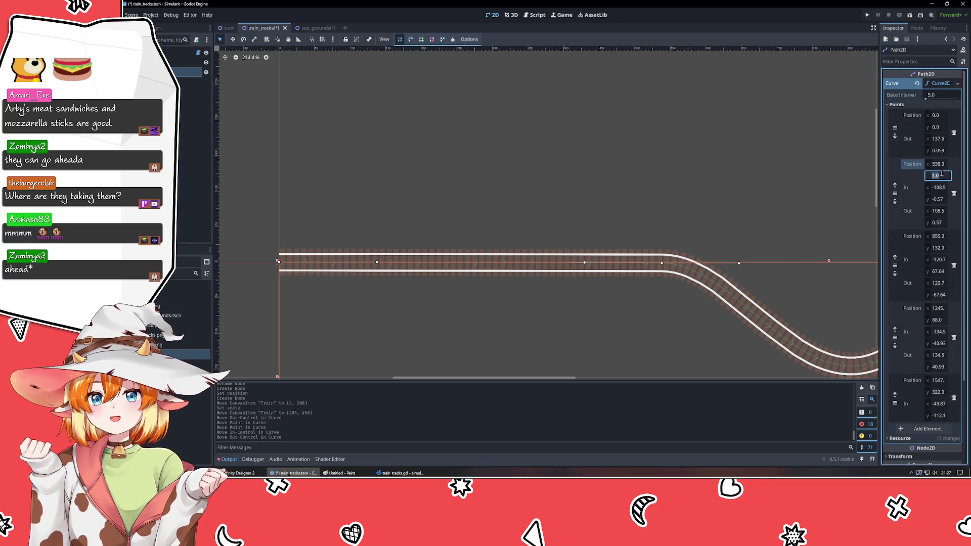
type("0")
key("Return")
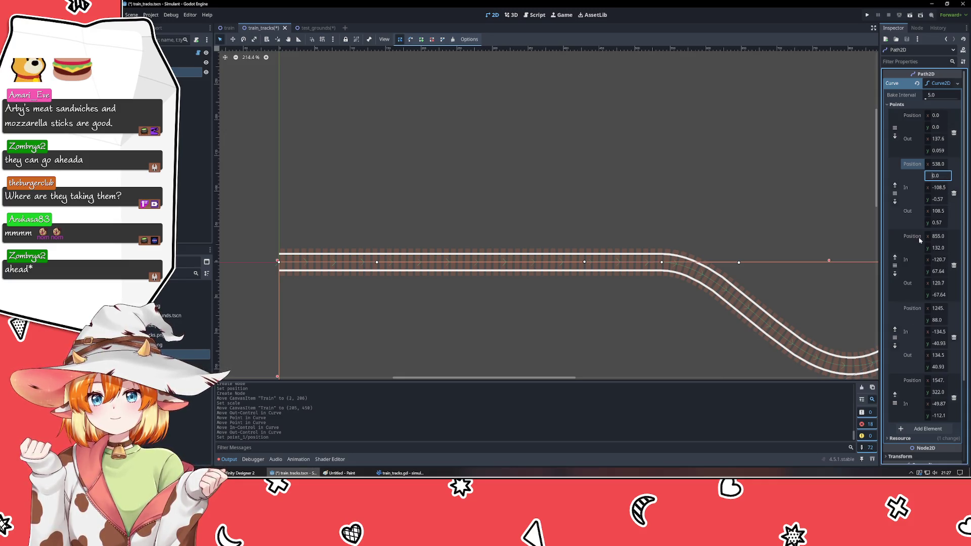
left_click(948, 152)
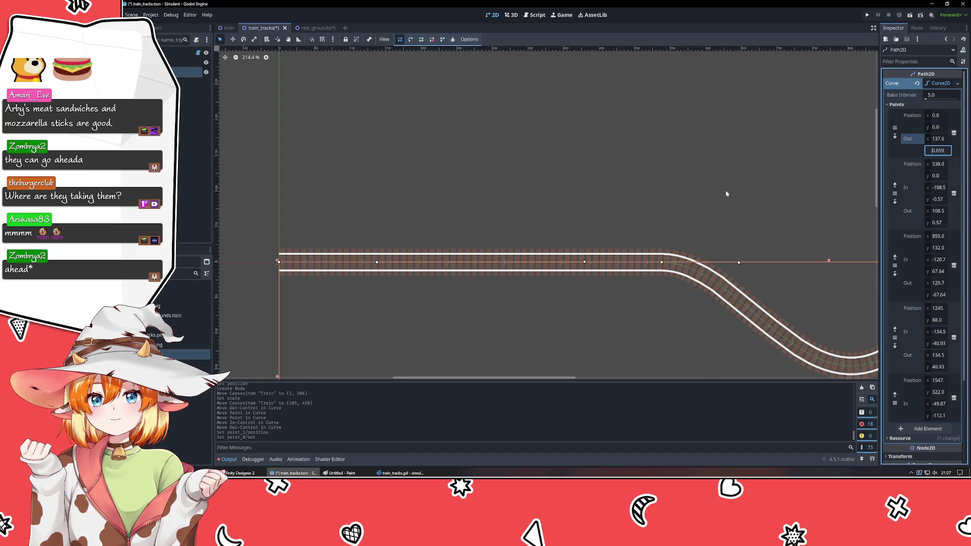
type("0")
key("Return")
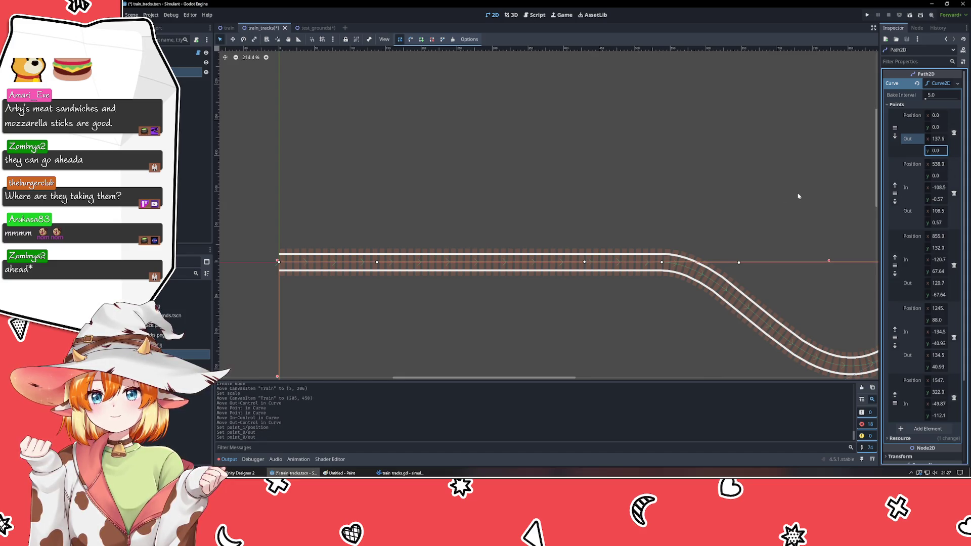
- Review the track shape, try inserting a dip point, and undo it
left_click(795, 199)
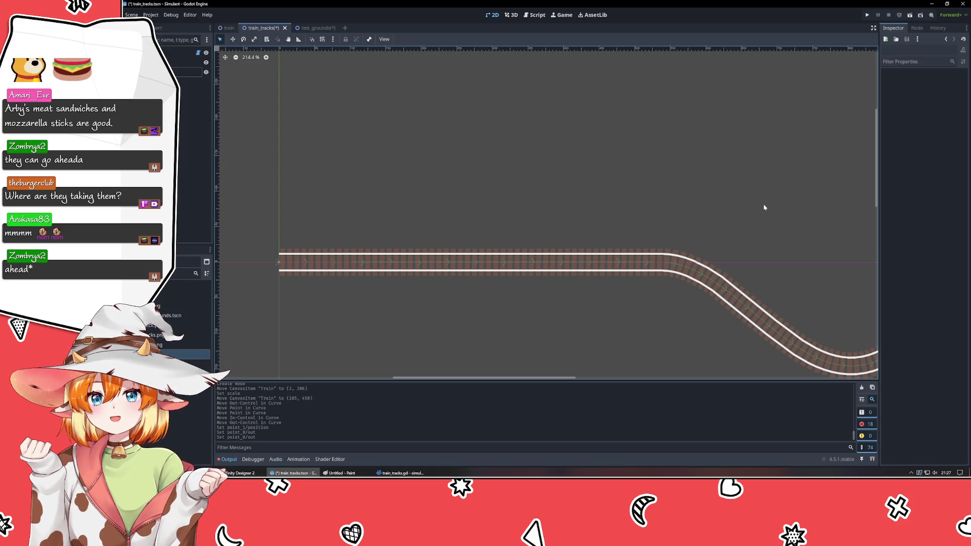
scroll(687, 229, "down", 3)
left_click_drag(687, 230, 415, 177)
scroll(452, 269, "up", 3)
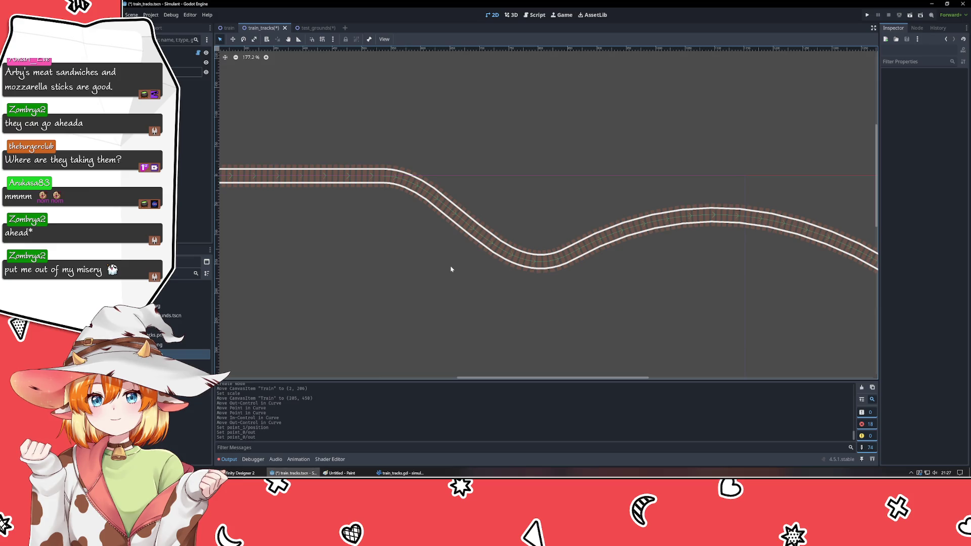
left_click(501, 250)
mouse_move(570, 255)
left_mouse_down()
mouse_move(498, 275)
mouse_move(482, 291)
left_mouse_up()
key("ctrl+z")
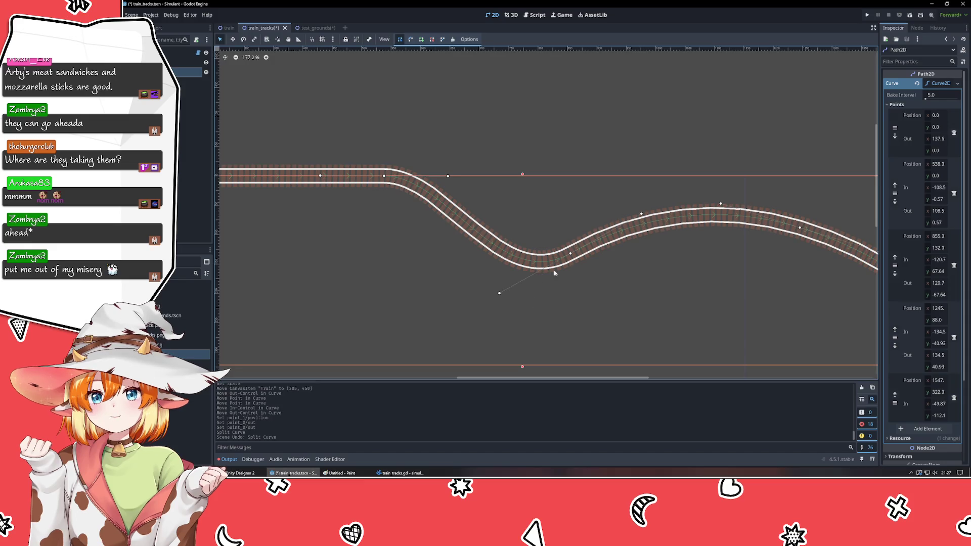
- Reposition the bend points and handles into one smooth descending S-bend
left_click_drag(571, 255, 540, 261)
mouse_move(469, 303)
left_mouse_down()
mouse_move(444, 245)
mouse_move(437, 258)
mouse_move(554, 193)
mouse_move(544, 192)
left_mouse_up()
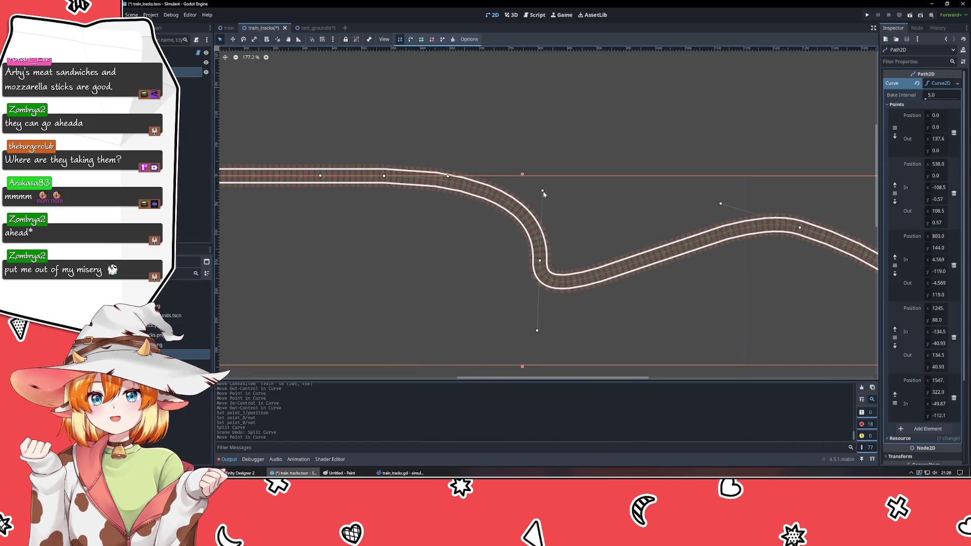
left_click_drag(647, 318, 490, 219)
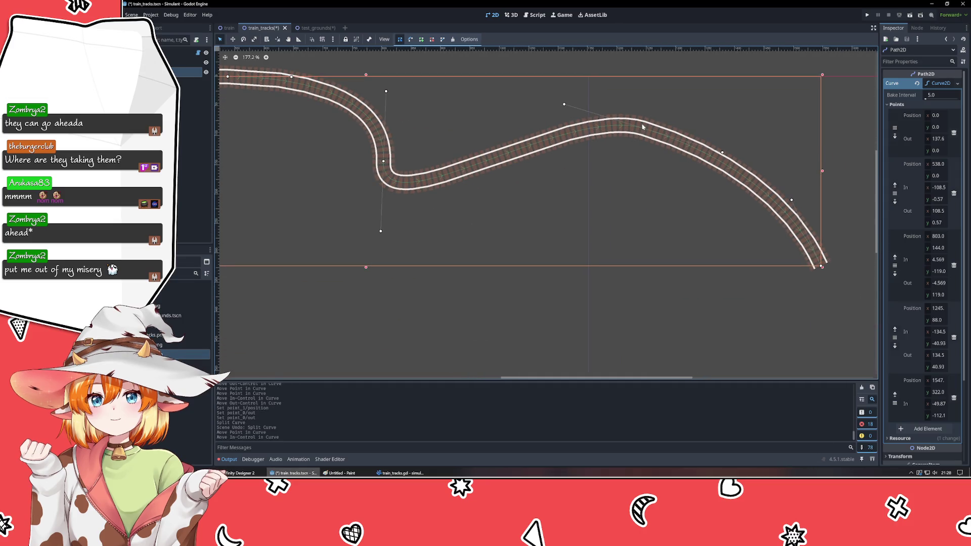
mouse_move(643, 130)
left_mouse_down()
mouse_move(536, 273)
mouse_move(458, 258)
mouse_move(461, 276)
mouse_move(450, 278)
left_mouse_up()
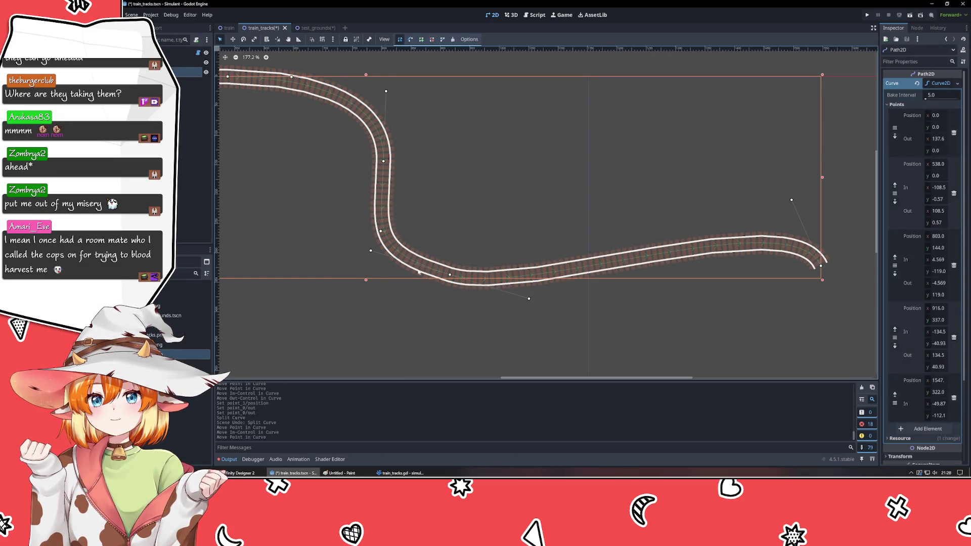
mouse_move(370, 252)
left_mouse_down()
mouse_move(369, 270)
mouse_move(430, 265)
mouse_move(419, 262)
mouse_move(462, 276)
mouse_move(625, 264)
left_mouse_up()
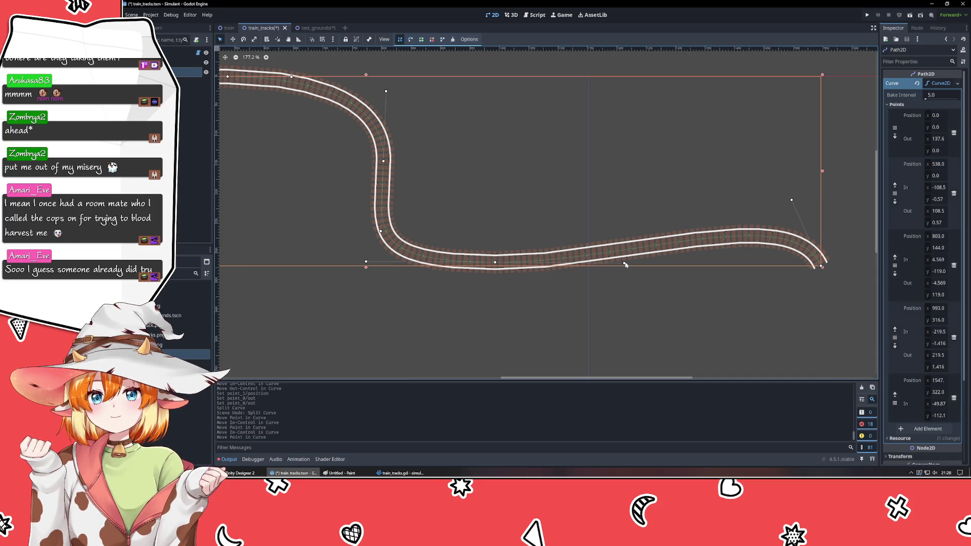
left_click_drag(625, 264, 573, 268)
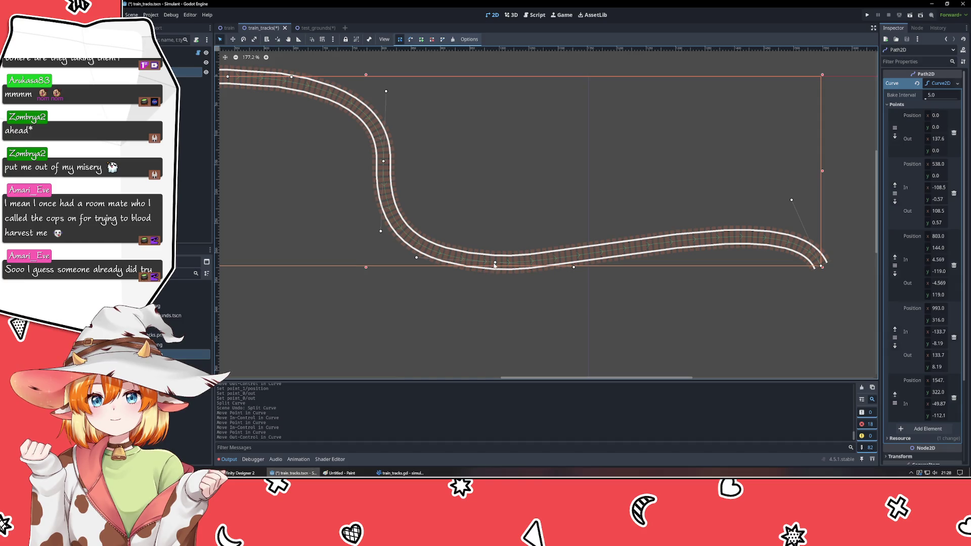
left_click_drag(495, 264, 538, 258)
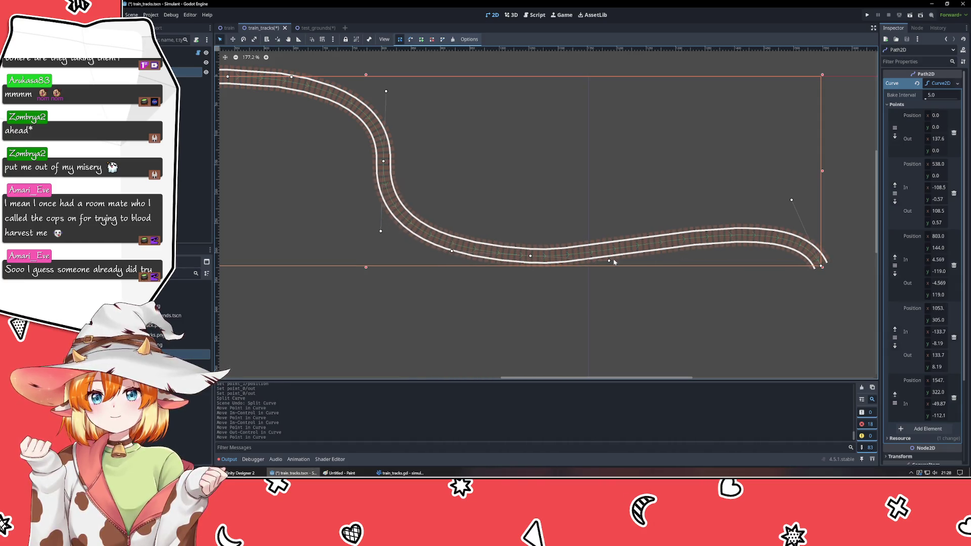
left_click_drag(609, 261, 612, 258)
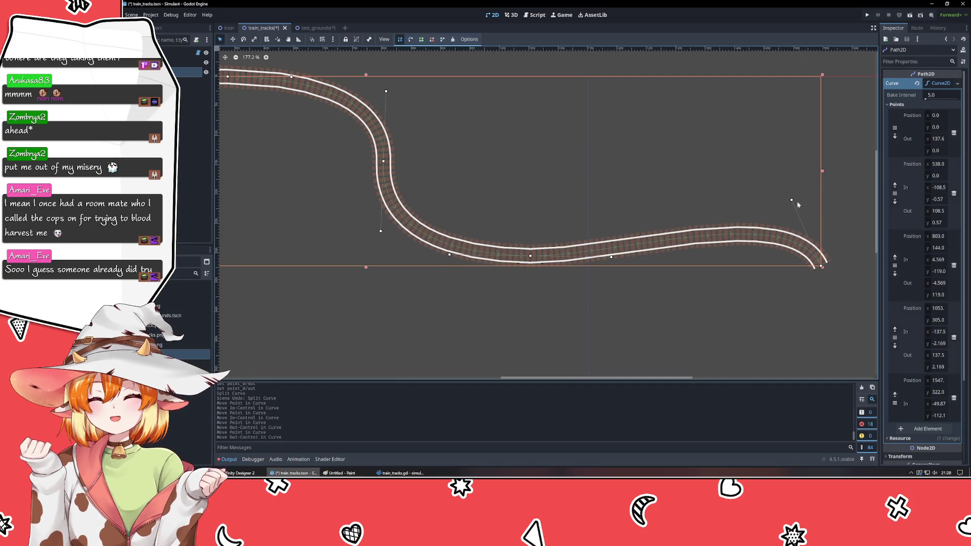
- Flatten the track's end, setting the last point's In handle y to 0
left_click_drag(792, 201, 751, 268)
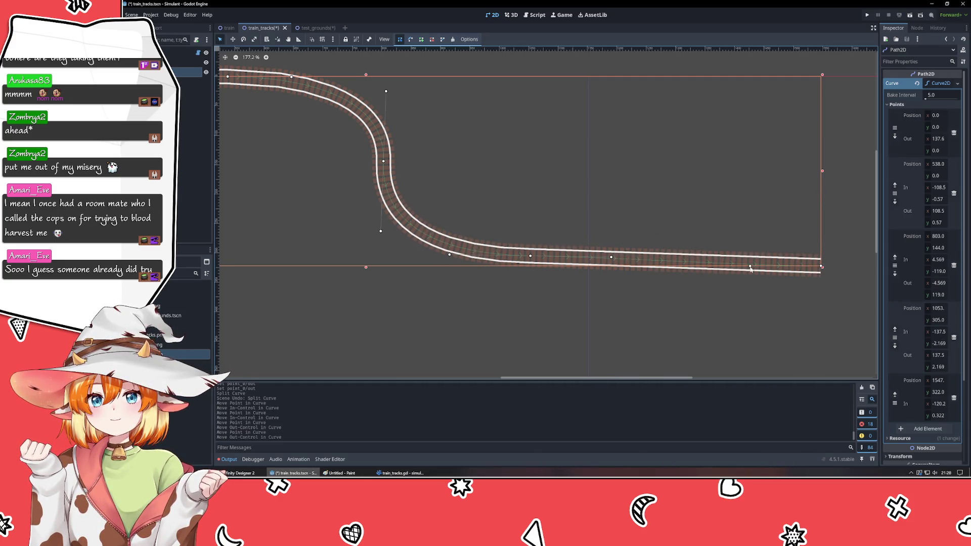
left_click(938, 415)
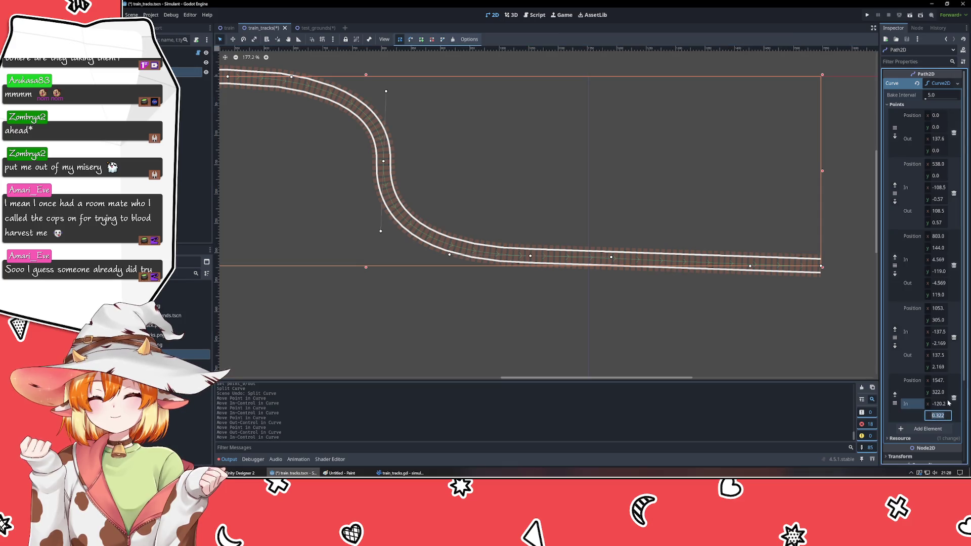
type("0")
key("Return")
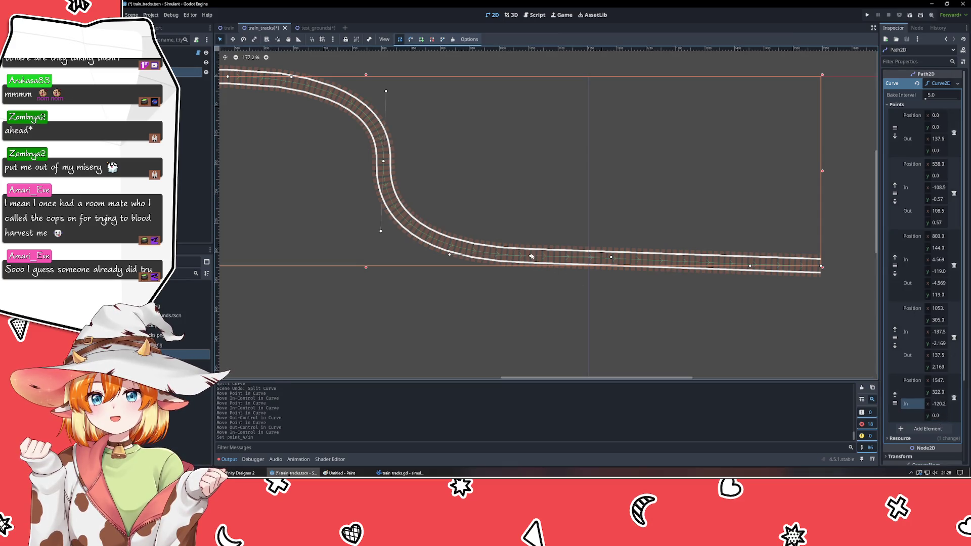
- Fine-tune the lower and middle bend points, then save train_tracks
left_click_drag(530, 257, 545, 266)
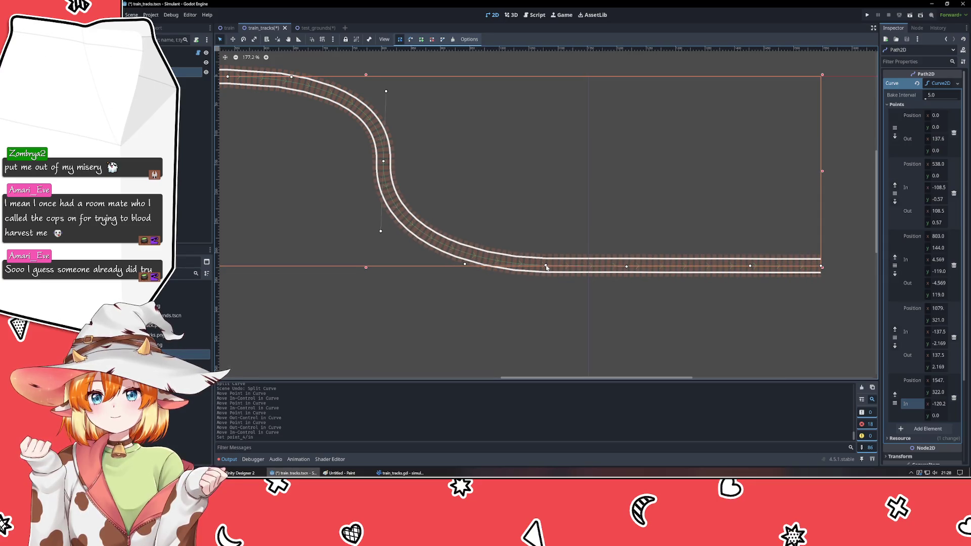
scroll(429, 152, "down", 2)
scroll(542, 188, "up", 2)
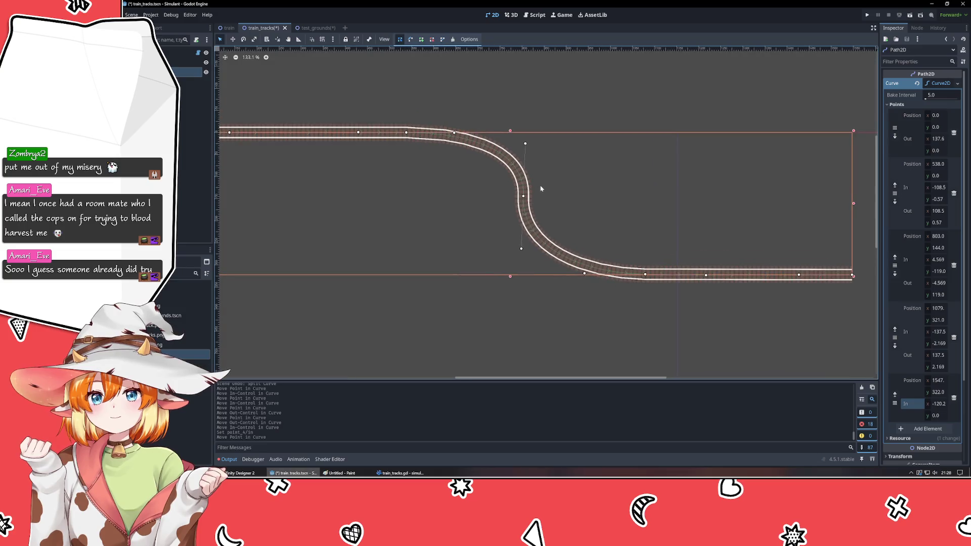
left_click_drag(518, 201, 519, 212)
left_click_drag(516, 282, 575, 268)
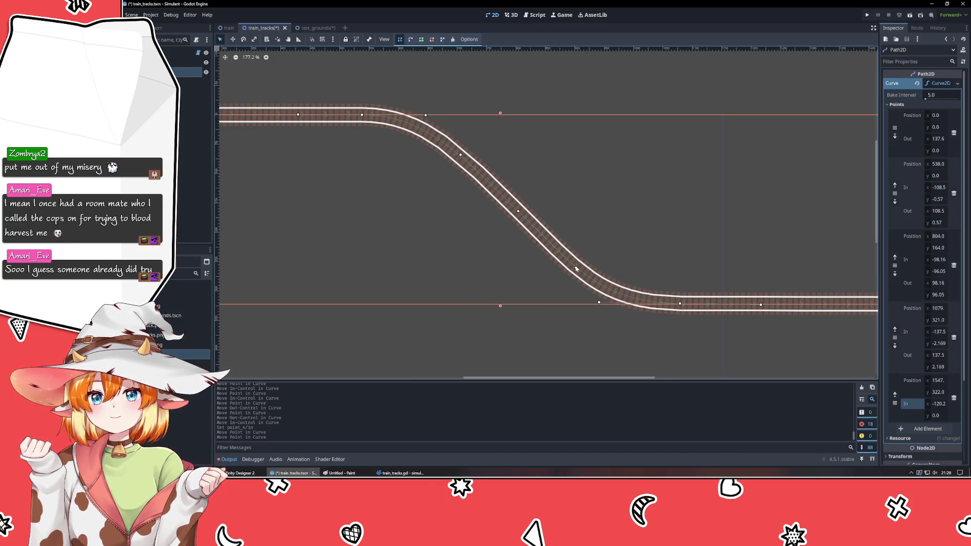
left_click(331, 196)
scroll(331, 195, "down", 8)
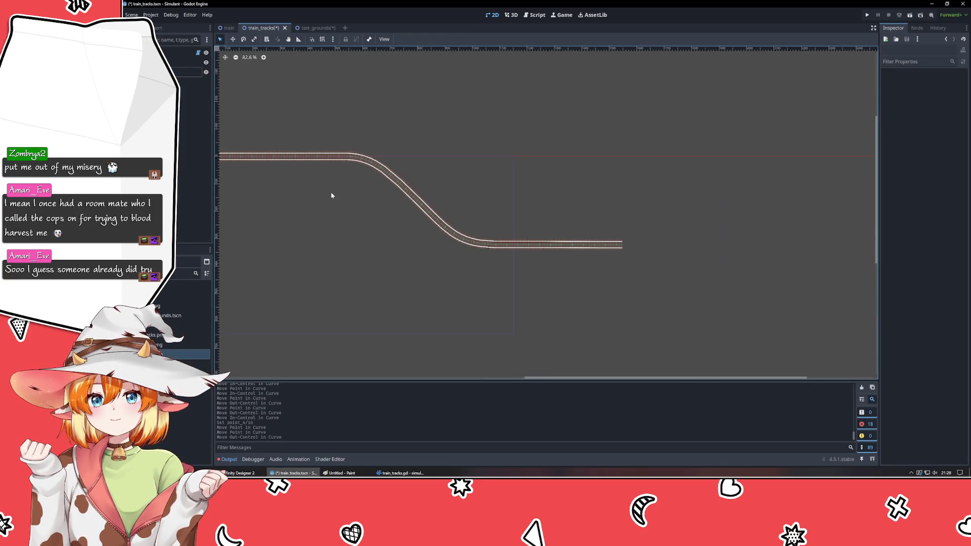
key("ctrl+s")
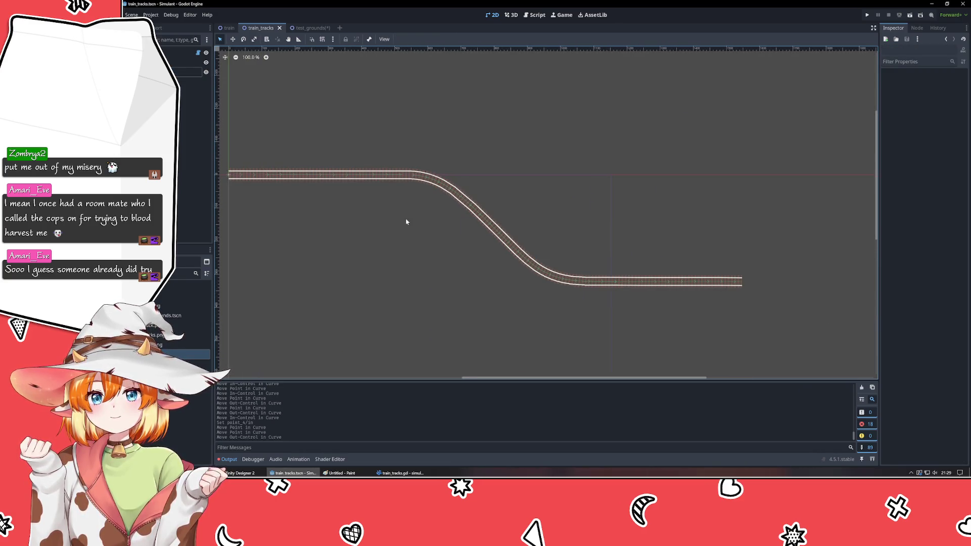
- Rotate the Train in test_grounds to 90 degrees
left_click(309, 28)
left_click(407, 303)
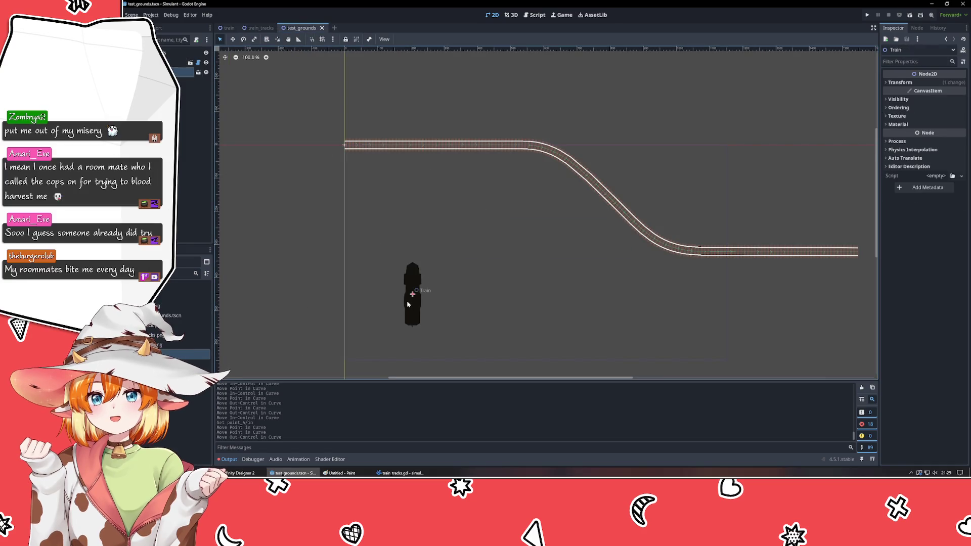
left_click(899, 82)
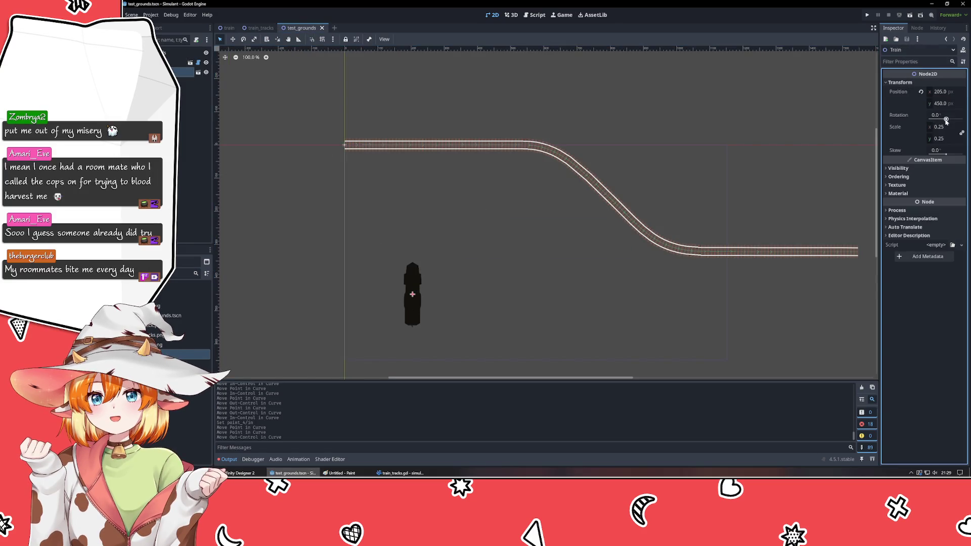
left_click(946, 120)
left_click_drag(945, 120, 951, 120)
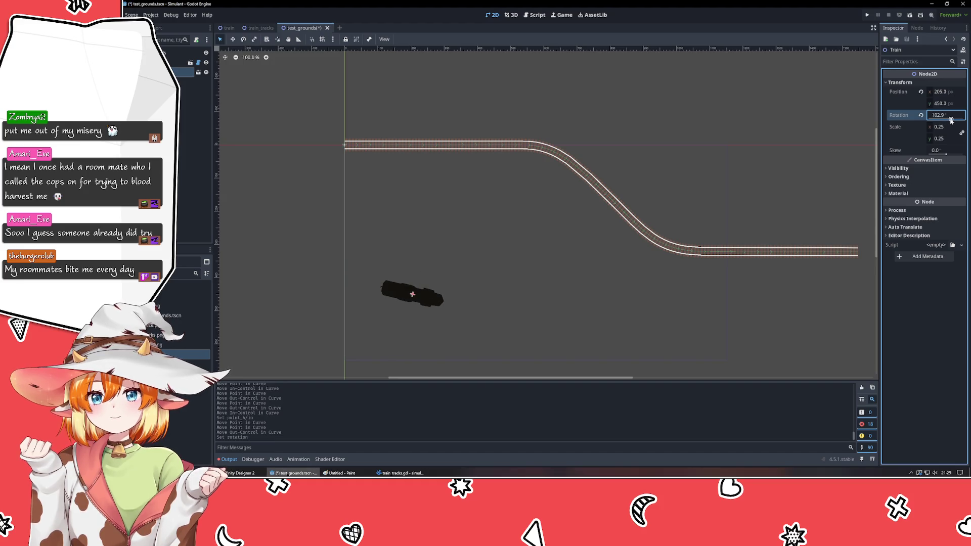
left_click(949, 116)
type("9")
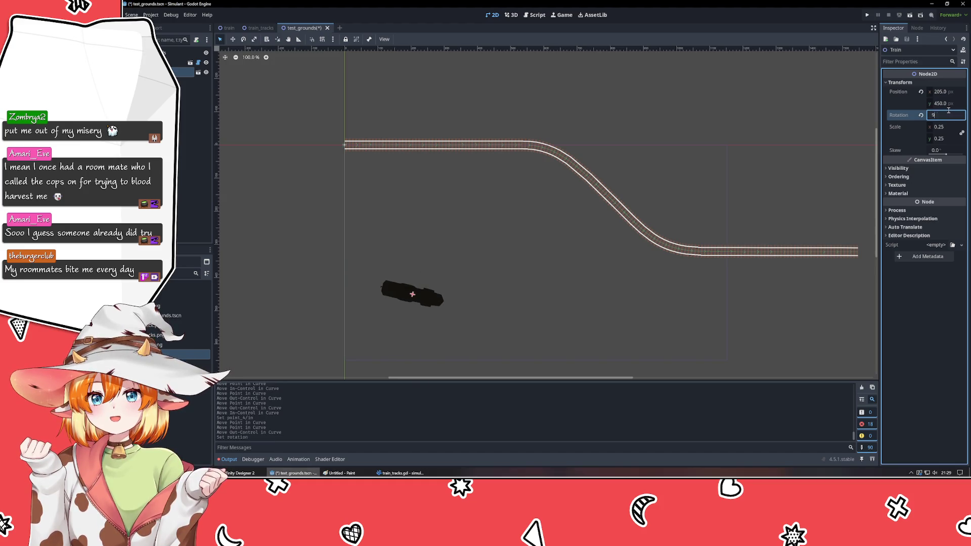
type("0")
key("Return")
left_click(592, 231)
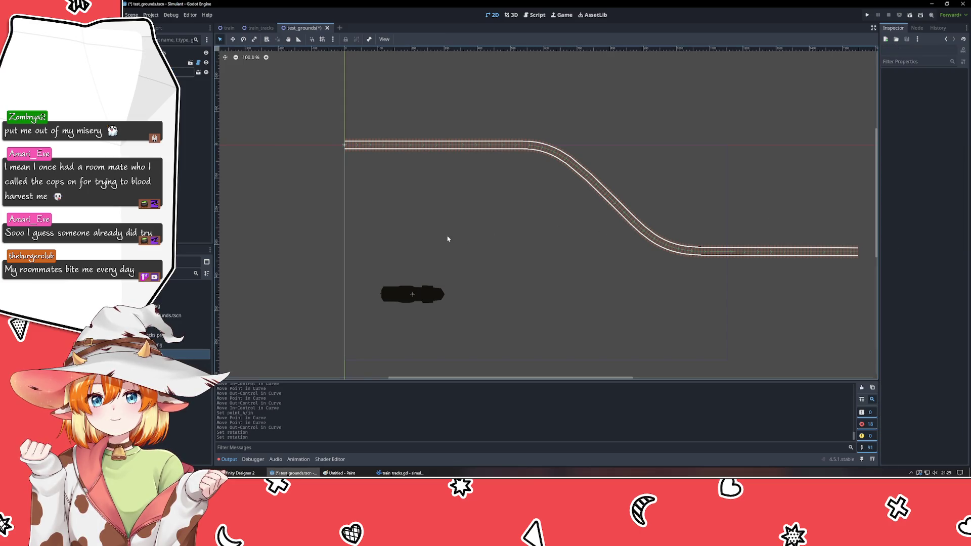
- Line the train up on the rails at the track's start and save test_grounds
left_click_drag(418, 294, 367, 146)
scroll(367, 146, "up", 12)
left_click_drag(414, 168, 273, 170)
mouse_move(408, 255)
left_mouse_down()
mouse_move(388, 172)
mouse_move(377, 172)
left_mouse_up()
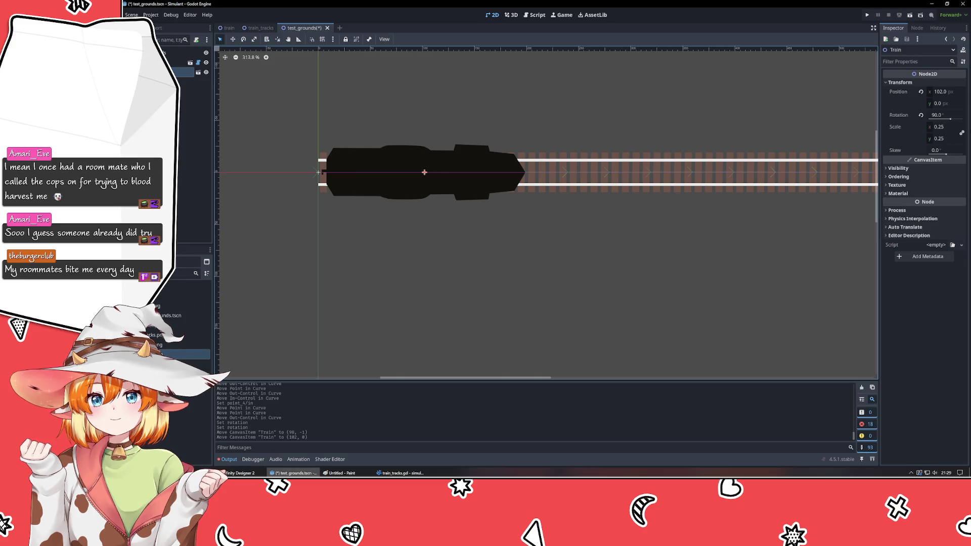
left_click(610, 277)
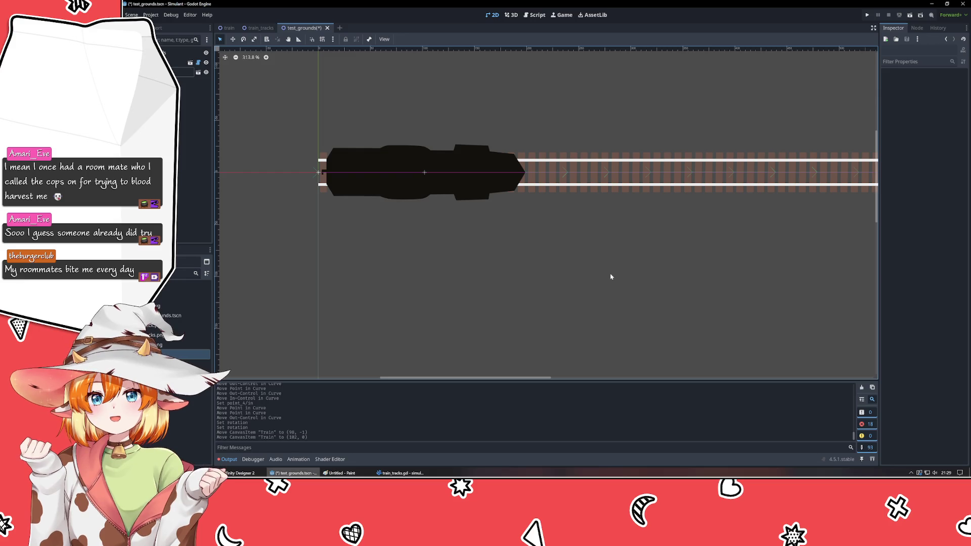
key("ctrl+s")
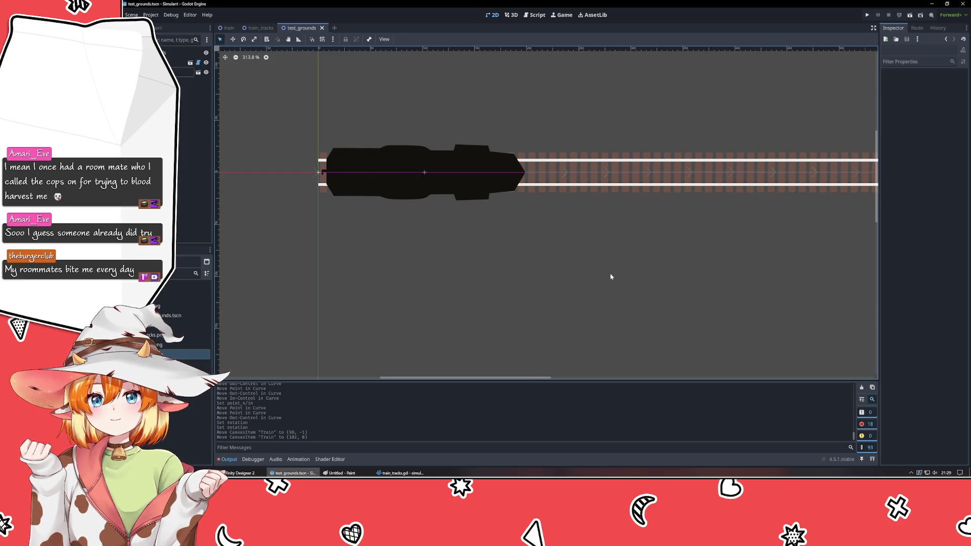
scroll(610, 277, "down", 6)
scroll(611, 276, "down", 2)
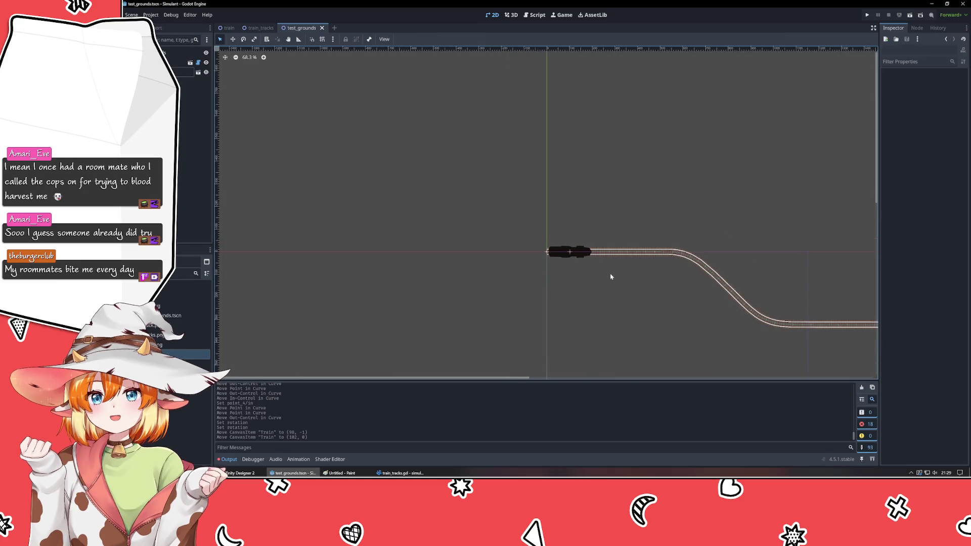
mouse_move(610, 275)
left_mouse_down()
mouse_move(321, 260)
mouse_move(384, 253)
mouse_move(344, 221)
left_mouse_up()
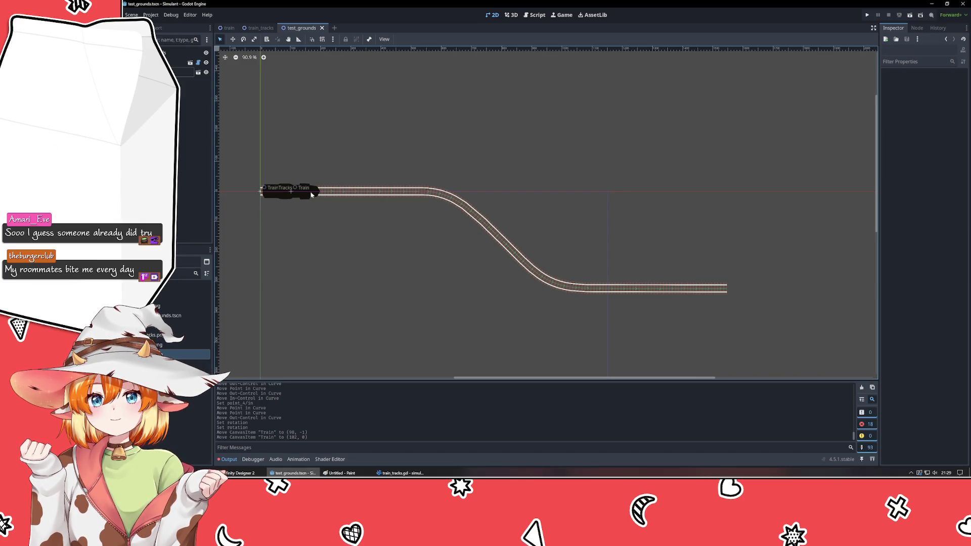
scroll(283, 247, "up", 4)
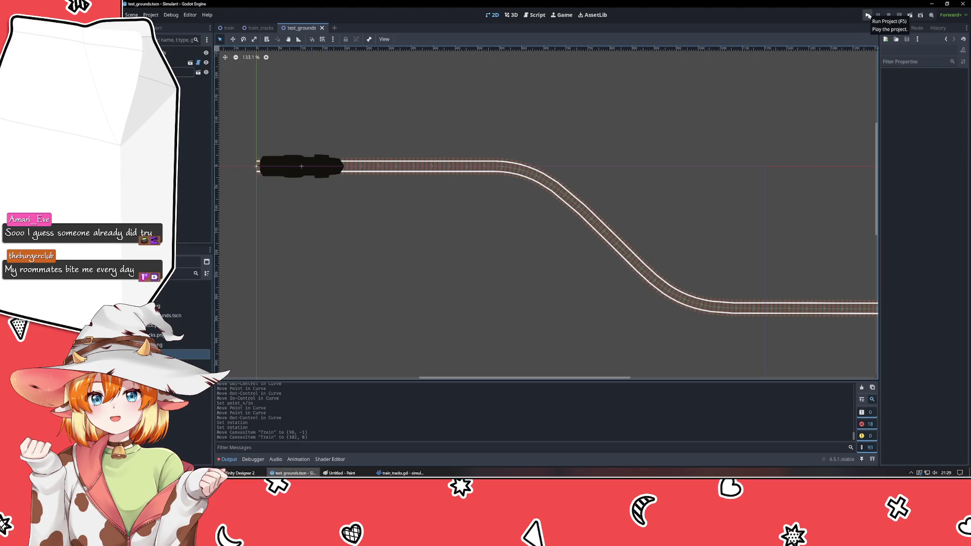
- Set test_grounds as the main scene and launch it in a debug window
left_click(868, 14)
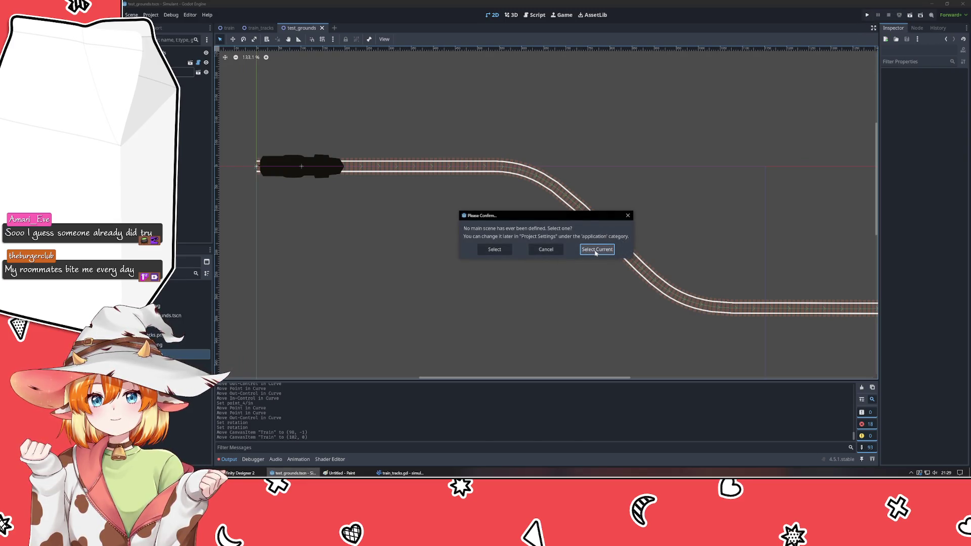
left_click(595, 249)
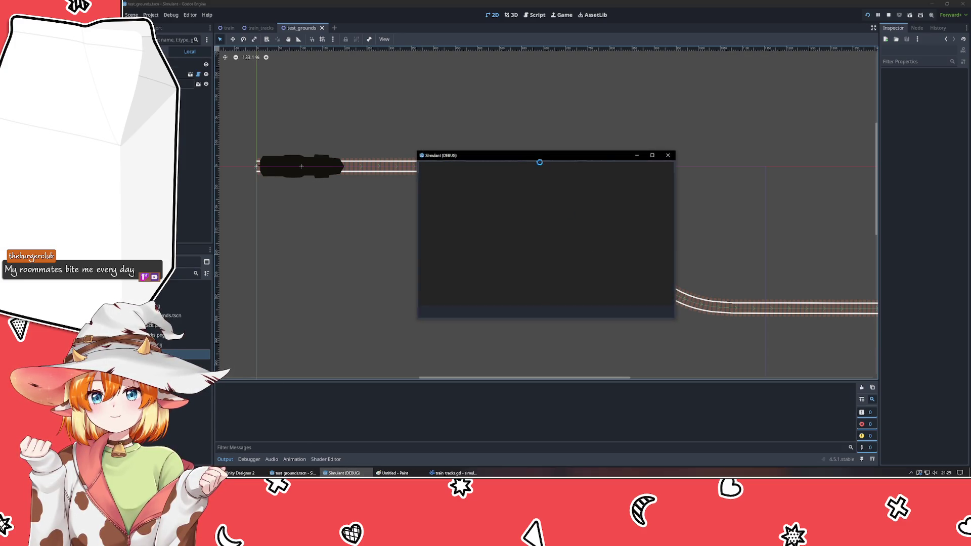
left_click(668, 157)
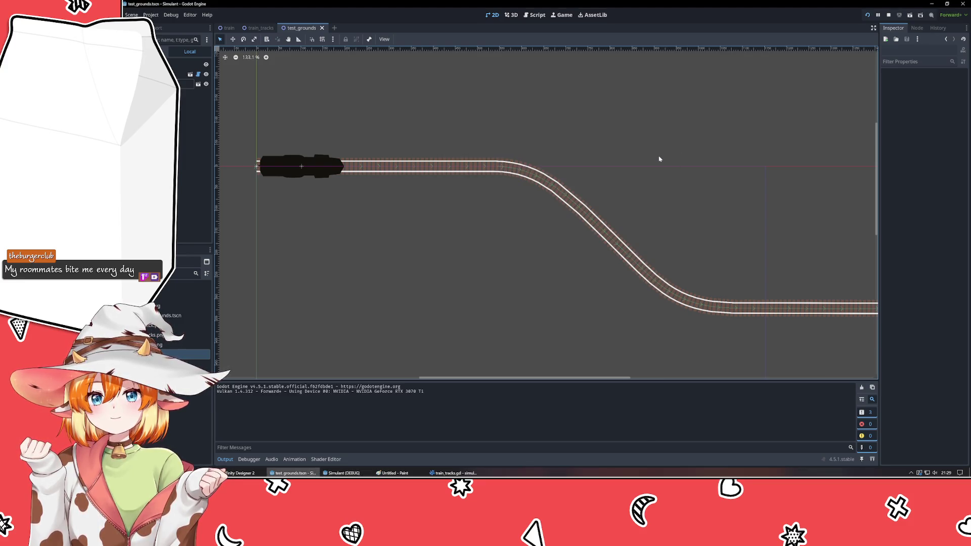
- Compare the Simulant (DEBUG) window's train and track against the editor, then stop the game
left_click(344, 473)
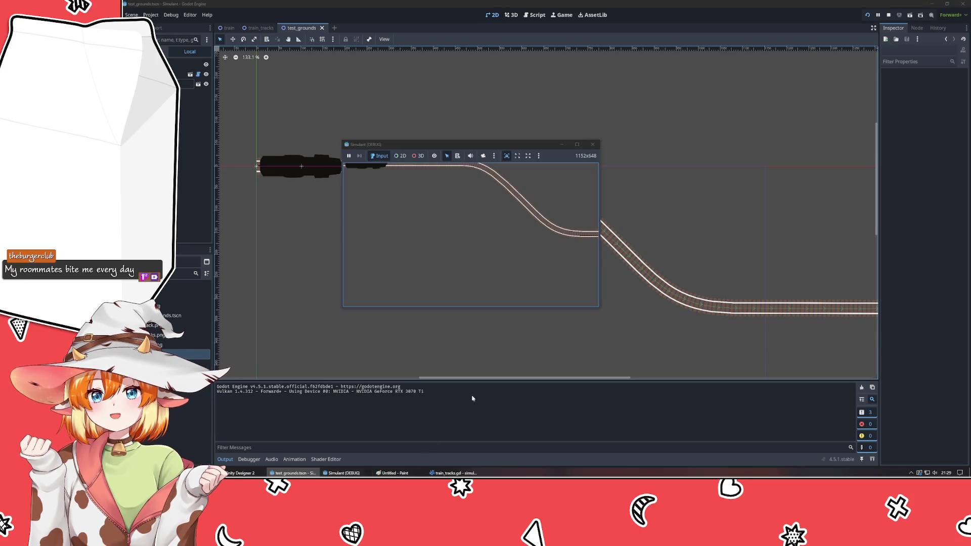
mouse_move(510, 150)
left_mouse_down()
mouse_move(579, 169)
mouse_move(541, 206)
mouse_move(527, 195)
left_mouse_up()
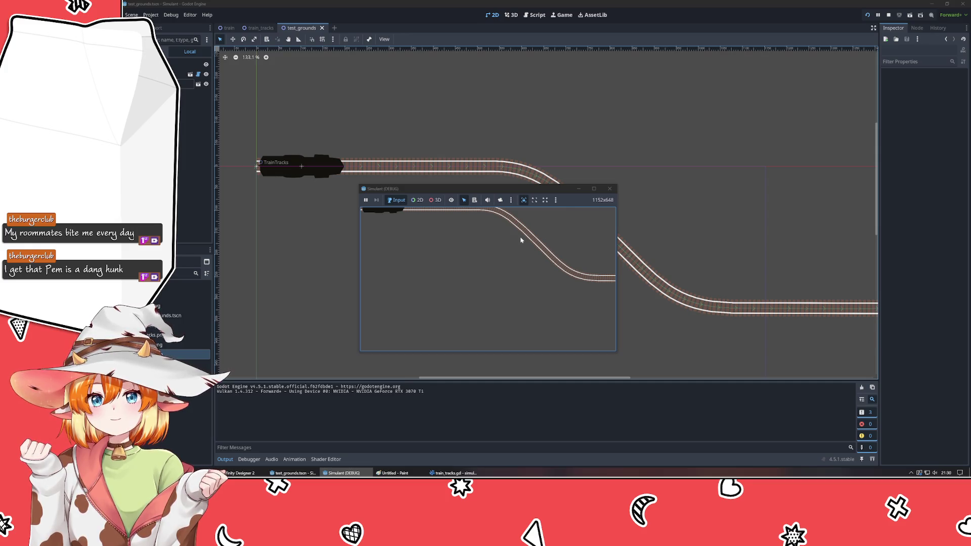
left_click(610, 190)
scroll(388, 202, "down", 7)
scroll(387, 201, "up", 3)
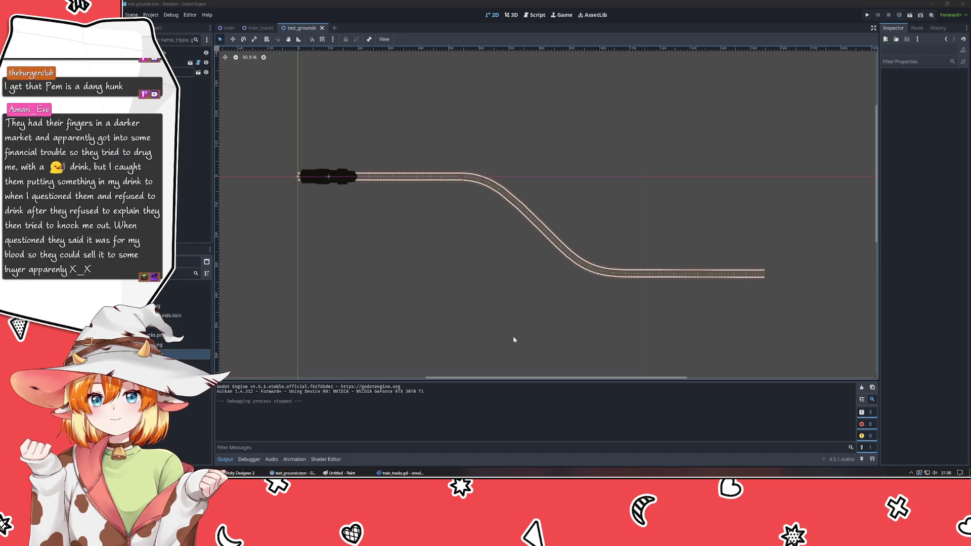
left_click(496, 335)
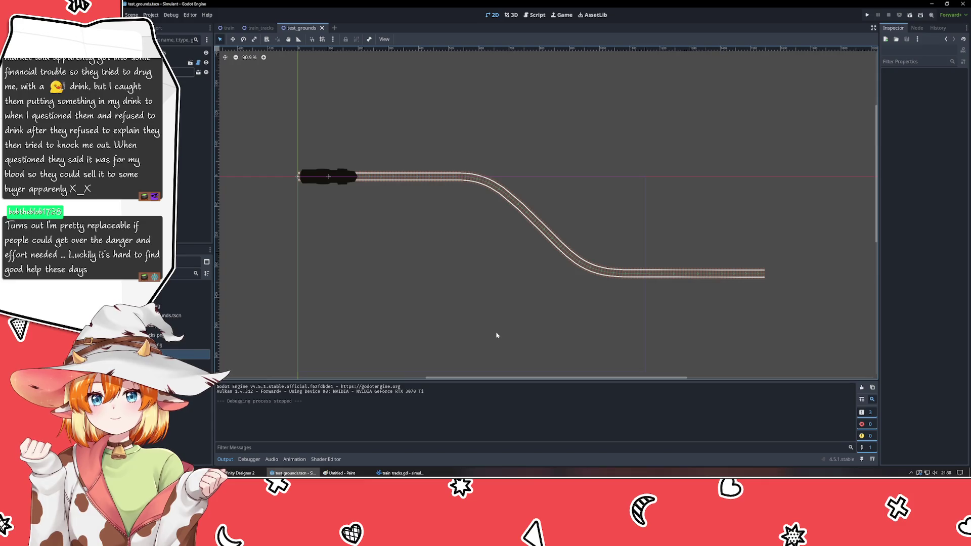
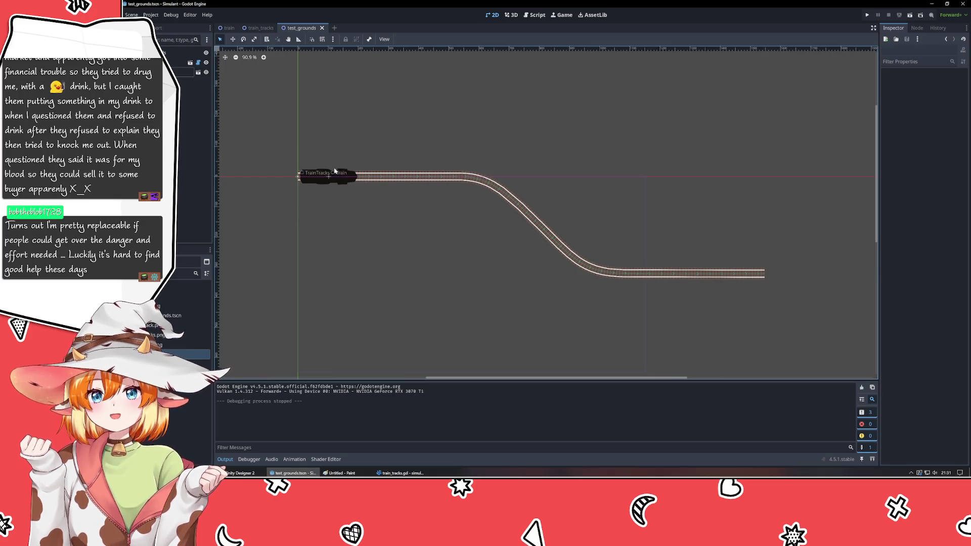
- Add a Camera2D to test_grounds, nest it under the train node, and run the game
right_click(160, 134)
left_click(192, 138)
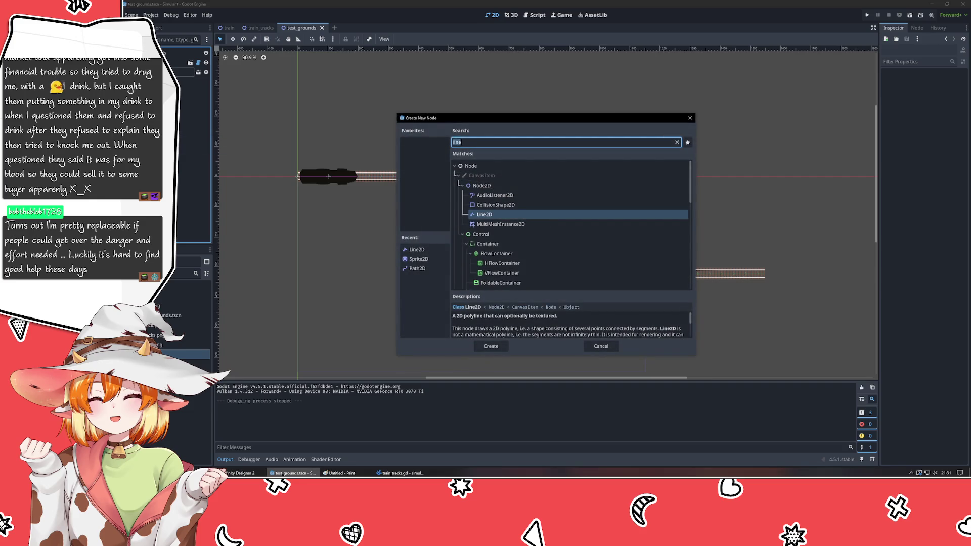
type("camer")
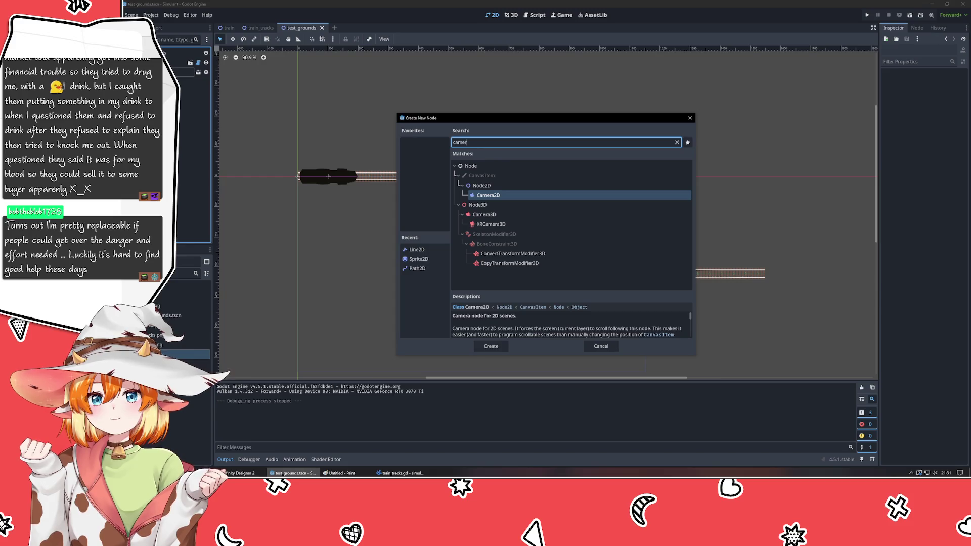
key("Return")
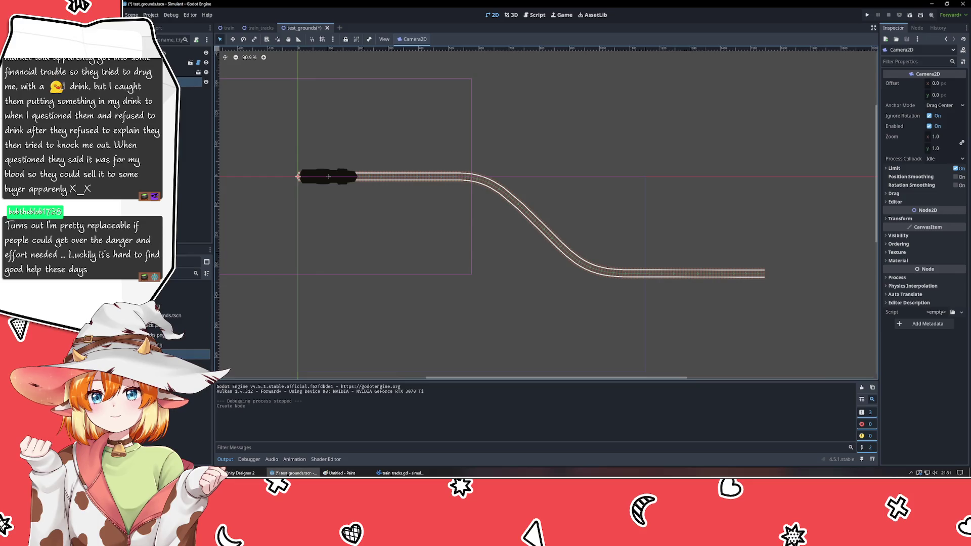
left_click_drag(182, 82, 182, 62)
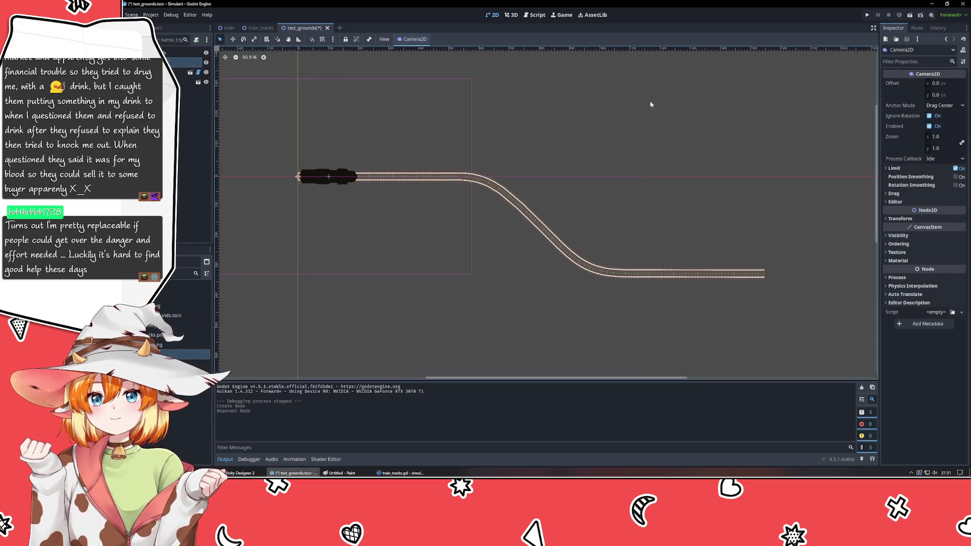
left_click(866, 16)
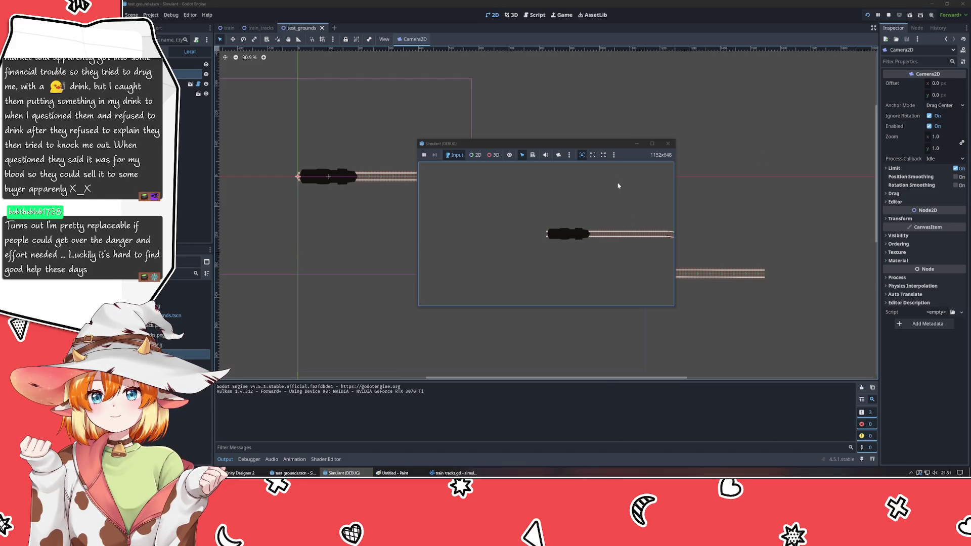
- Close the running game, select Camera2D, and undo the accidental TrainTracks moves
left_click(667, 143)
mouse_move(530, 109)
left_mouse_down()
mouse_move(617, 145)
mouse_move(707, 146)
mouse_move(659, 116)
left_mouse_up()
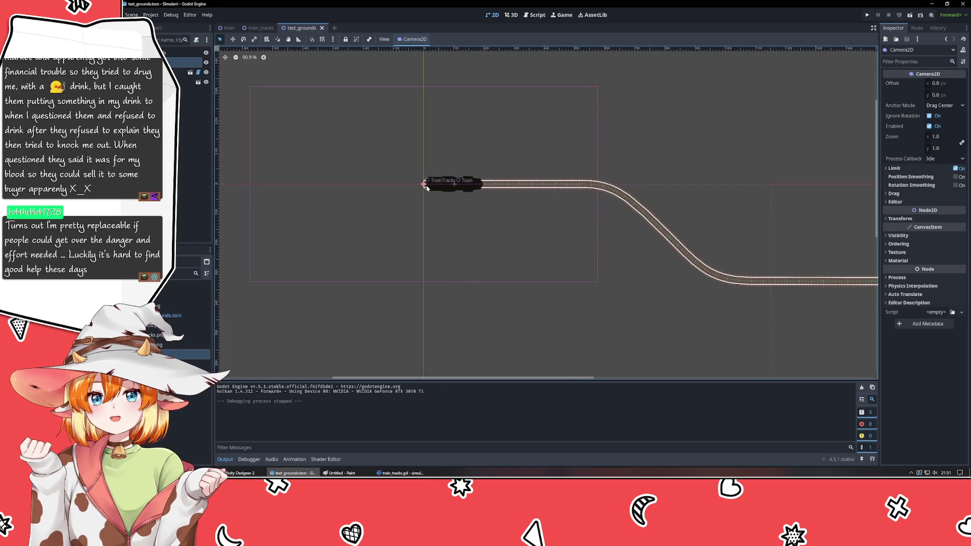
mouse_move(426, 187)
left_mouse_down()
mouse_move(438, 207)
mouse_move(459, 205)
left_mouse_up()
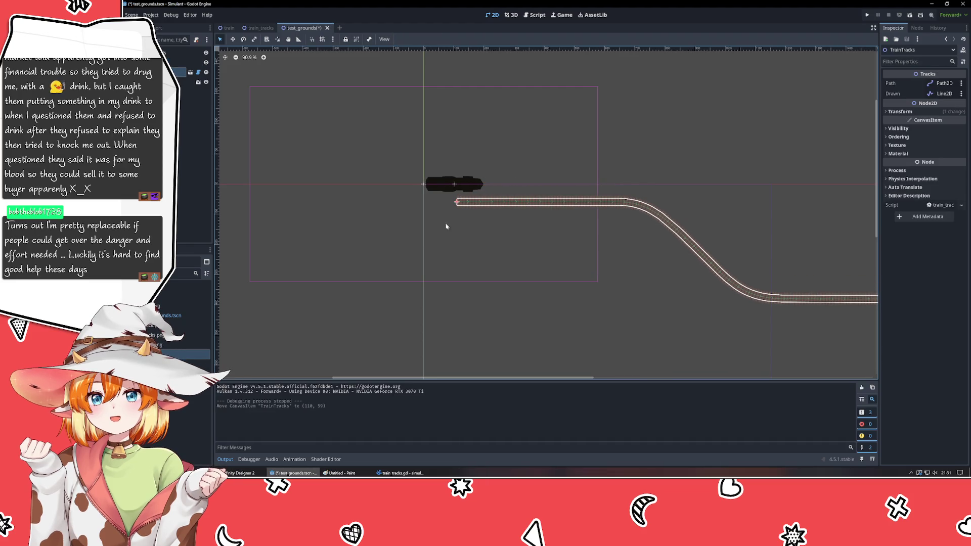
key("ctrl+z")
left_click(397, 229)
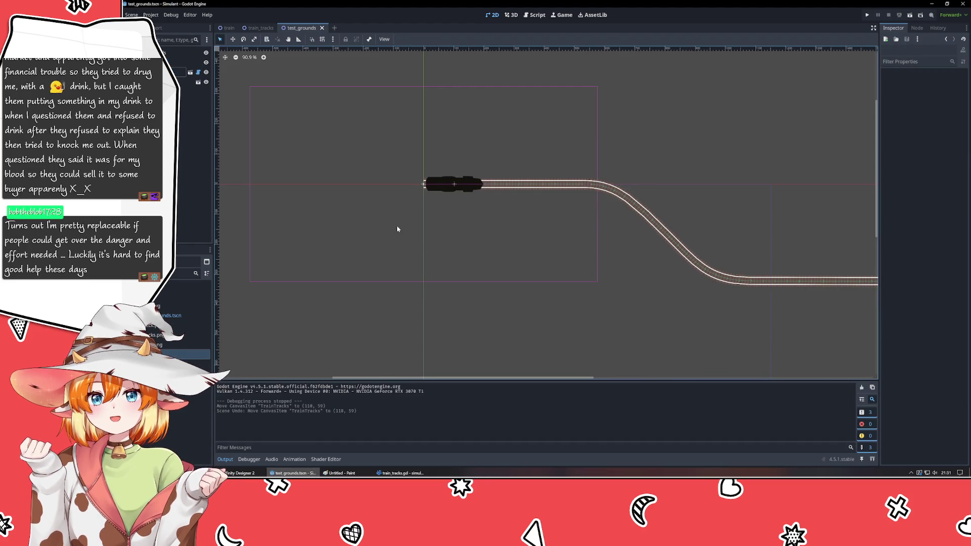
left_click(390, 282)
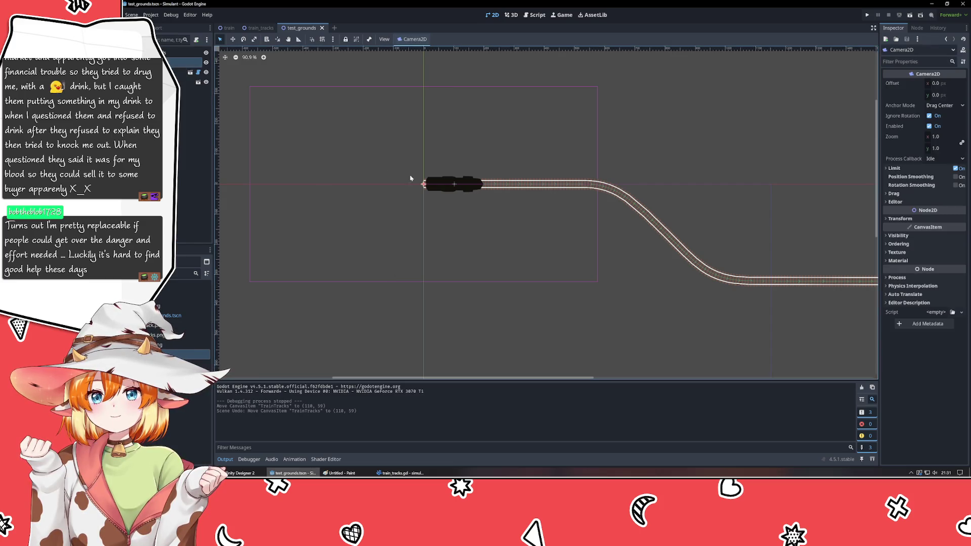
left_click_drag(505, 184, 525, 202)
key("ctrl+z")
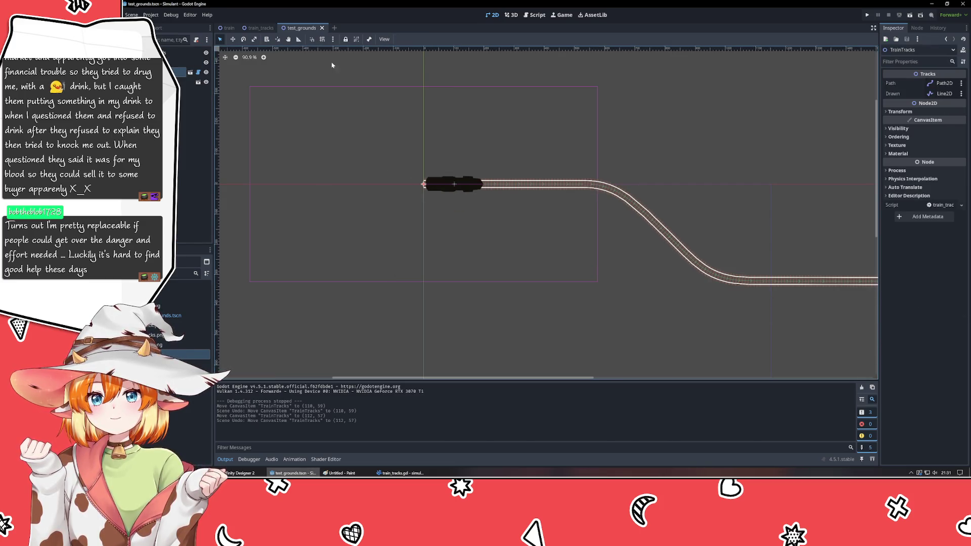
- Pan and zoom the 2D viewport around the train on the curved track
mouse_move(399, 89)
left_mouse_down()
mouse_move(479, 108)
mouse_move(432, 106)
left_mouse_up()
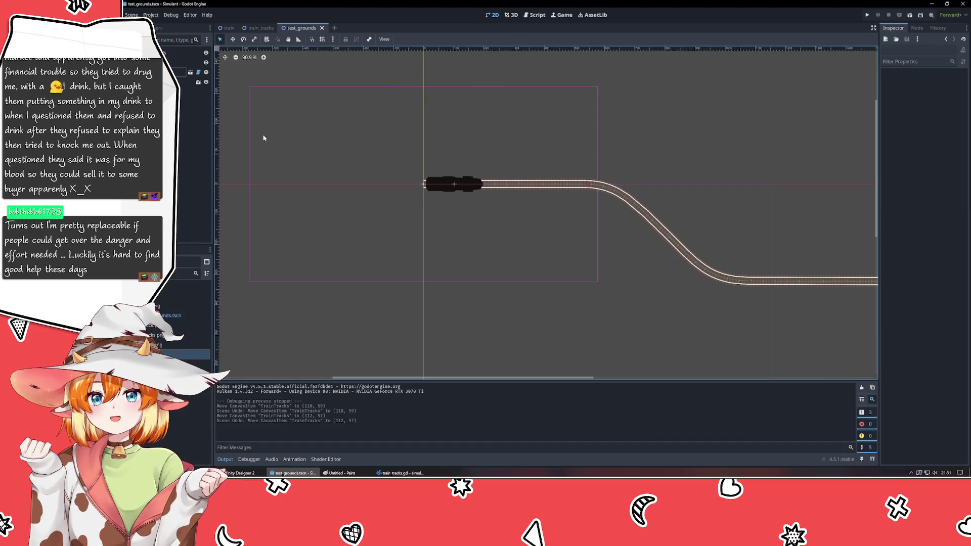
scroll(373, 230, "up", 2)
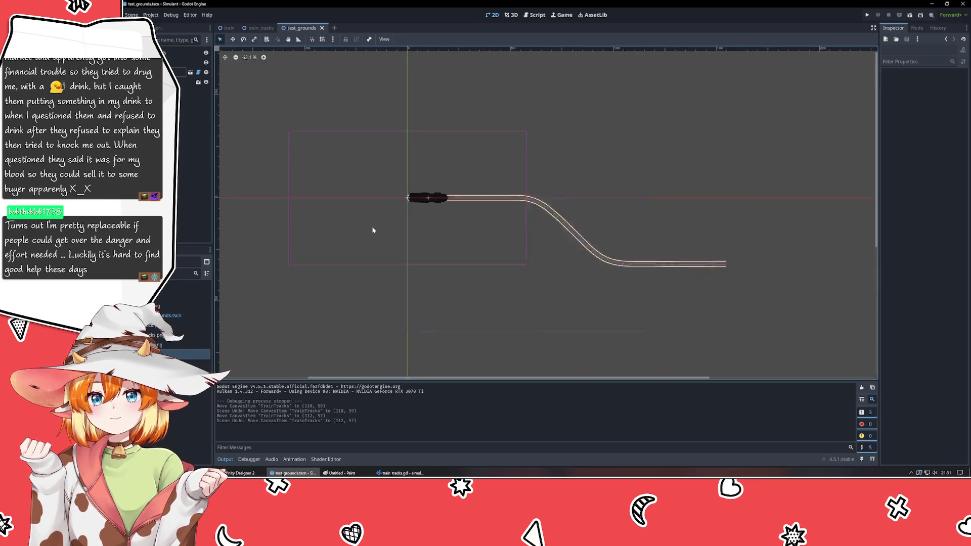
mouse_move(373, 230)
left_mouse_down()
mouse_move(385, 295)
mouse_move(401, 293)
left_mouse_up()
scroll(402, 293, "down", 1)
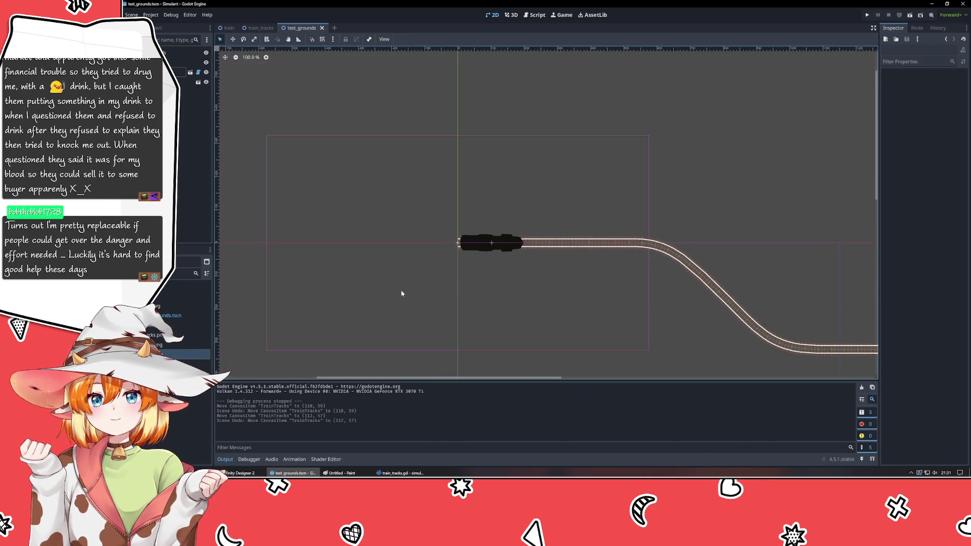
left_click_drag(404, 251, 377, 208)
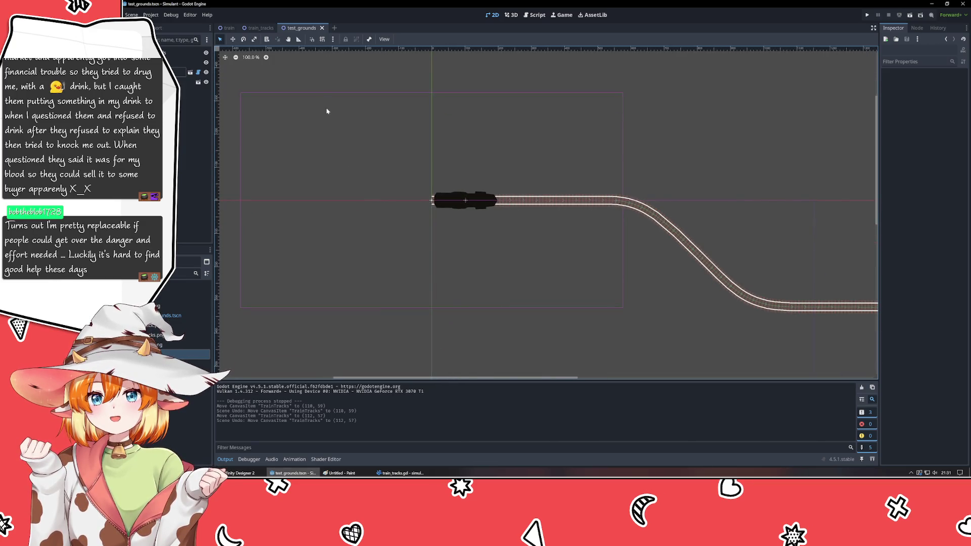
scroll(388, 222, "down", 4)
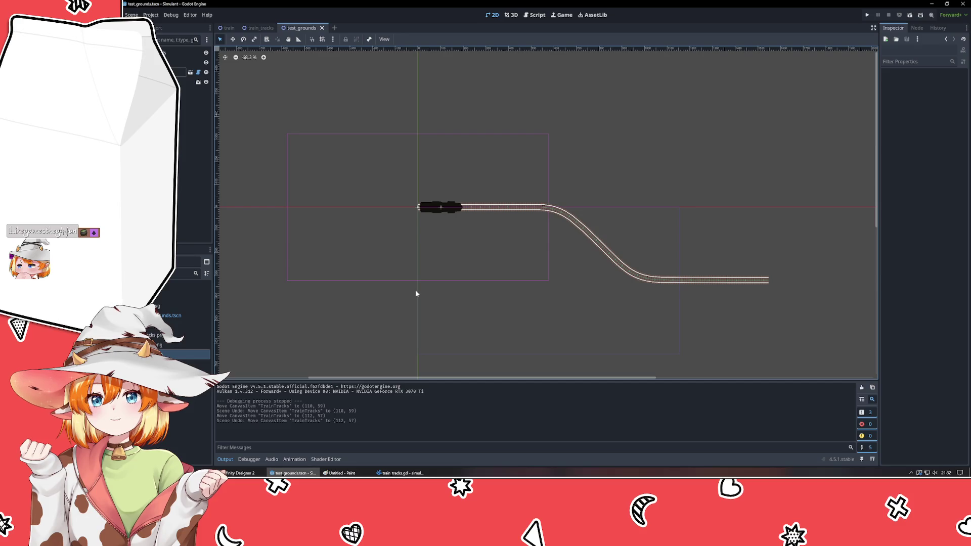
- Start a new 2D scene and rename its Node2D root to Viewer
left_click(334, 28)
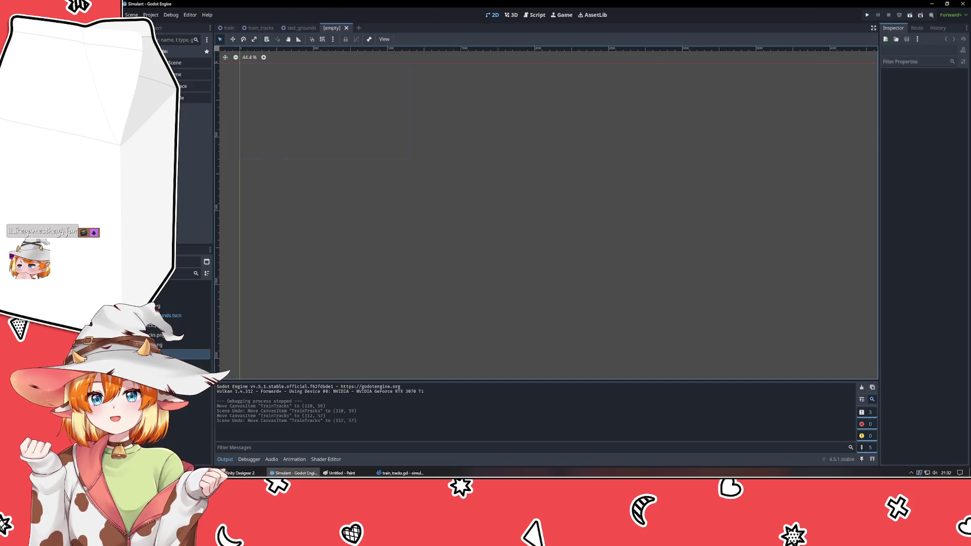
left_click(184, 62)
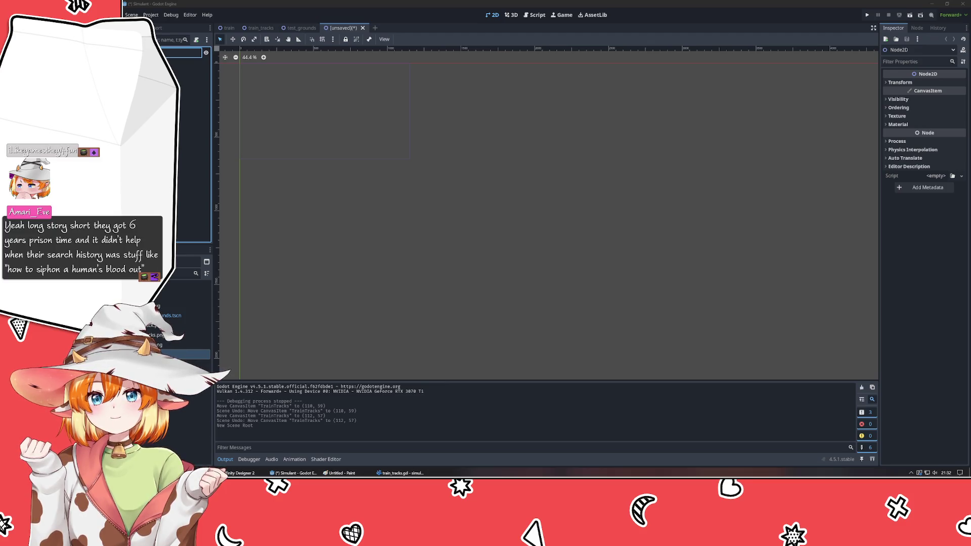
type("Viewer")
key("Return")
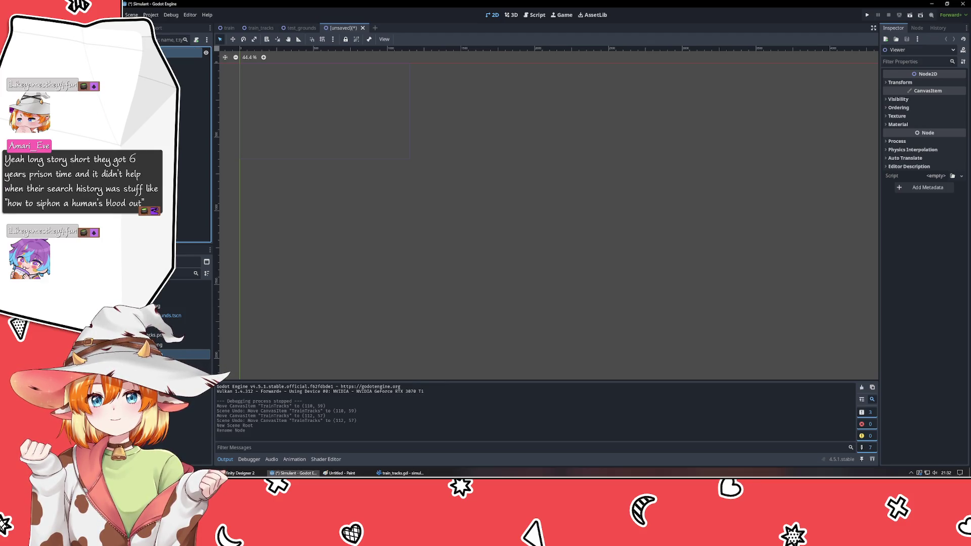
- Add a Camera2D child under Viewer and save the scene as viewer.tscn
right_click(170, 64)
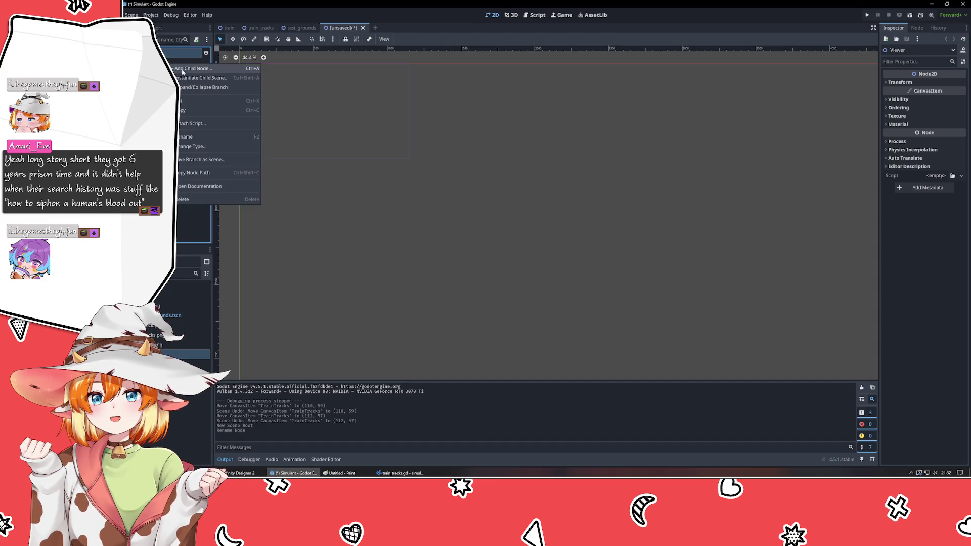
left_click(186, 72)
key("Return")
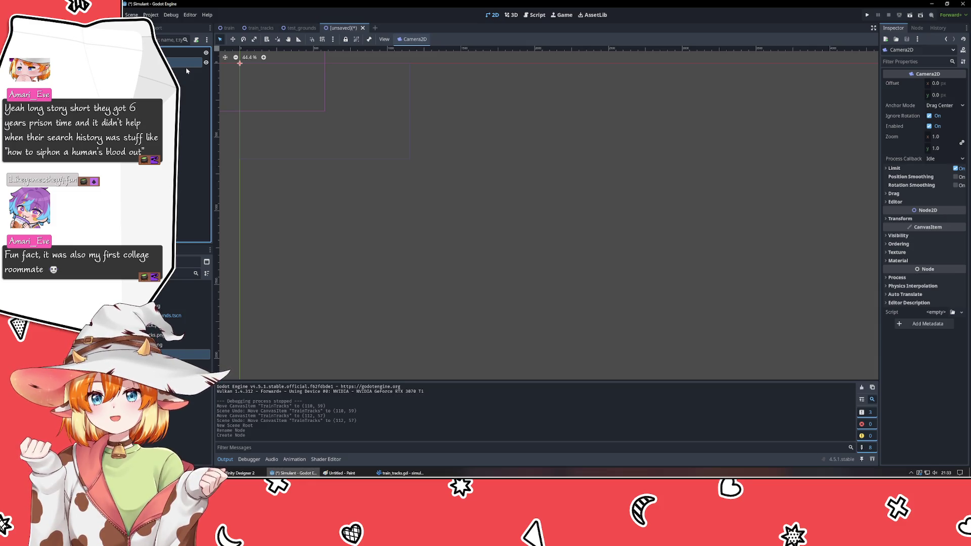
scroll(401, 223, "down", 2)
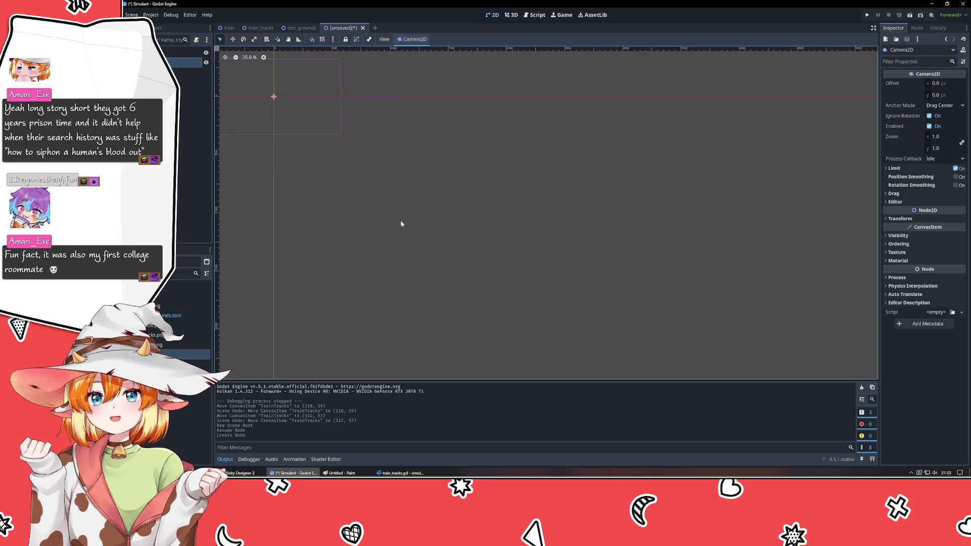
scroll(401, 224, "up", 3)
left_click_drag(401, 223, 567, 370)
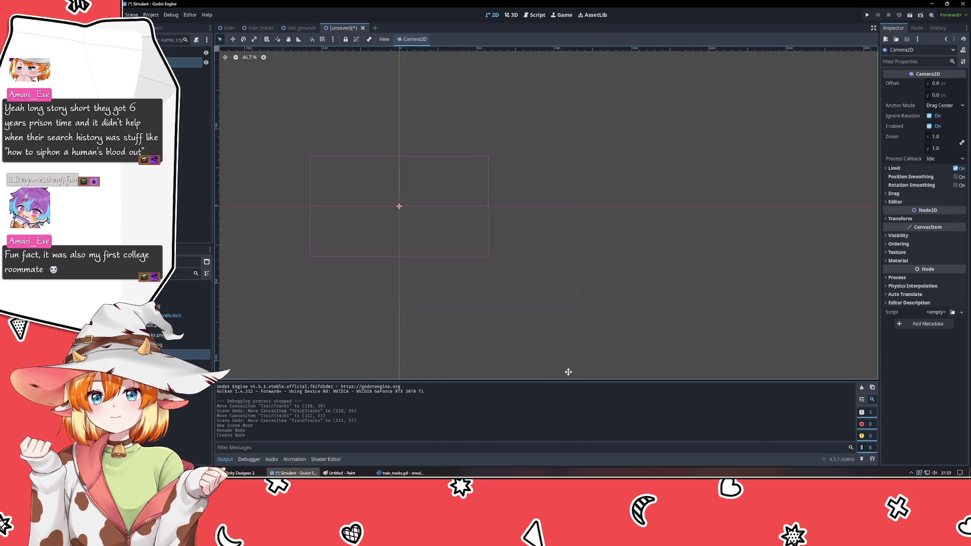
key("ctrl+s")
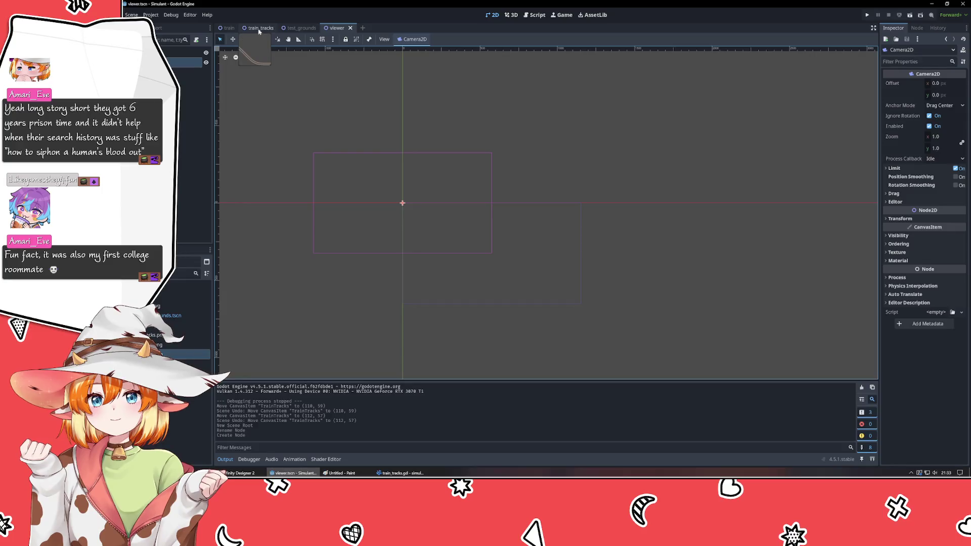
left_click(180, 53)
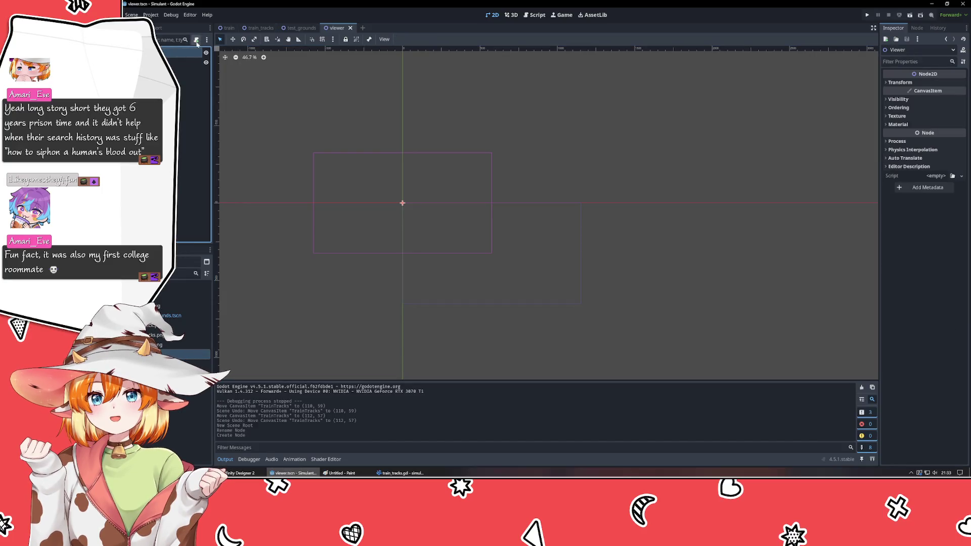
- Attach viewer.gd to Viewer, add blank lines under extends Node2D, and save script and scene
left_click(197, 41)
key("Return")
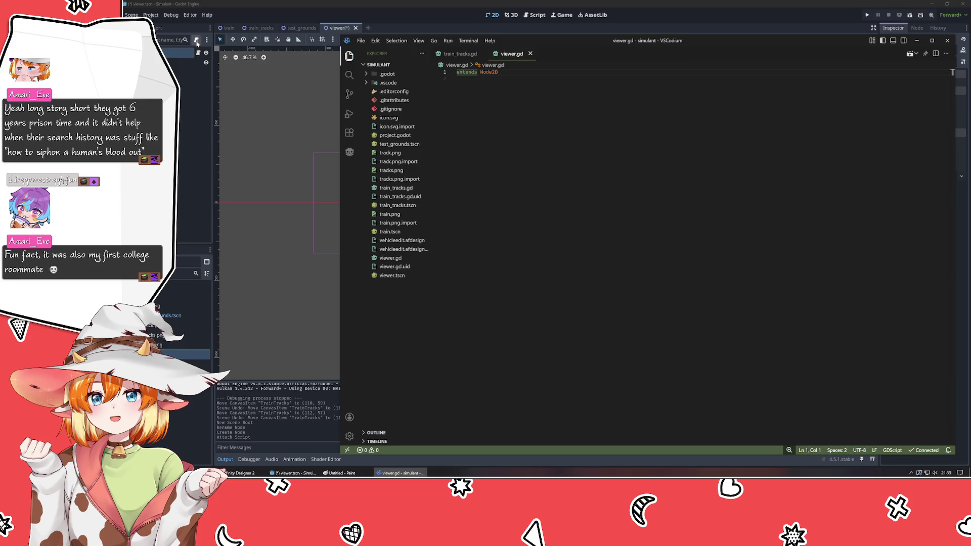
key("Return")
key("Return")
key("Return")
key("Up")
key("Up")
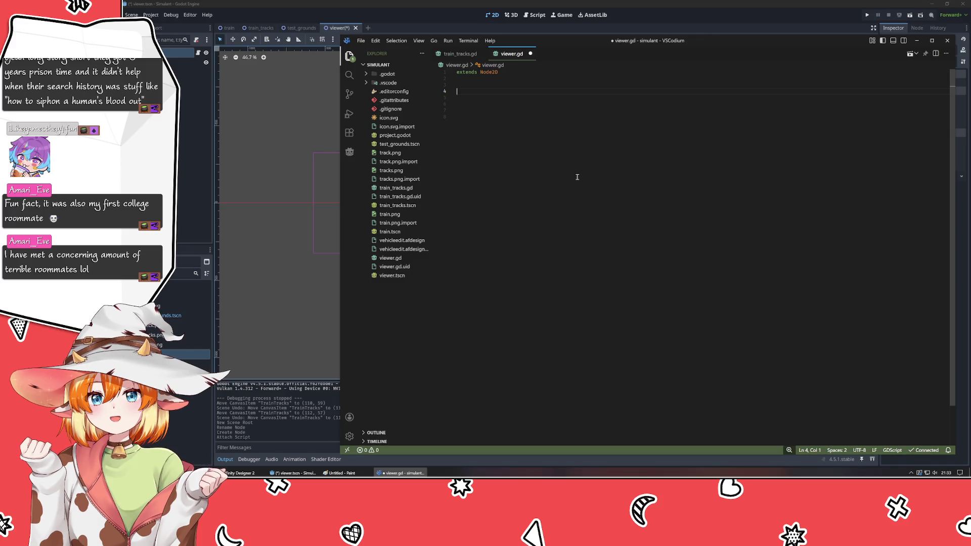
key("ctrl+s")
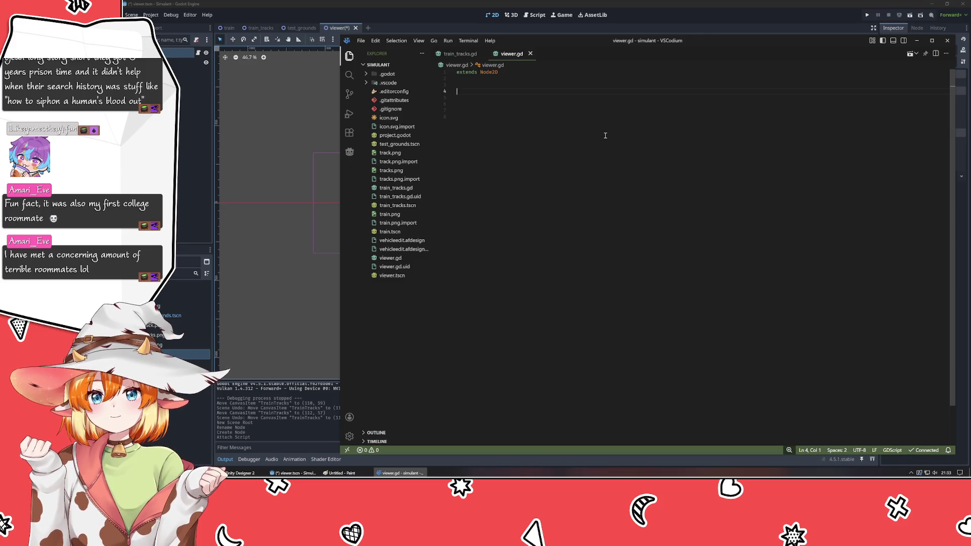
key("alt+Tab")
key("ctrl+s")
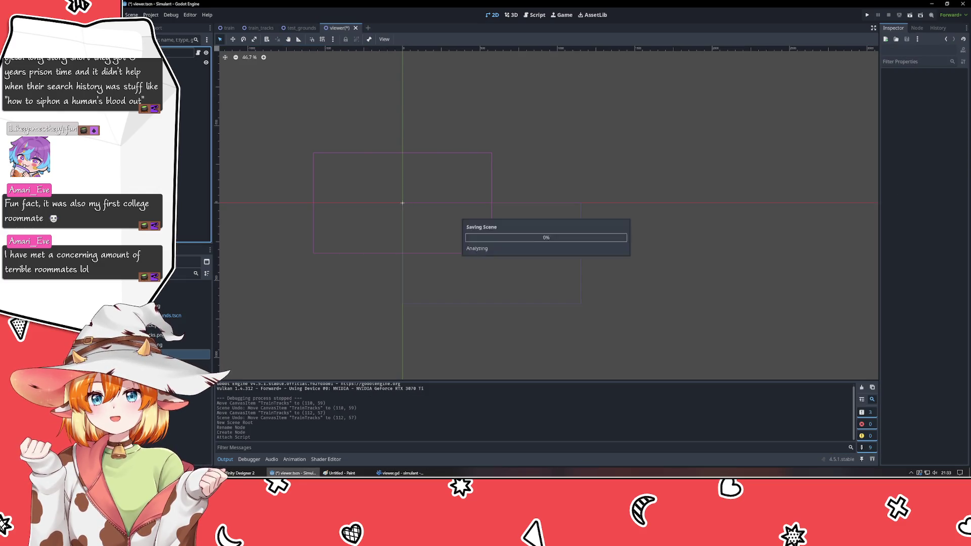
- Select the Viewer root and view its Inspector properties showing the viewer.gd script
left_click(916, 28)
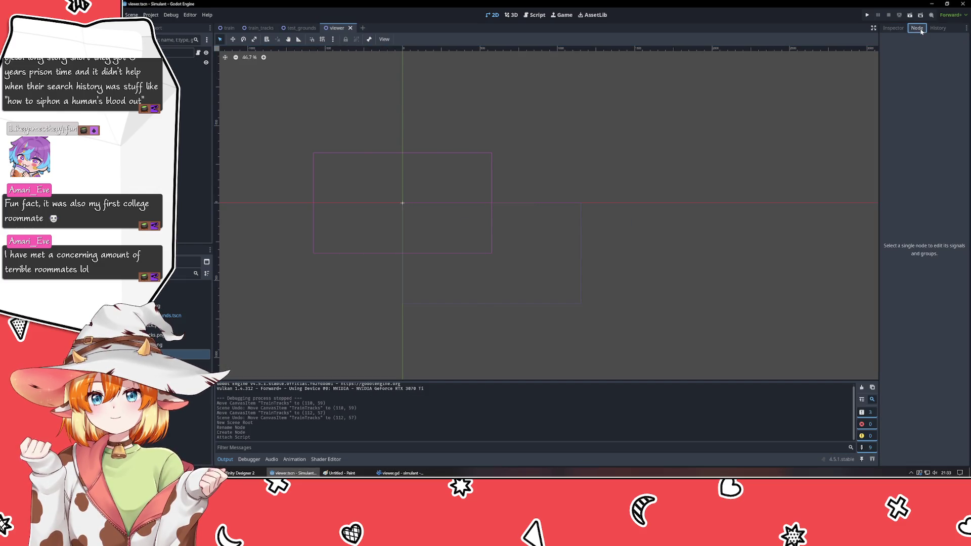
left_click(178, 53)
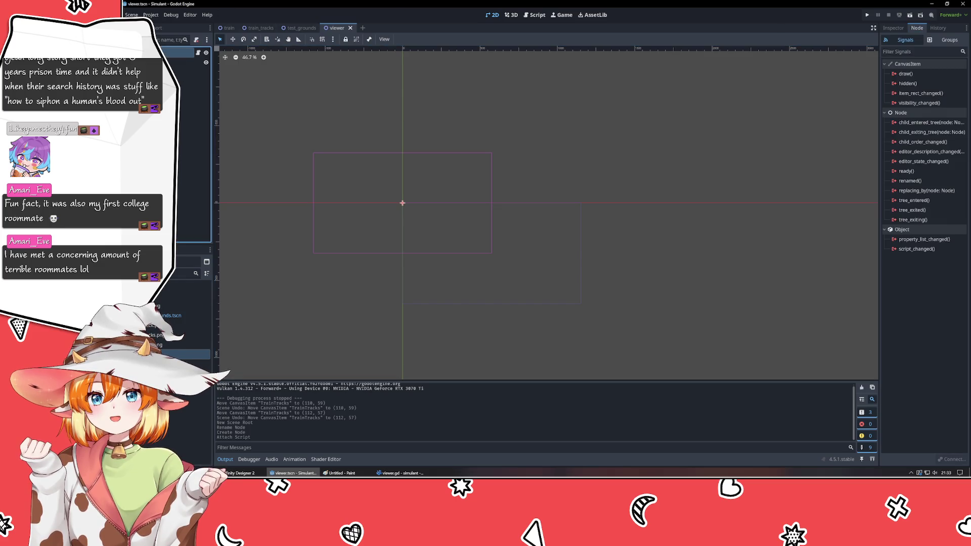
left_click(401, 473)
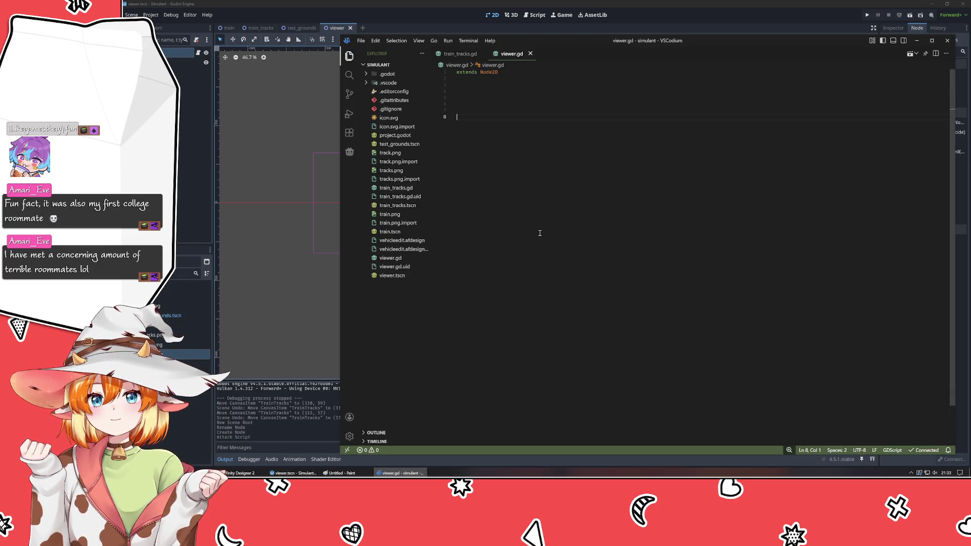
left_click(815, 18)
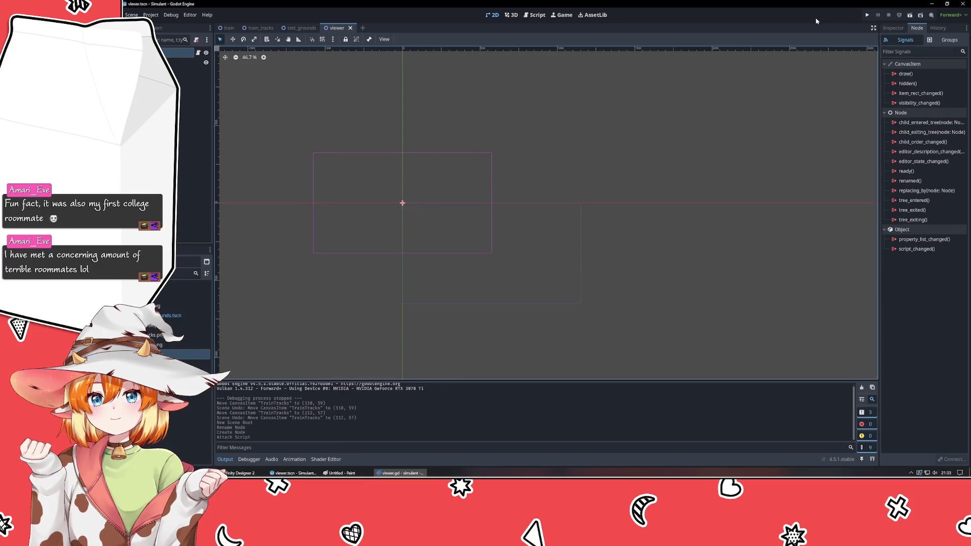
left_click(893, 28)
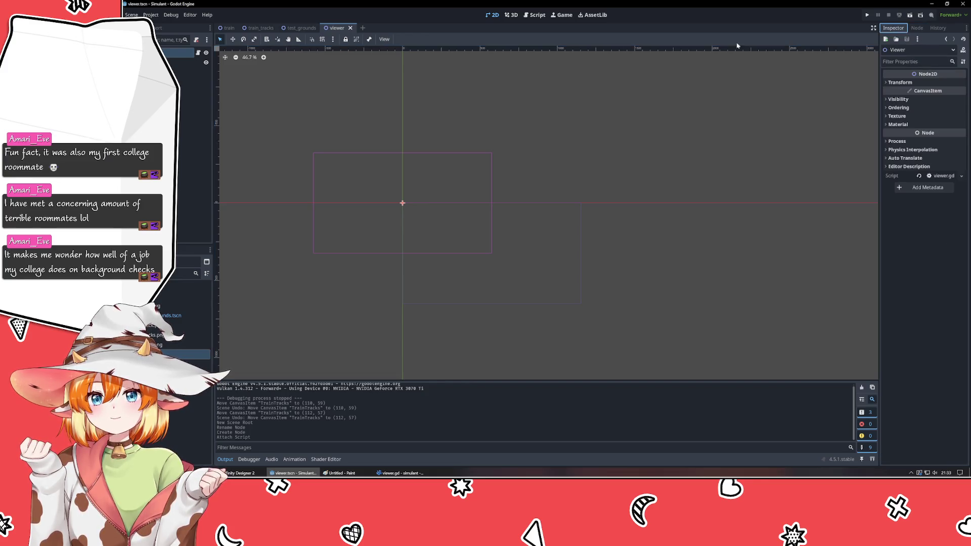
left_click(400, 473)
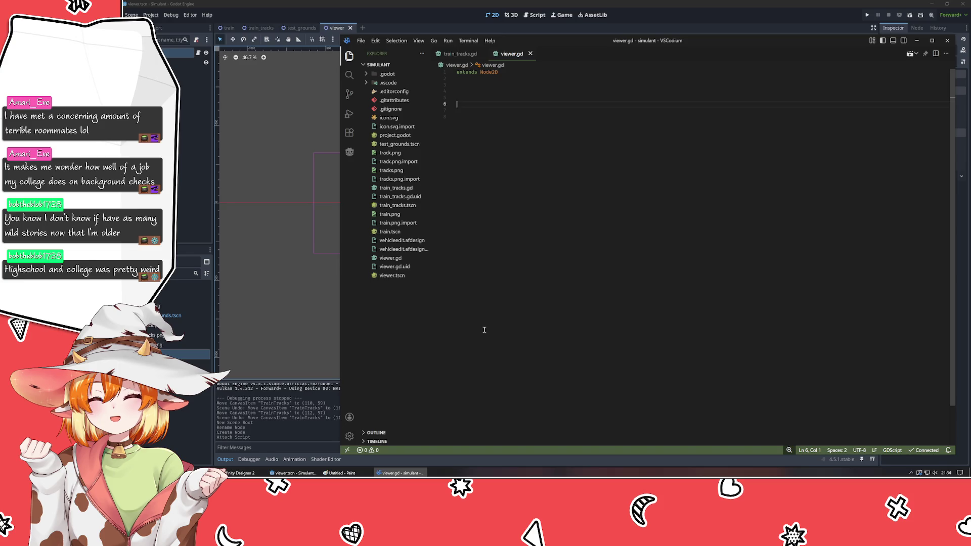
- Move the caret up to line 4 of viewer.gd and check the taskbar clock
key("Up")
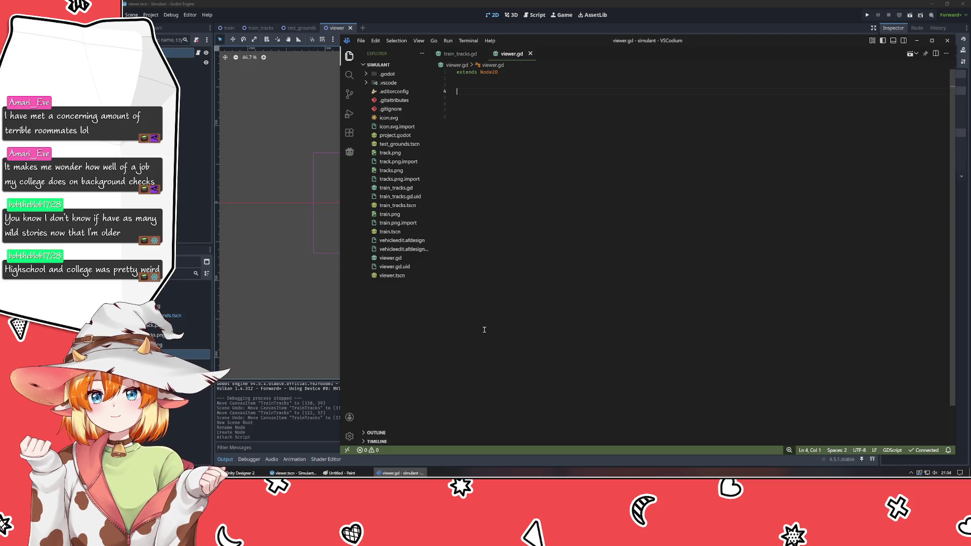
left_click(946, 473)
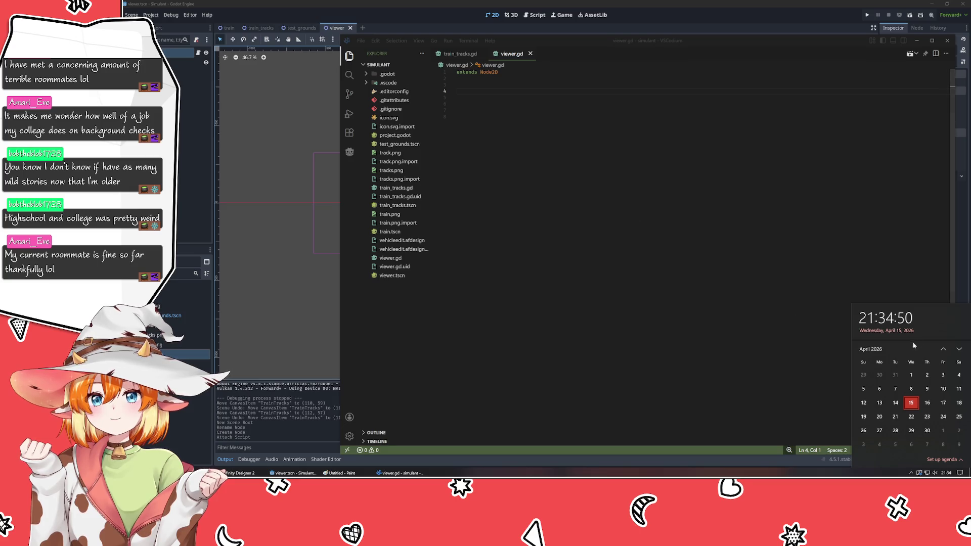
- Return to viewer.gd and add a blank line at line 4 below extends Node2D
left_click(479, 86)
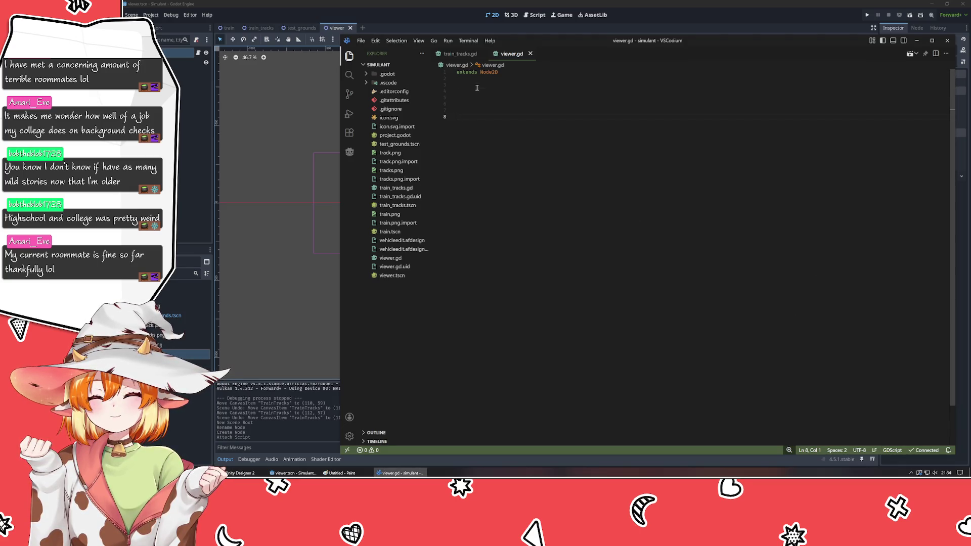
key("Down")
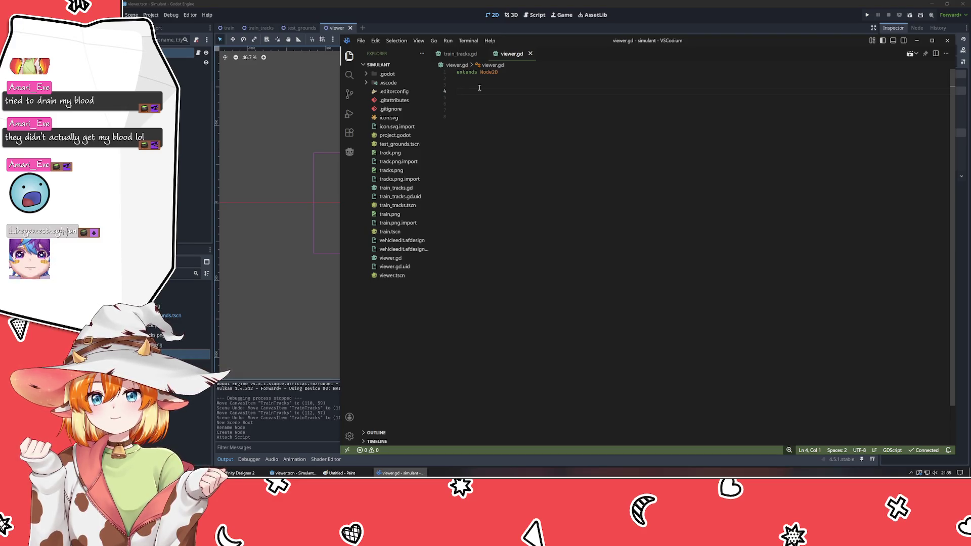
key("Return")
key("Return")
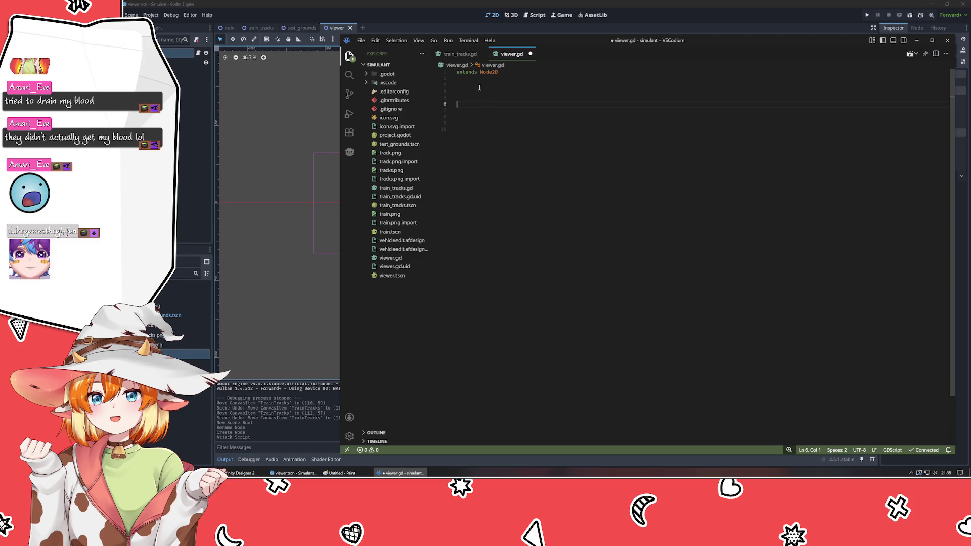
- Add a _ready() function stub containing pass
type("func ")
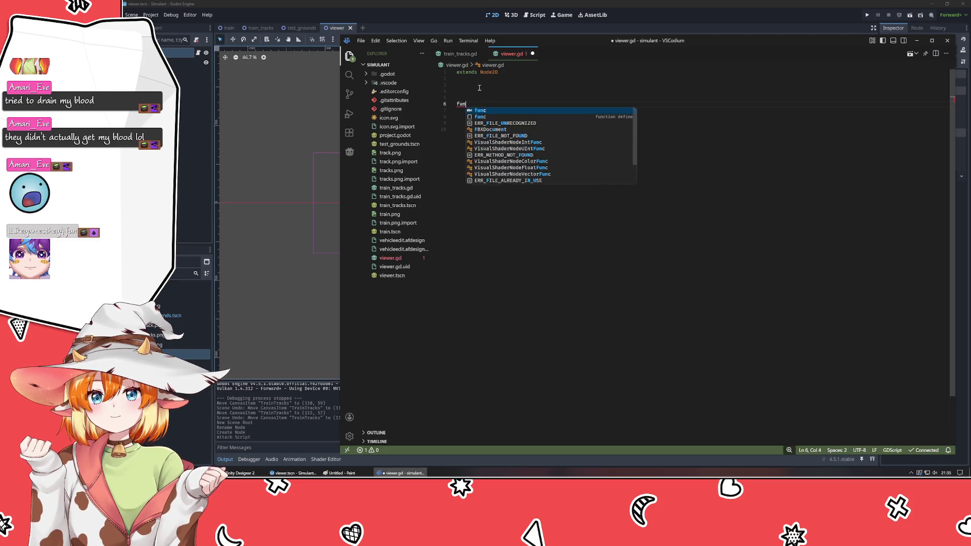
type("_rea")
key("Return")
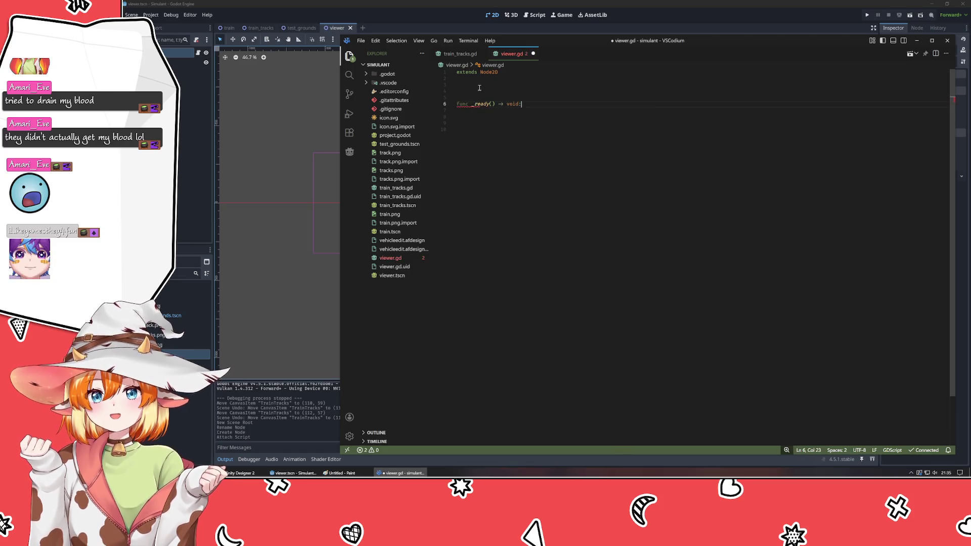
type("pass")
key("Return")
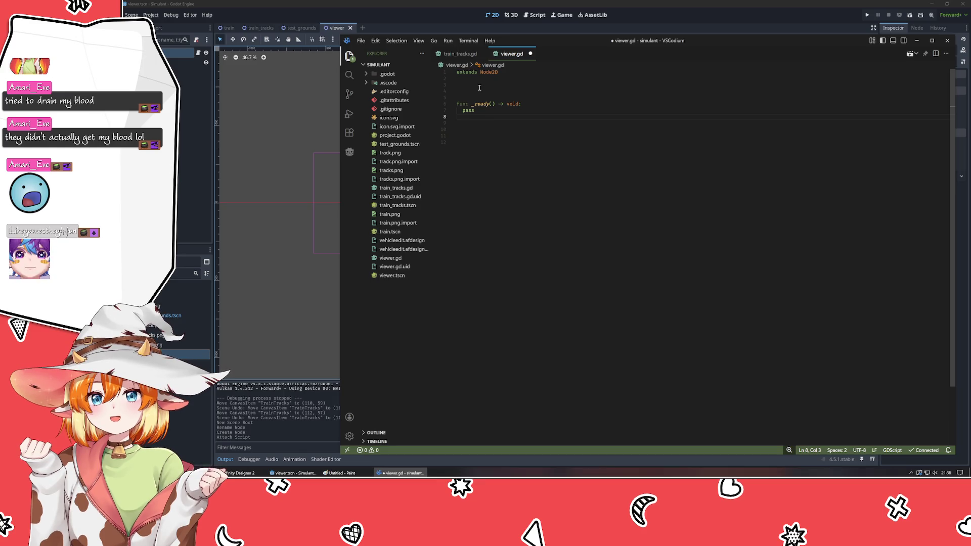
- Add an _unhandled_key_input(event: InputEvent) handler stub containing pass
key("Down")
key("Down")
key("Return")
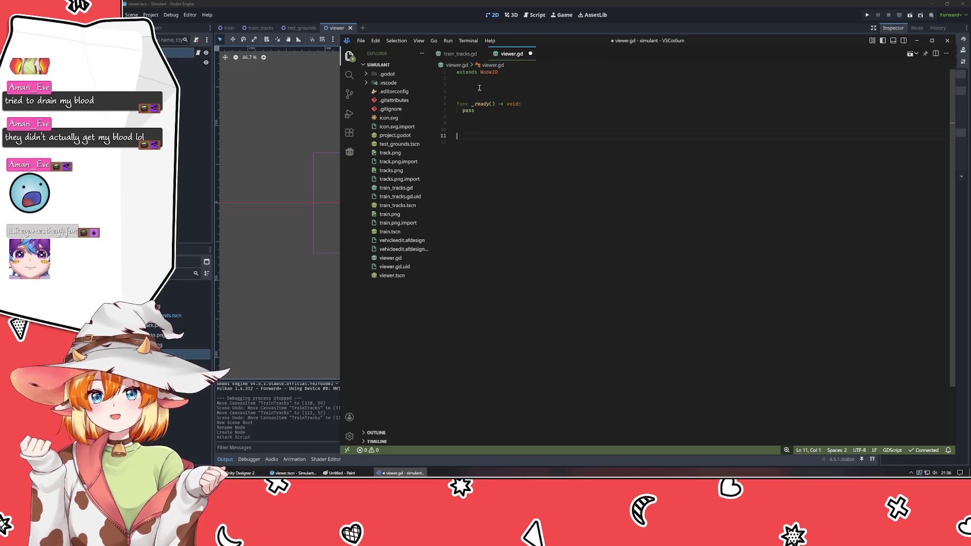
type("func input")
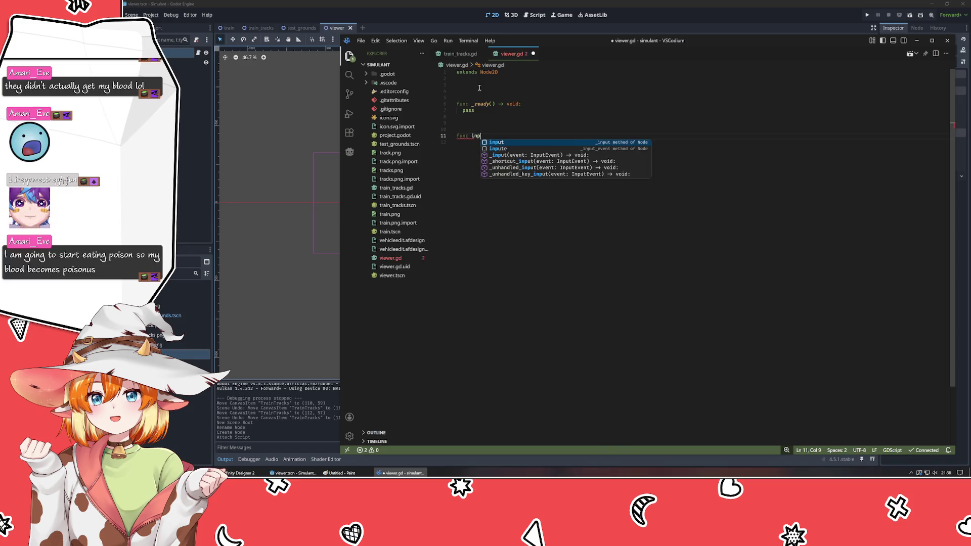
key("Down")
key("Down")
key("Down")
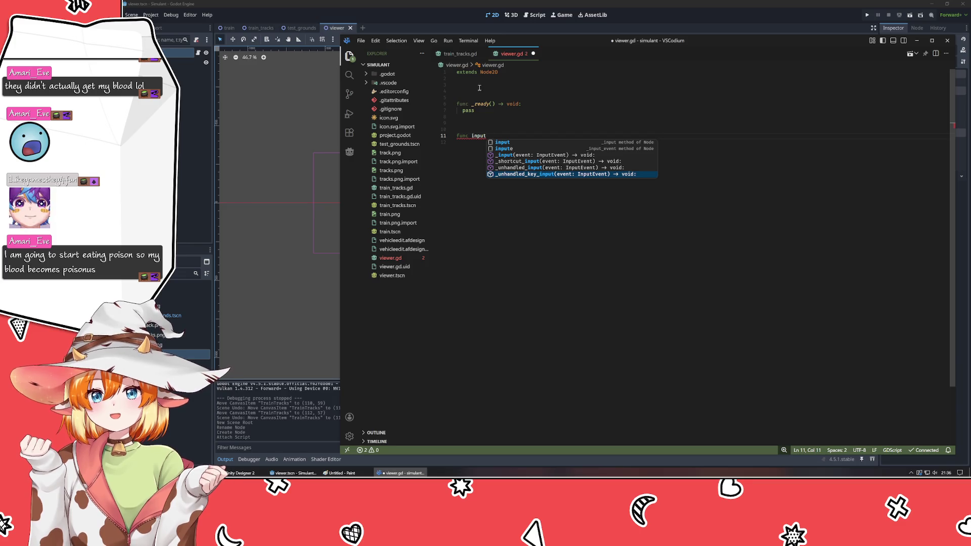
key("Return")
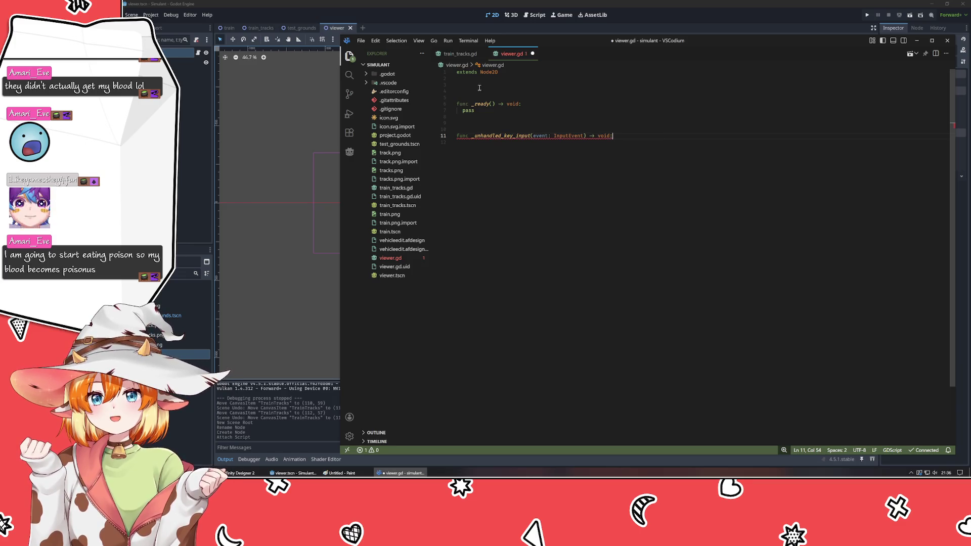
key("Return")
key("Return")
type("pass")
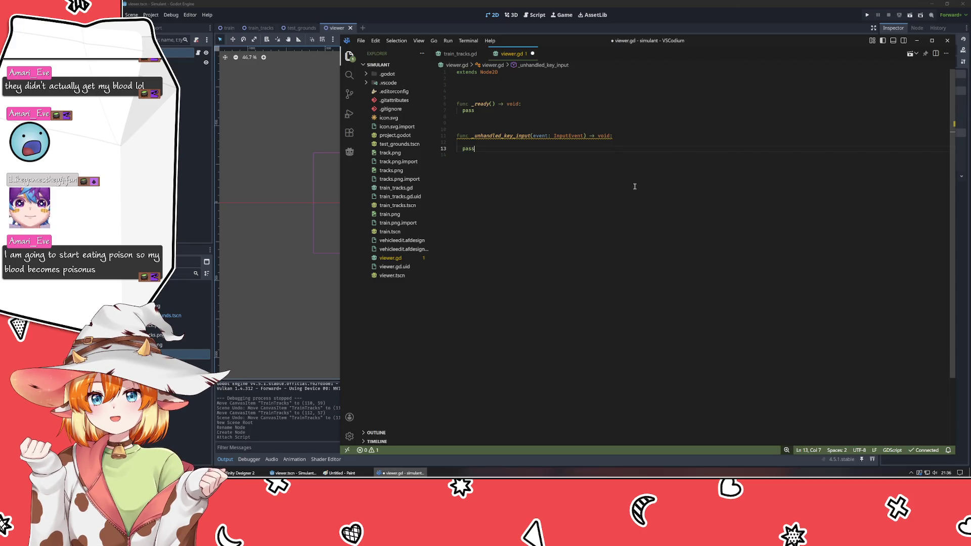
- Open the InputEvent documentation in a right-side split beside viewer.gd
left_click(565, 138, "ctrl")
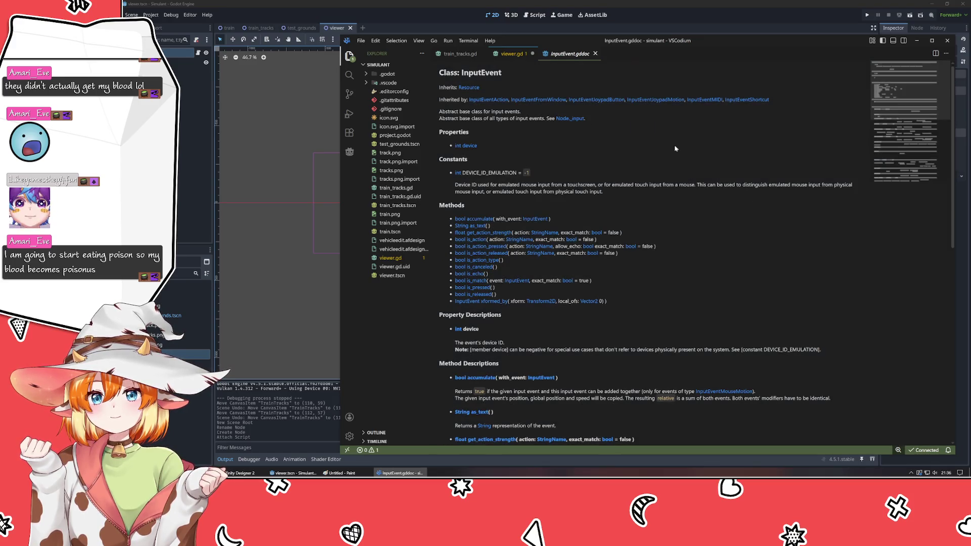
mouse_move(565, 54)
left_mouse_down()
mouse_move(887, 154)
mouse_move(835, 144)
left_mouse_up()
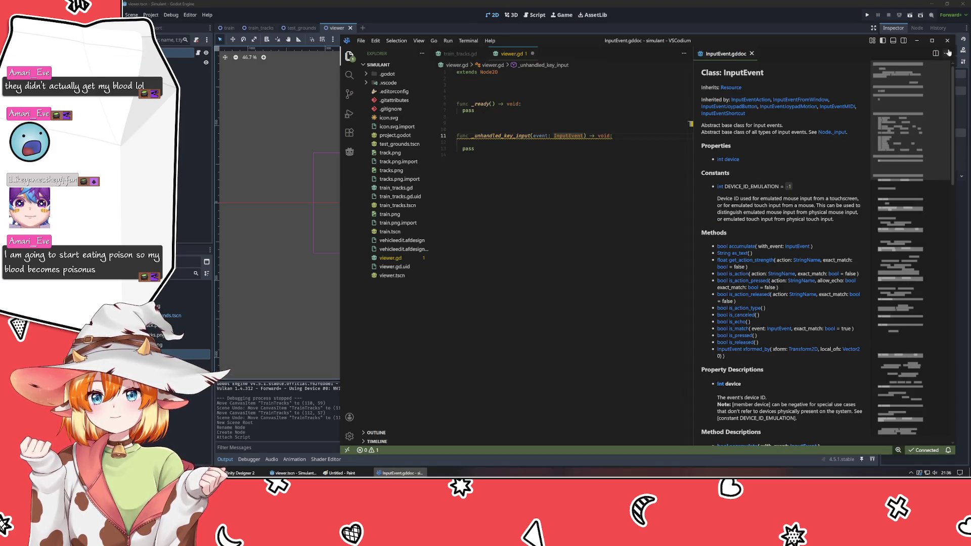
left_click(535, 171)
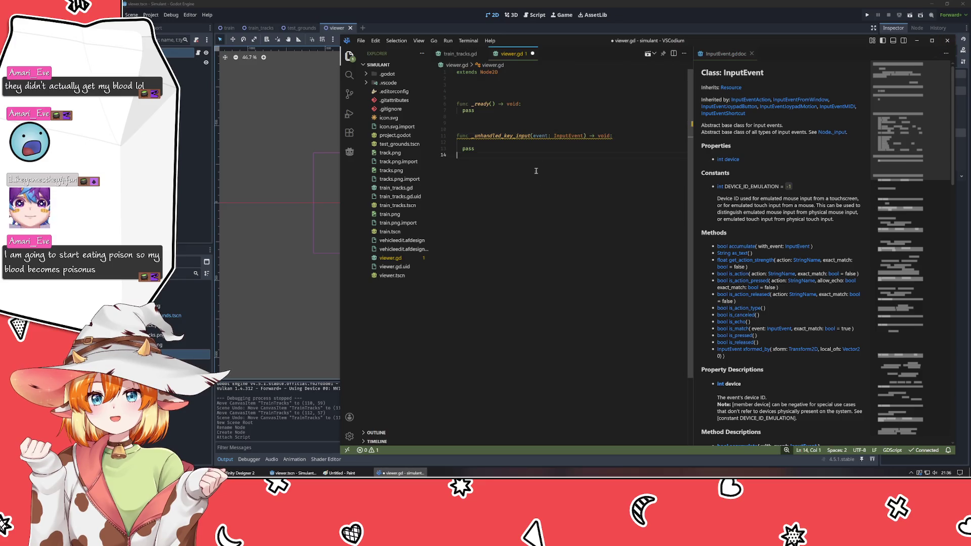
left_click(533, 142)
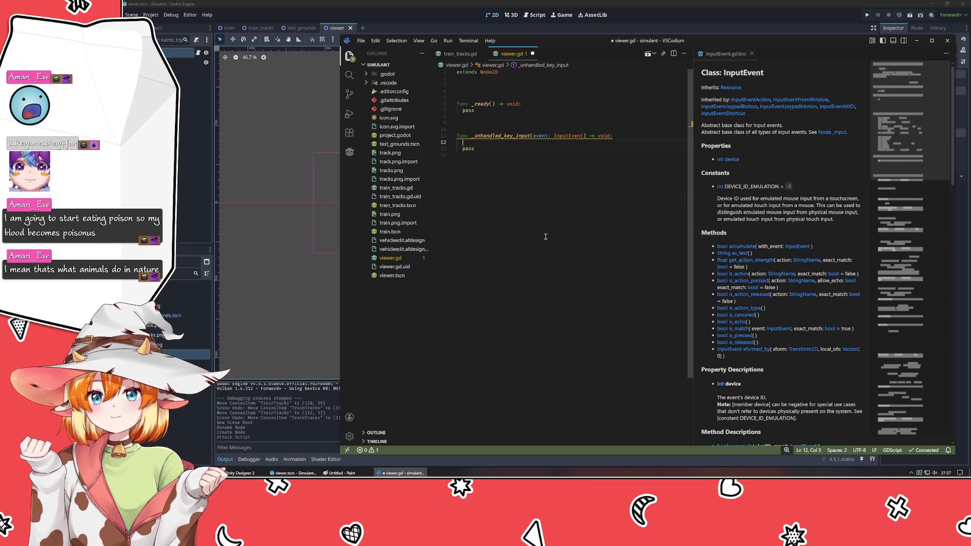
- Make the handler return early unless event.is_pressed()
type("if not event.ispre")
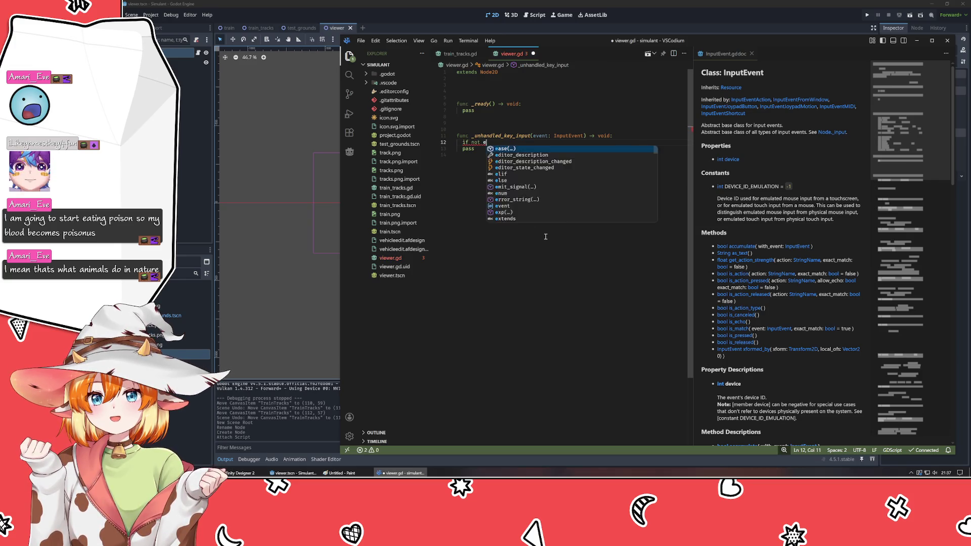
key("Return")
type(":")
key("Return")
type("return")
key("Return")
key("Return")
key("Return")
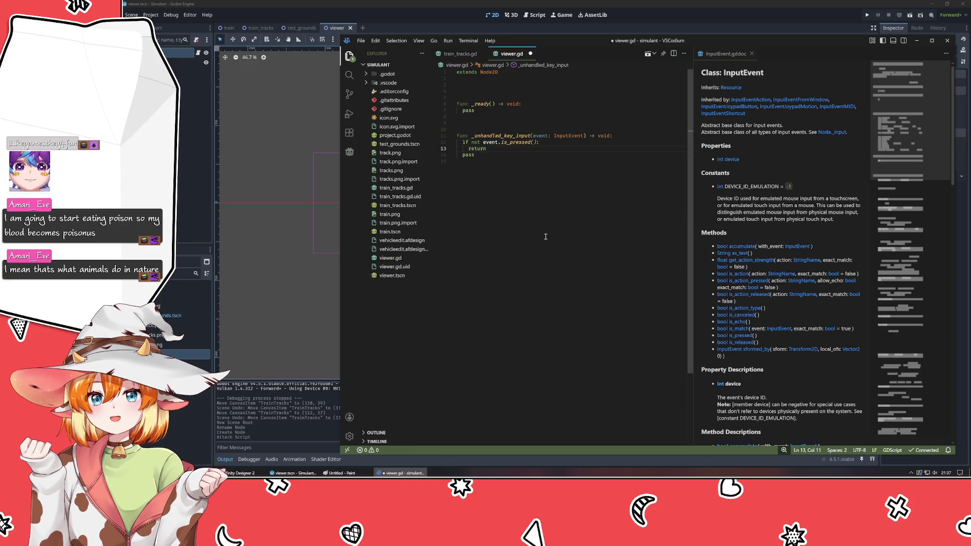
key("Up")
key("Up")
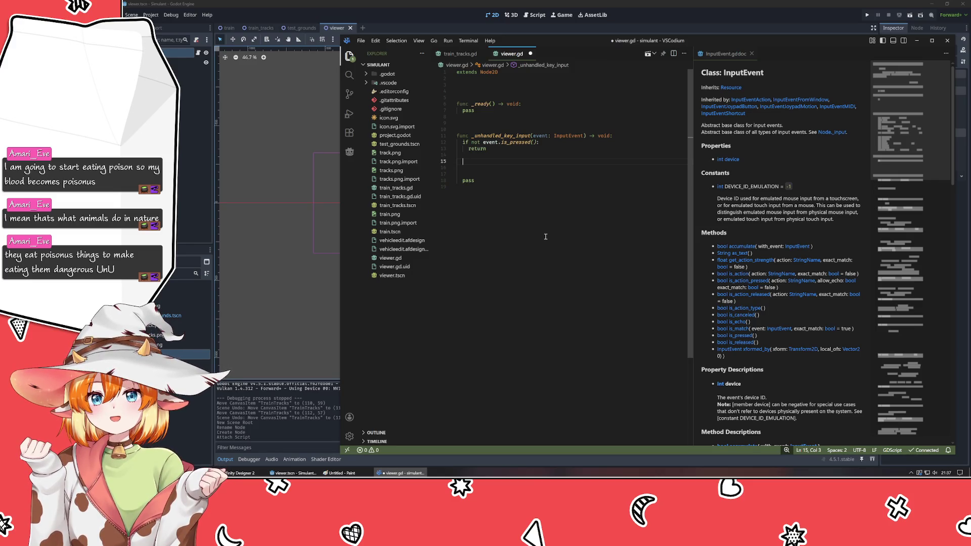
- Declare var move := Vector2(0,0) on line 15, followed by a blank line
type("Vector2 ")
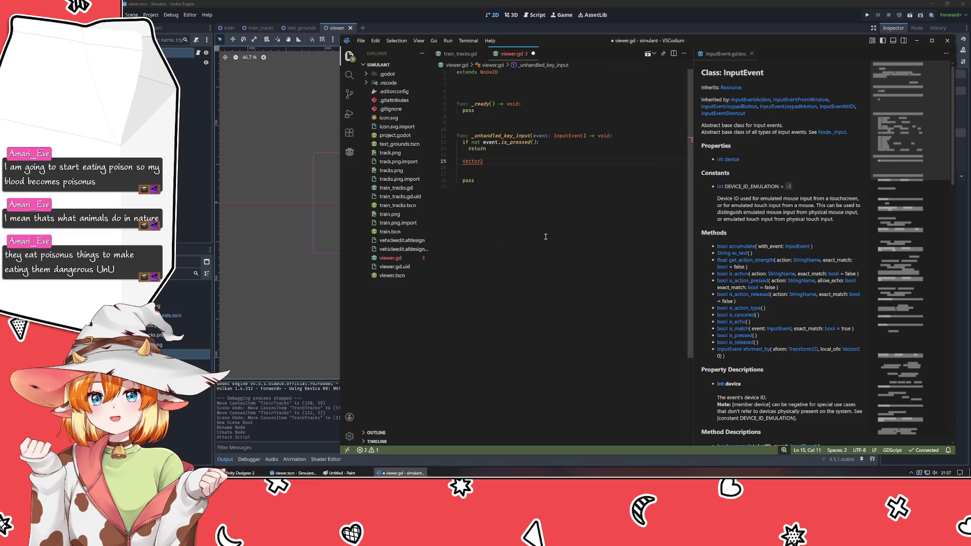
type("move")
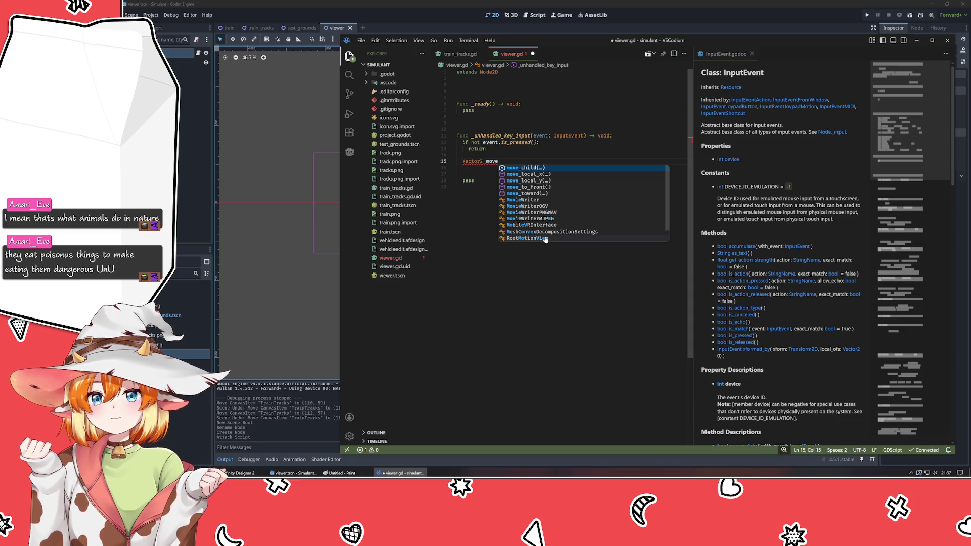
key("Escape")
key("ctrl+BackSpace")
key("ctrl+BackSpace")
type("var move ")
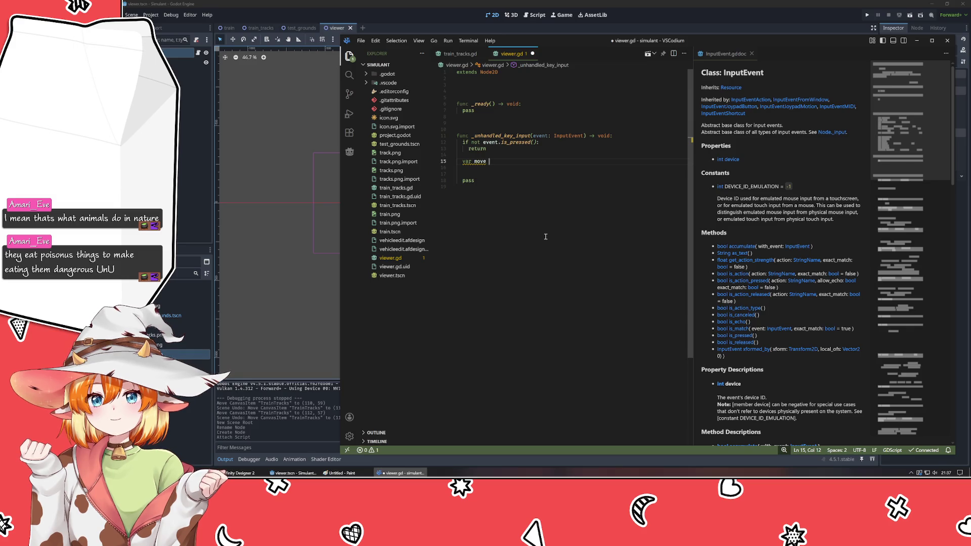
type(":= Vector2")
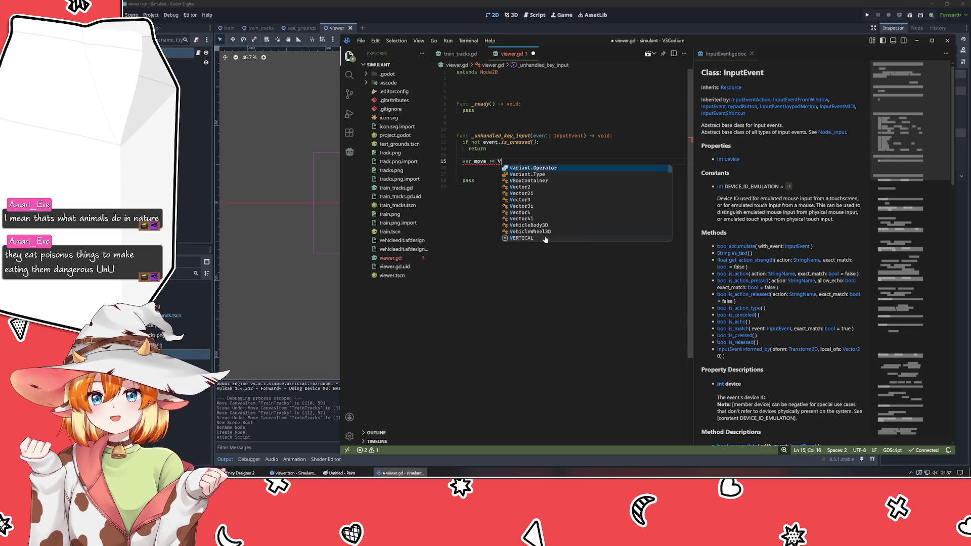
type("()")
type("0,0")
key("Down")
key("Down")
key("Return")
key("Up")
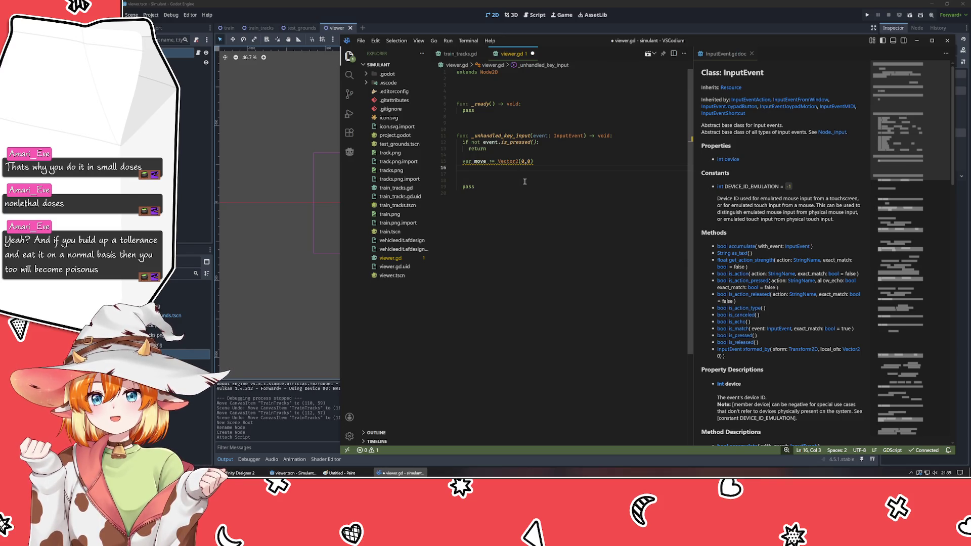
- Add the line if event.is_action("pan_left"): on a new line in the key handler
key("Down")
key("Tab")
key("Up")
key("Return")
type("if ")
type("event.")
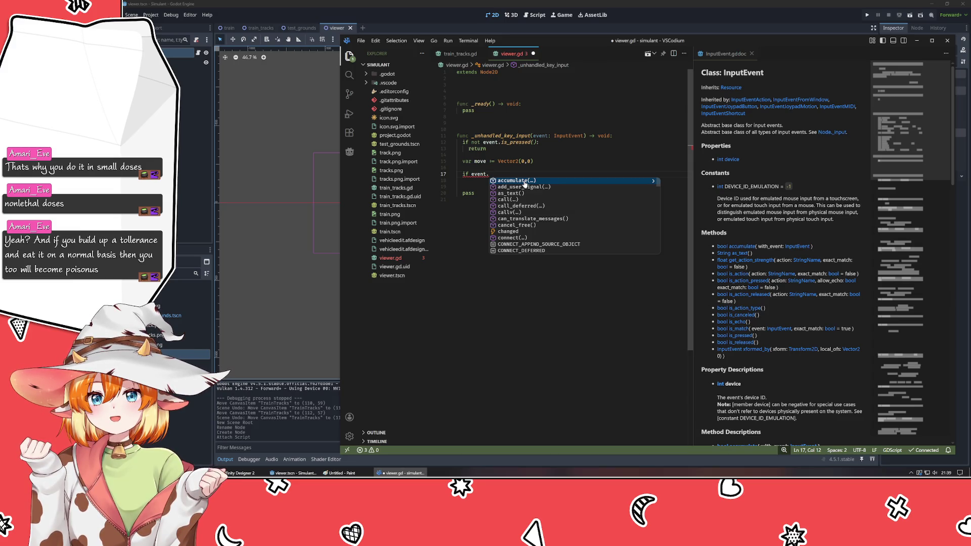
type("is_action")
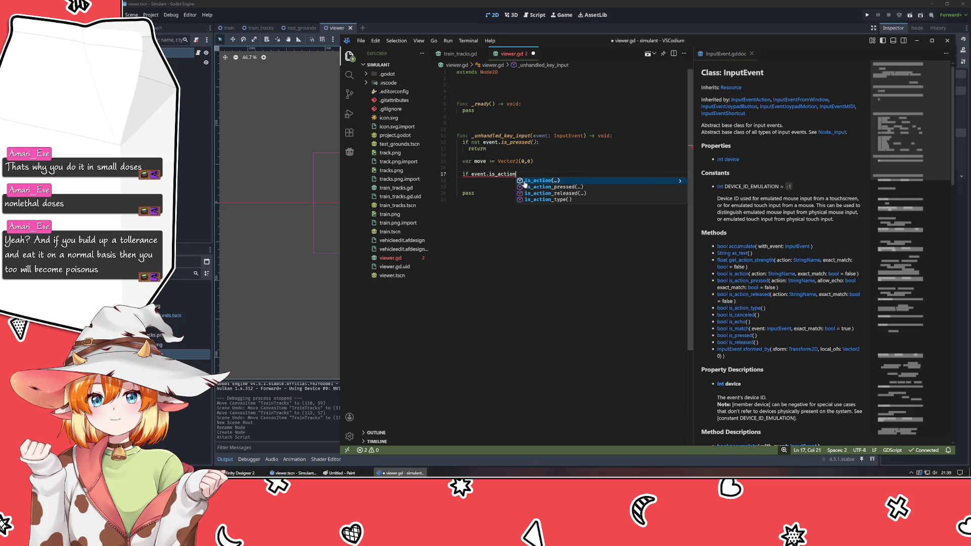
type("(")
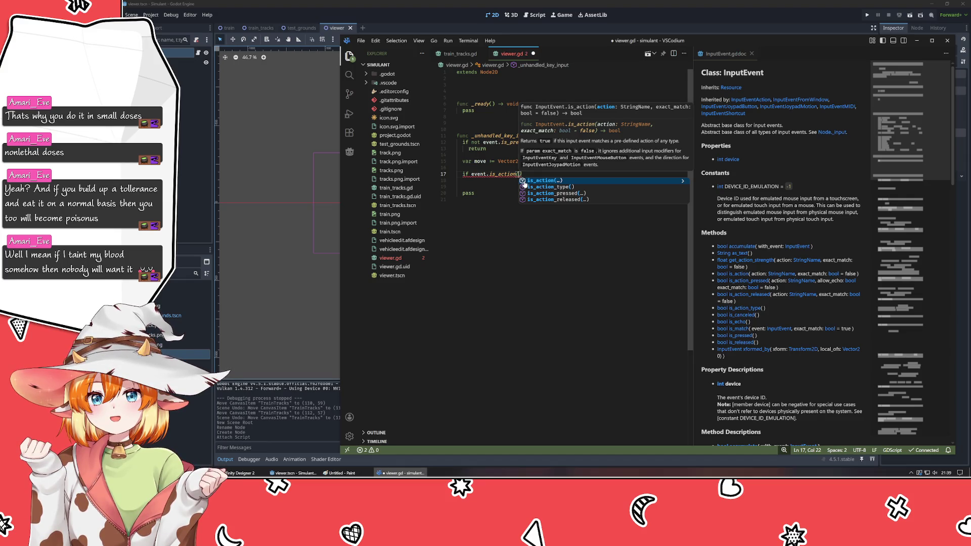
type("\"")
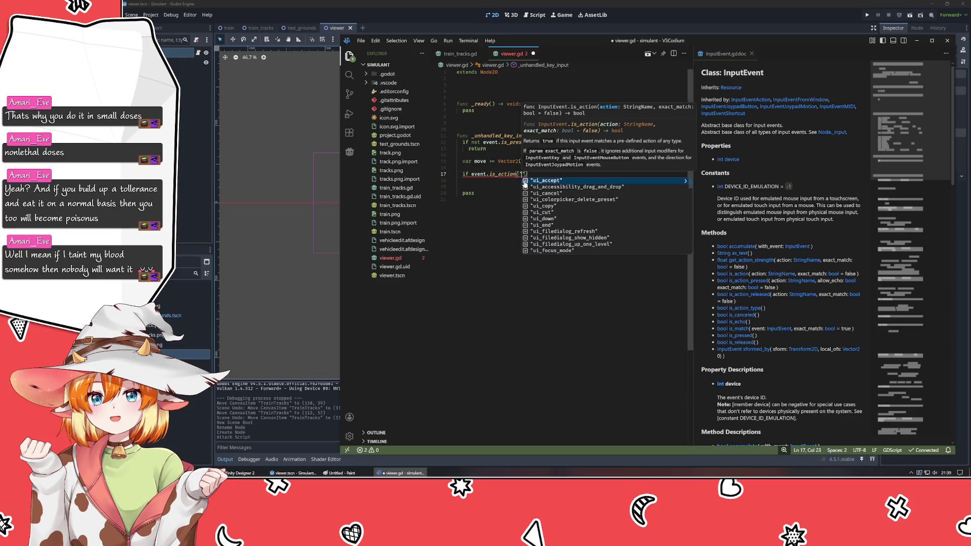
type("left")
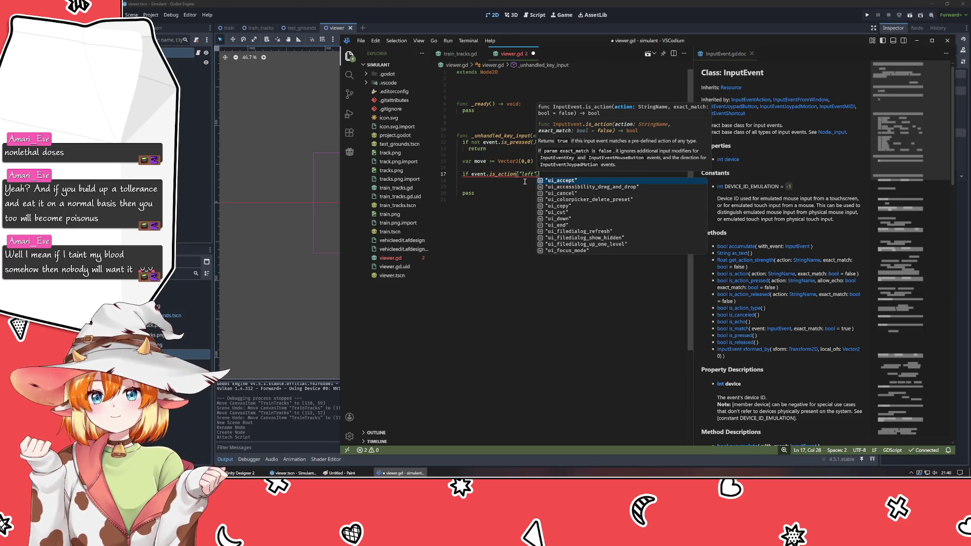
key("Left")
key("Left")
key("Left")
type("pan_")
key("End")
type(":")
- Make the pan_left check's body add Vector2.LEFT to move
key("Return")
type("move")
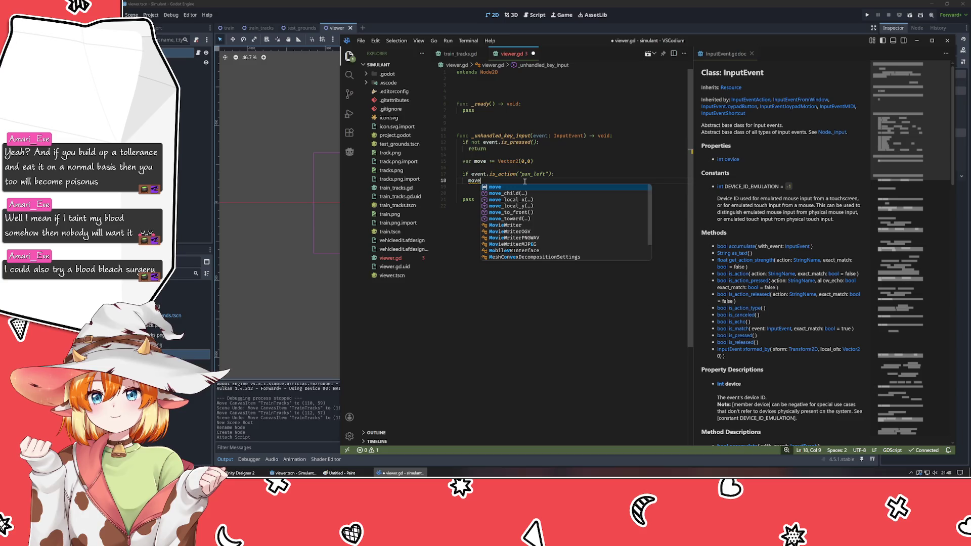
type(" += ")
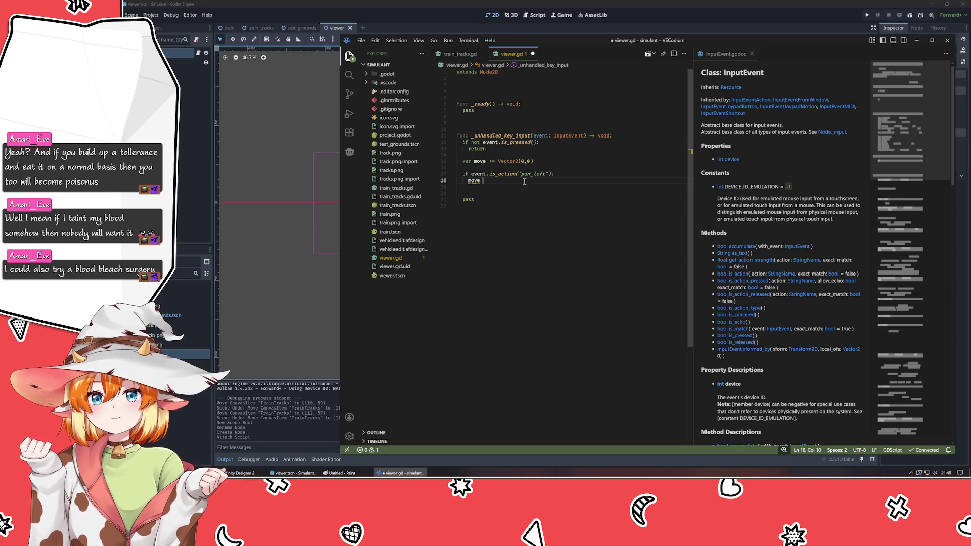
type("Vector2()")
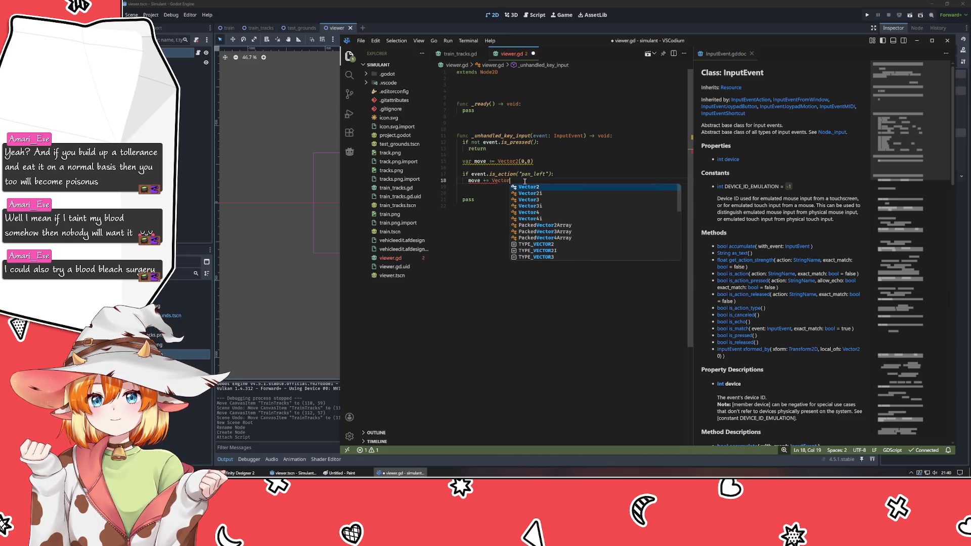
key("Left")
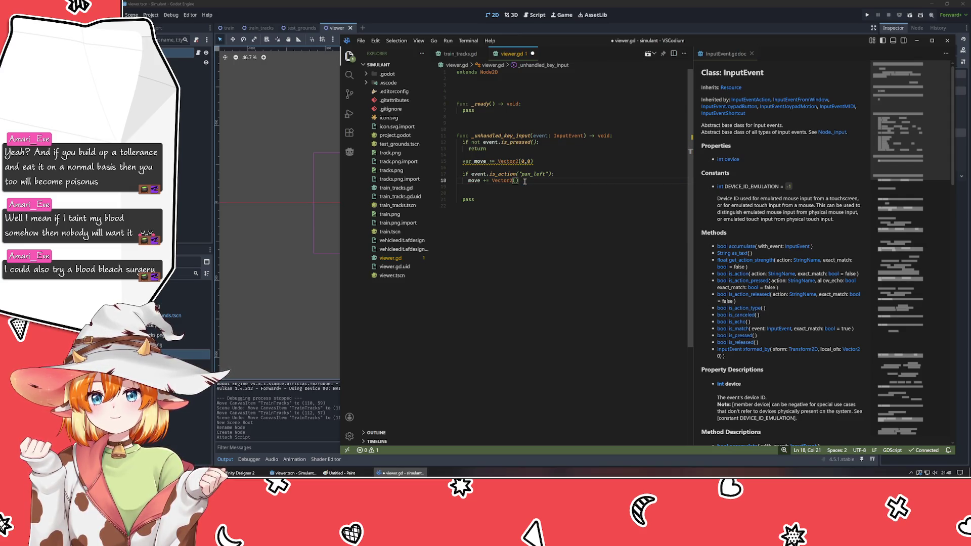
key("BackSpace")
key("BackSpace")
type(".le")
key("Return")
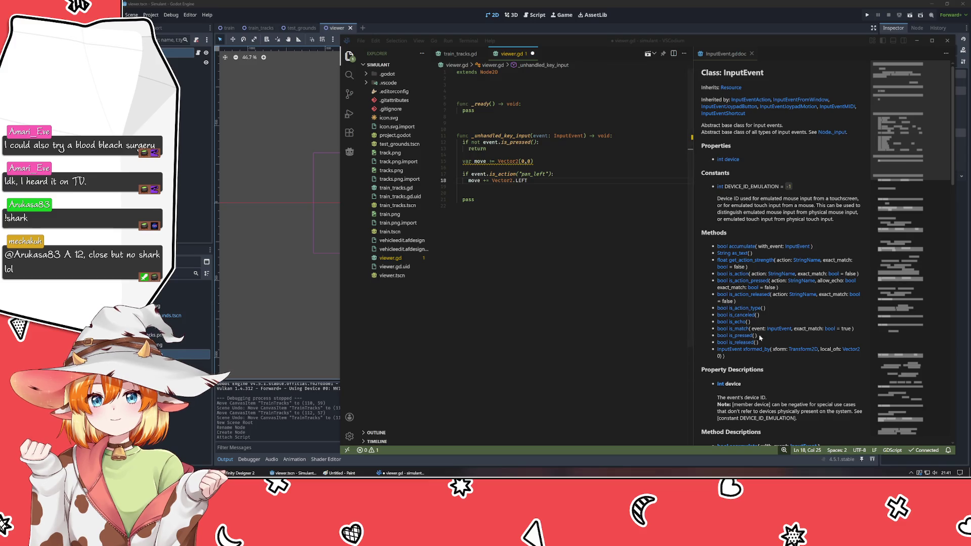
- Add a pan_right check below pan_left that adds Vector2.RIGHT to move
left_click(560, 186)
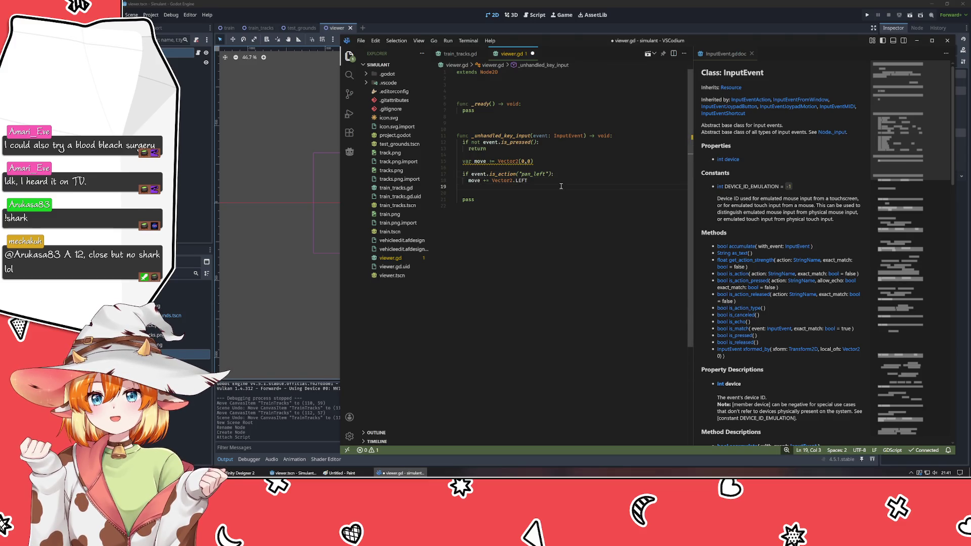
type("if event.")
type("is_action(")
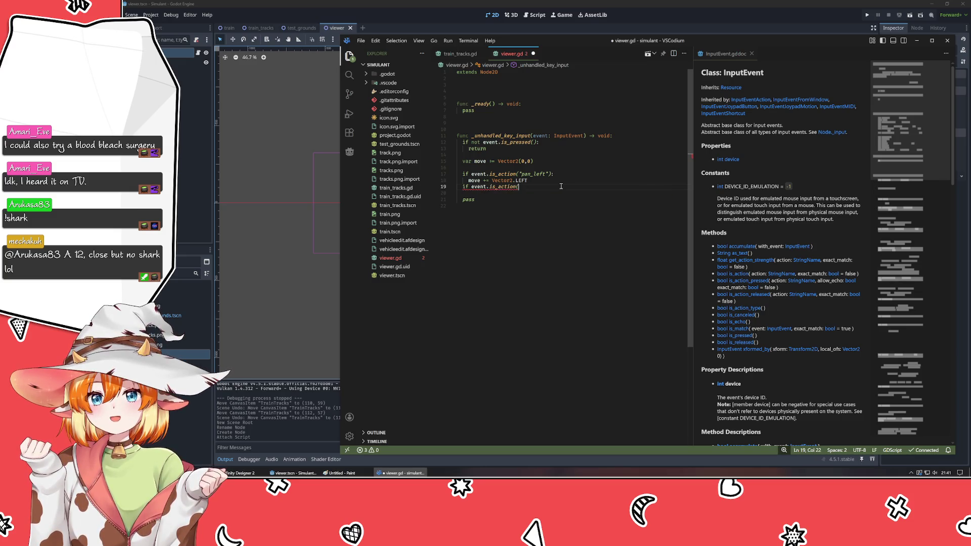
type("\"pan_right")
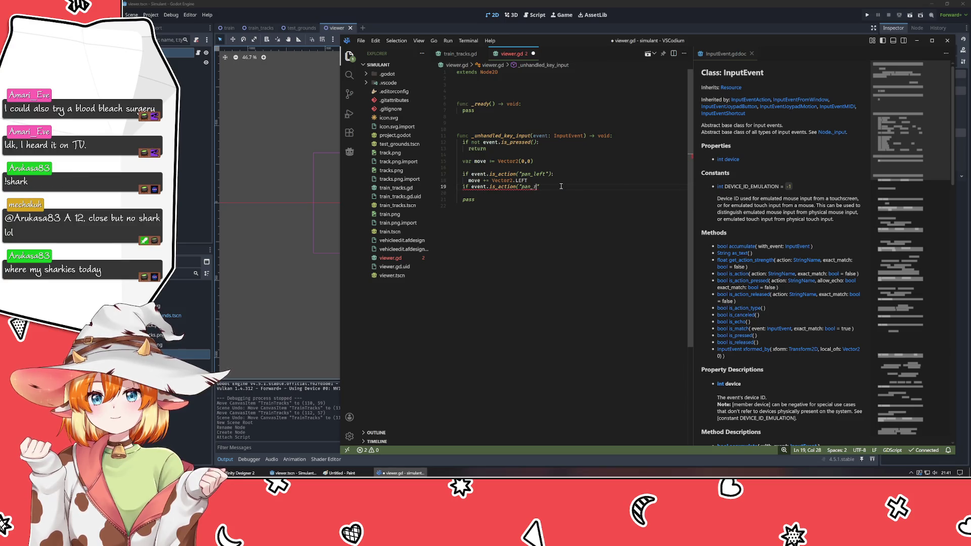
type("\"):")
key("Return")
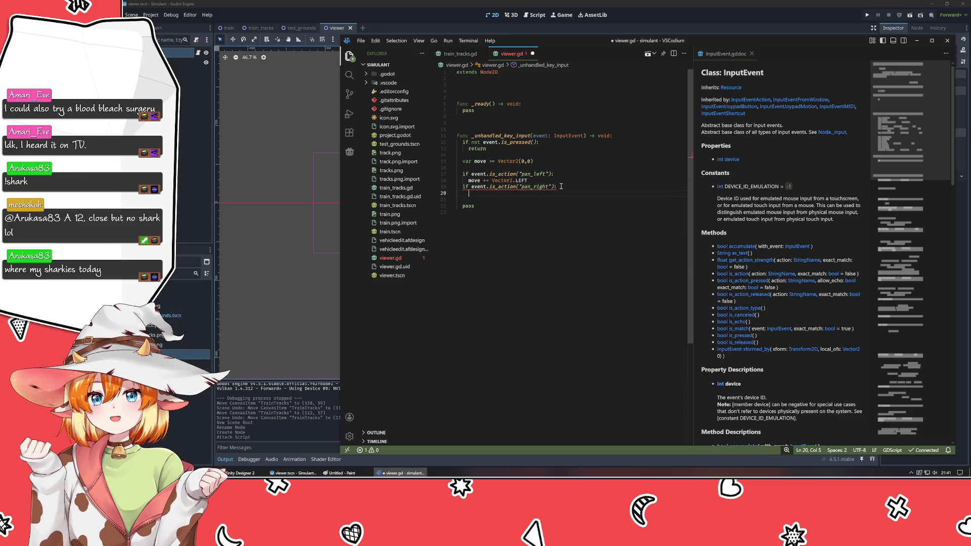
type("move += Vector2.")
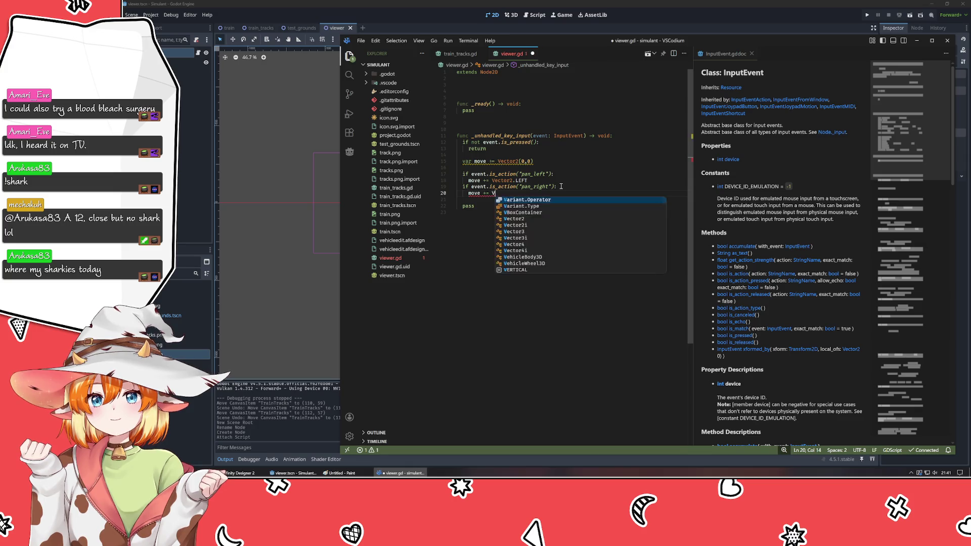
type("RIFHT")
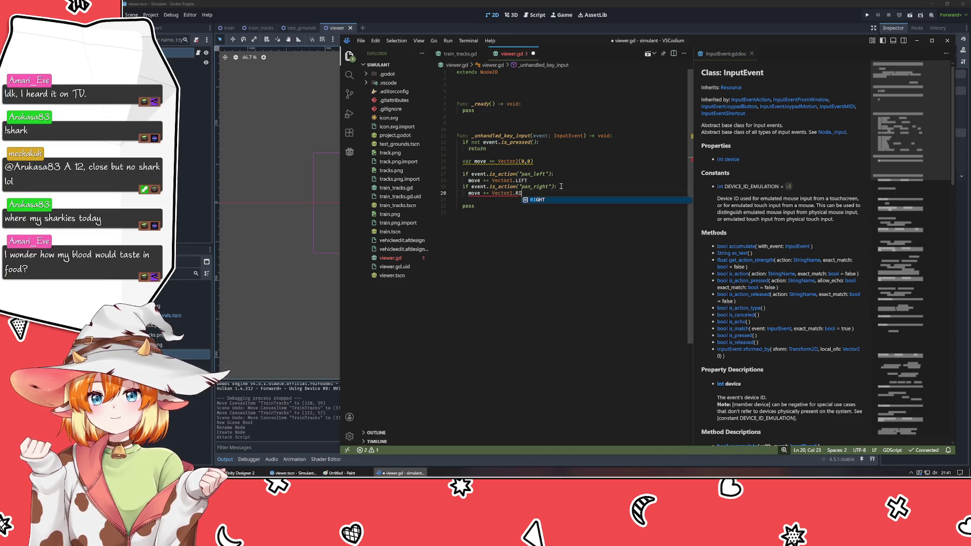
key("BackSpace")
key("BackSpace")
key("BackSpace")
type("G")
key("Return")
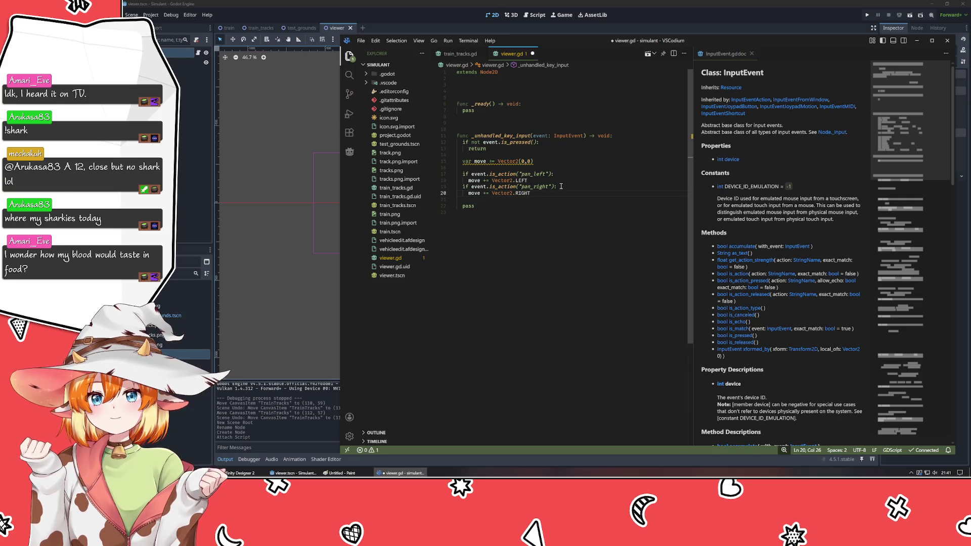
- Add a pan_up check that adds Vector2.UP to move
key("Return")
key("Return")
type("if ")
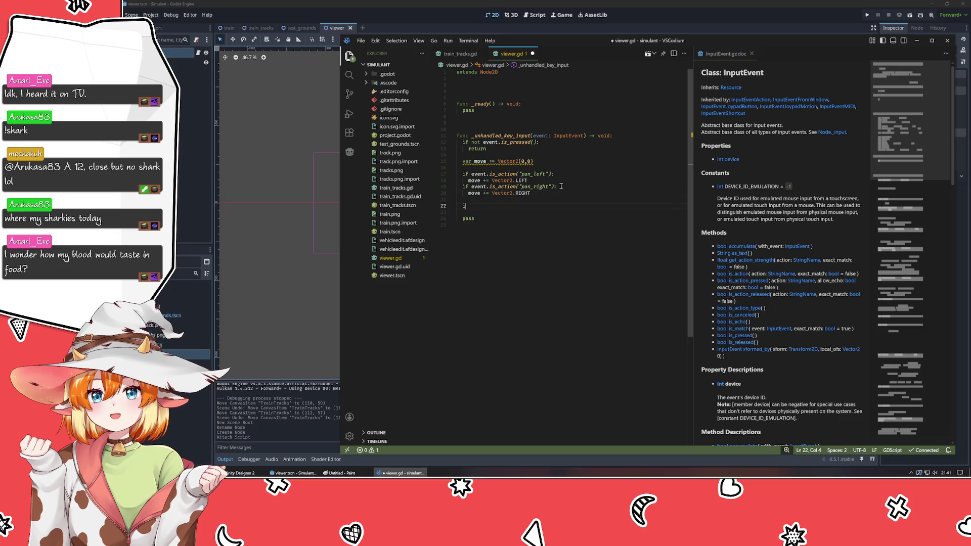
type("event.")
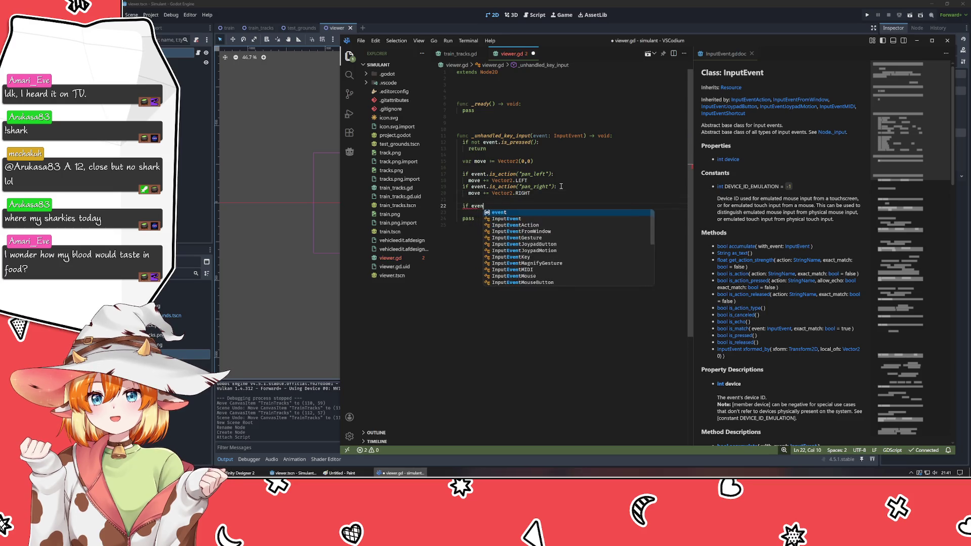
type("is_ac")
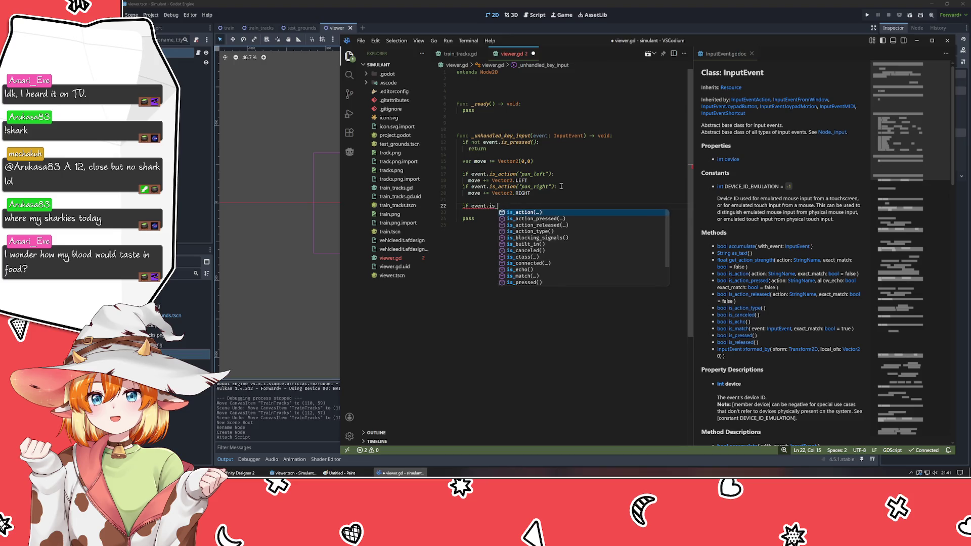
type("tion(\"pan_")
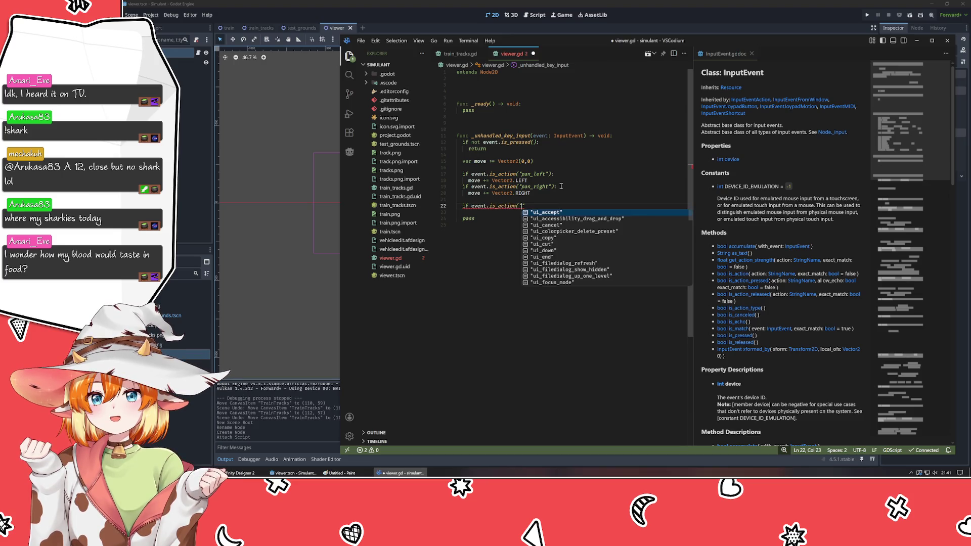
type("up\"):")
key("Return")
type("move += ")
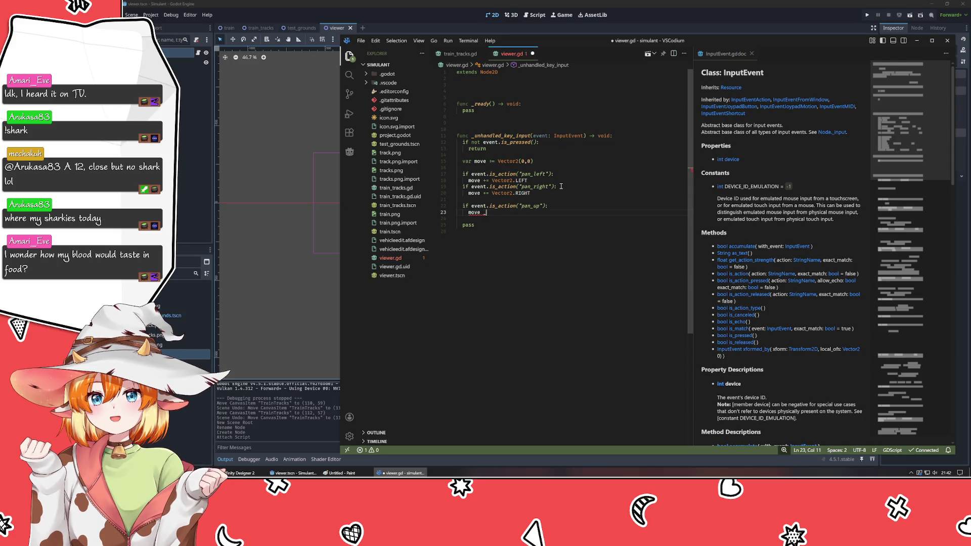
type("= Vector2.U")
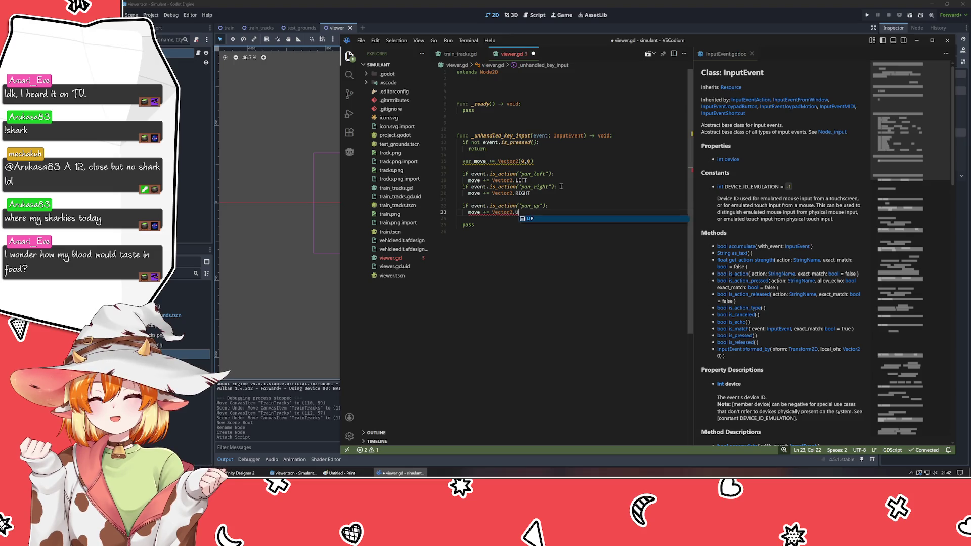
key("Tab")
- Add a pan_down check that adds Vector2.DOWN to move
key("Return")
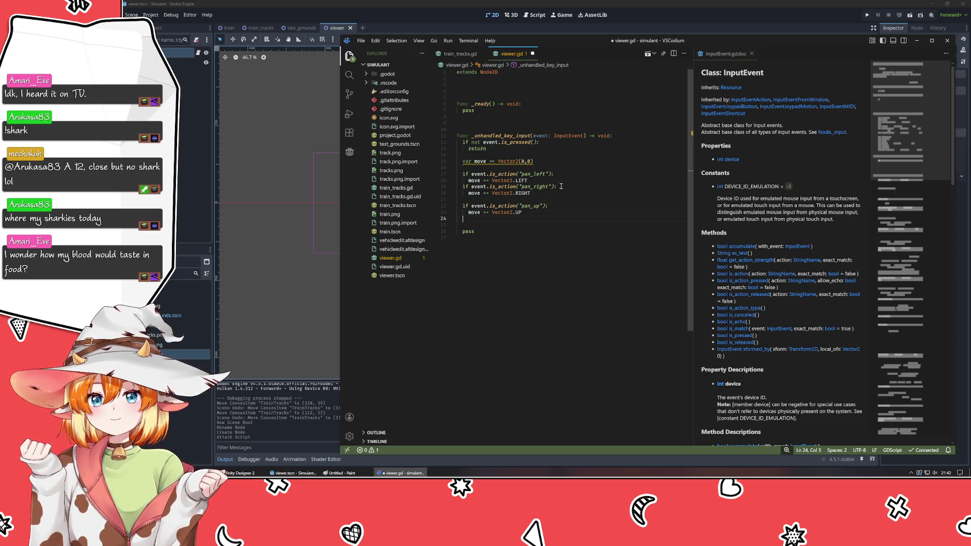
type("if event.is_action(")
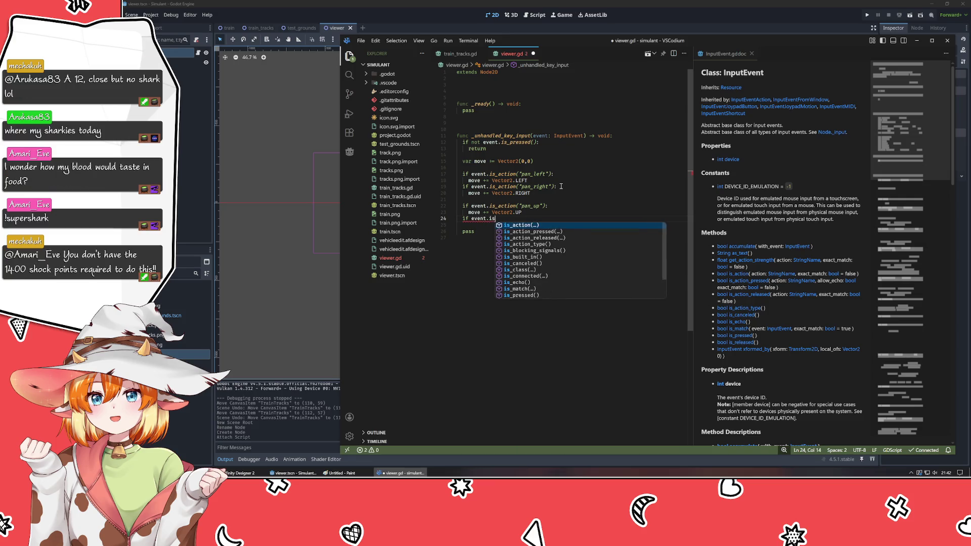
type("\"pan_down")
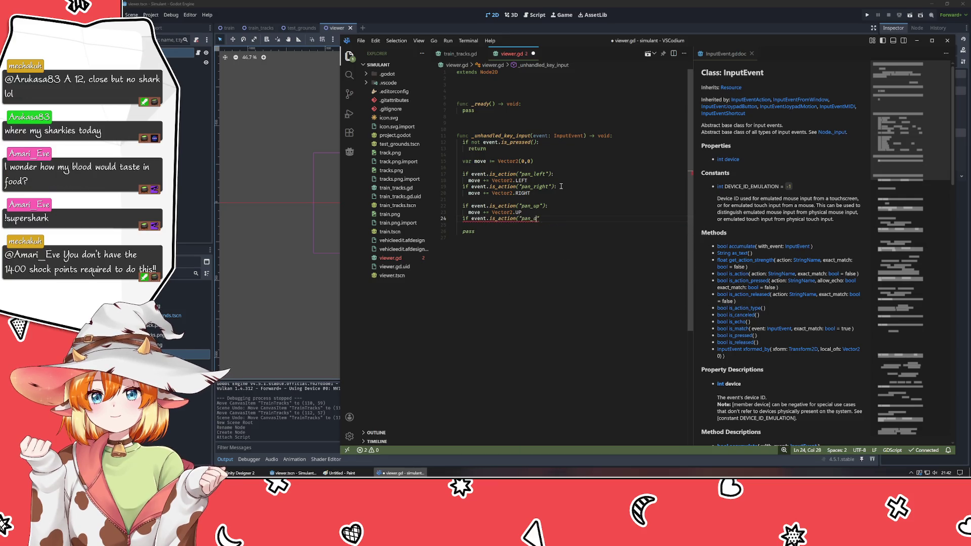
type("\"):")
key("Return")
type("move += V")
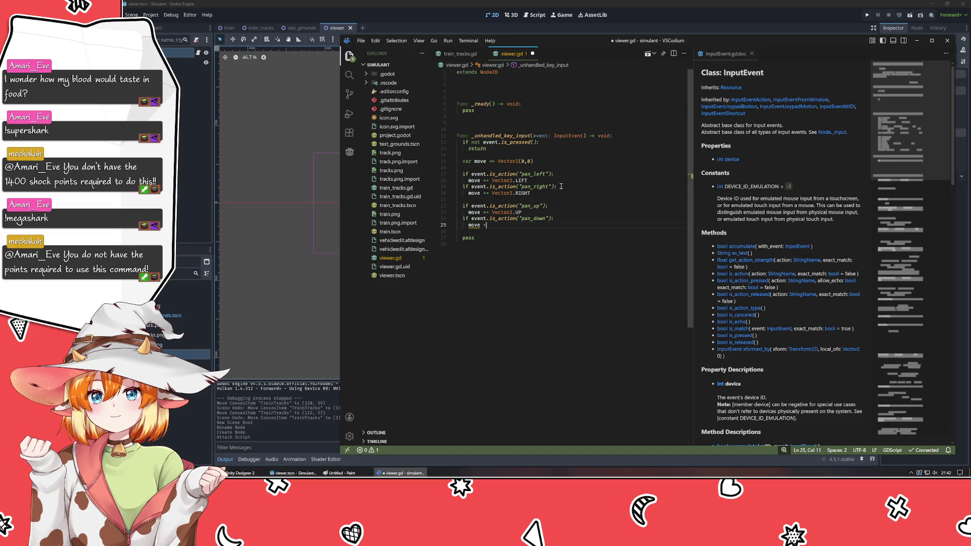
type("ector2.")
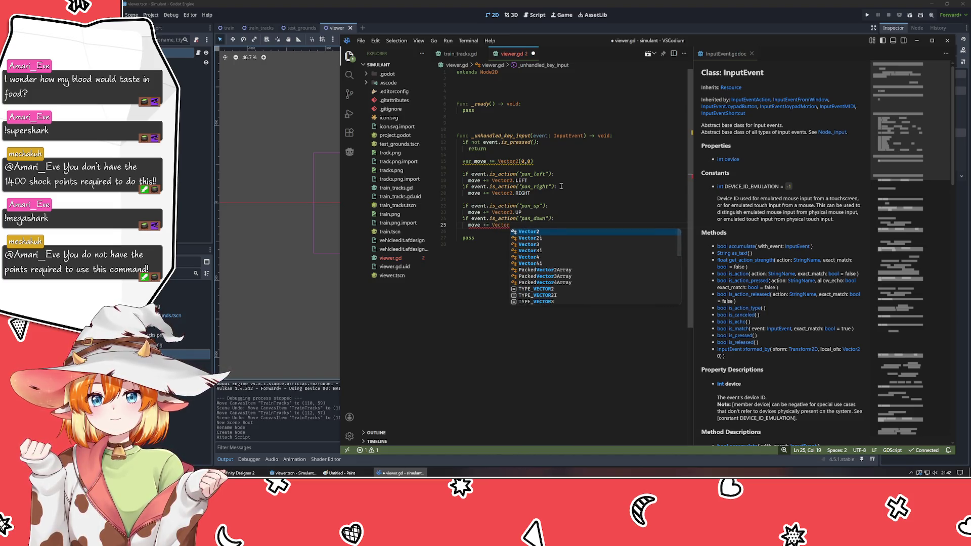
key("Return")
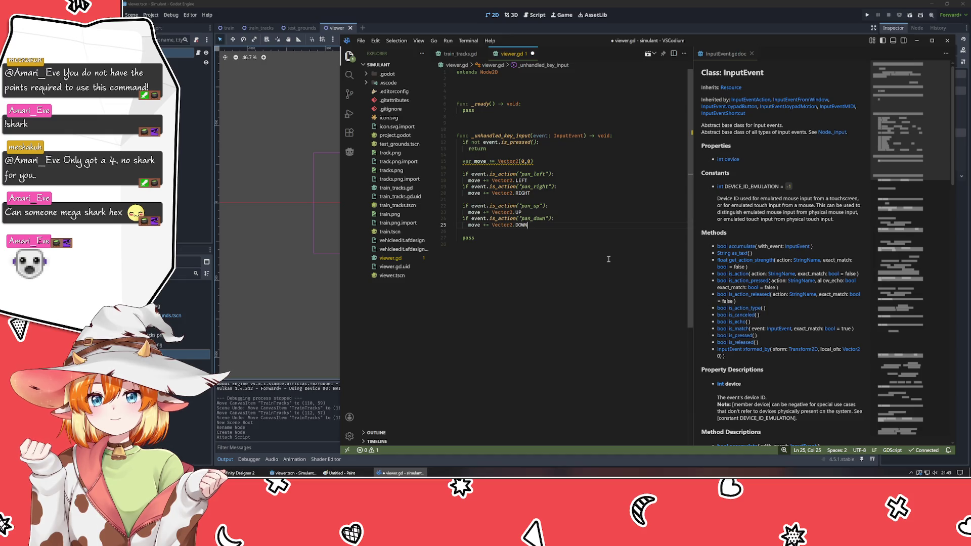
left_click(608, 259)
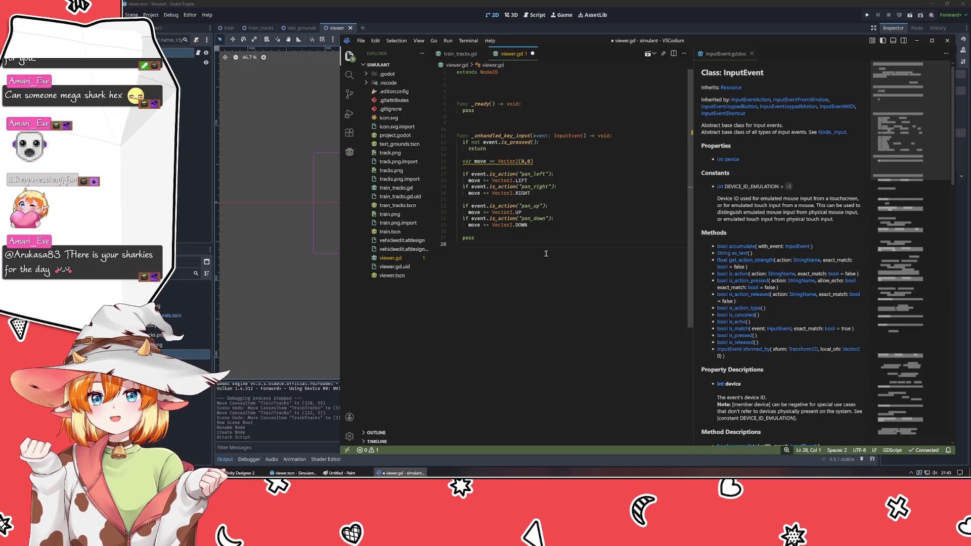
- Remove the extra blank line near the top and add move.normalized() above pass
left_click(512, 122)
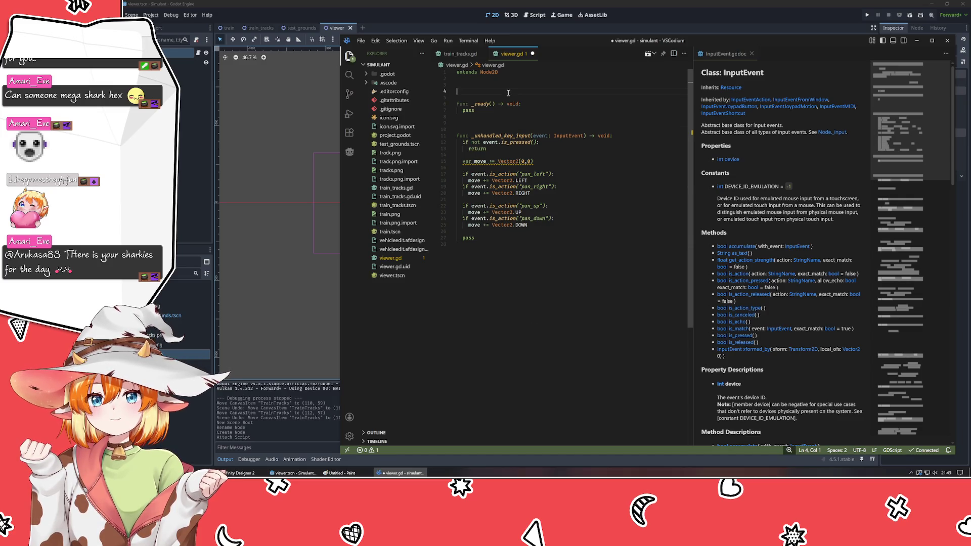
key("BackSpace")
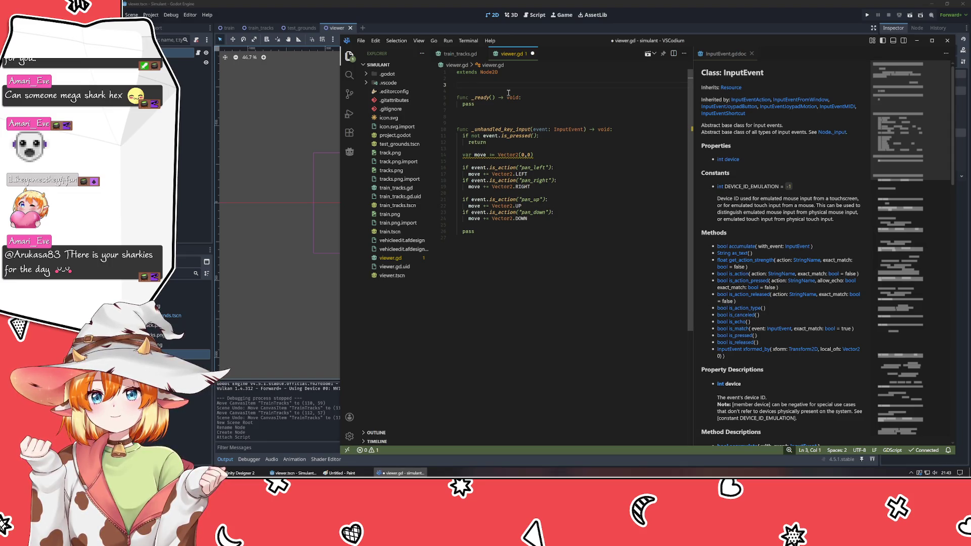
left_click(546, 270)
left_click(534, 228)
key("Return")
key("Return")
key("Up")
type("move.nora")
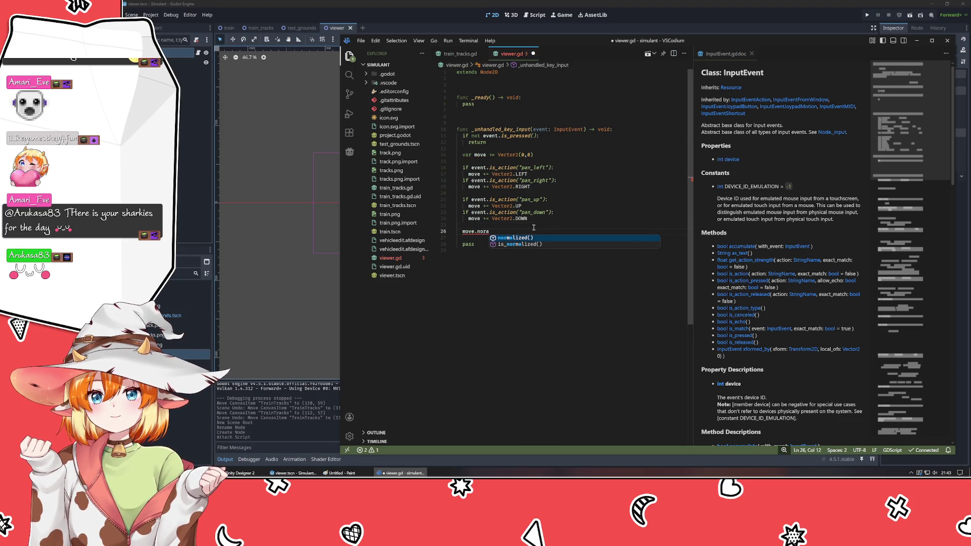
key("Tab")
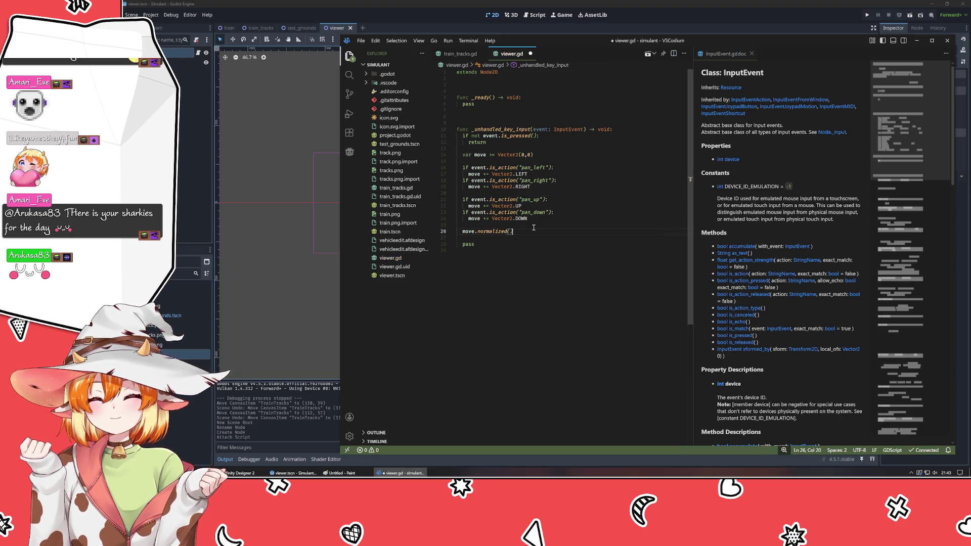
- Delete the leftover pass line and save viewer.gd
mouse_move(491, 230)
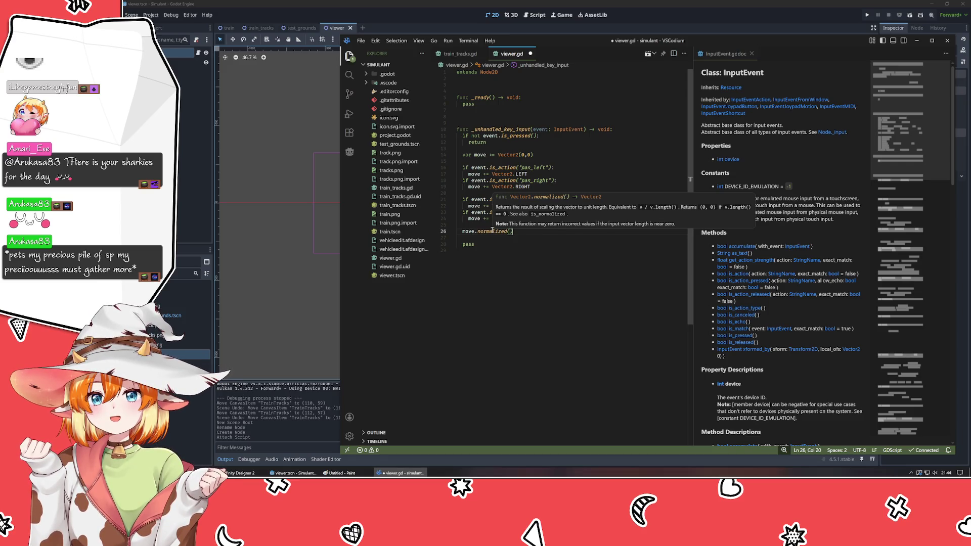
left_click(491, 283)
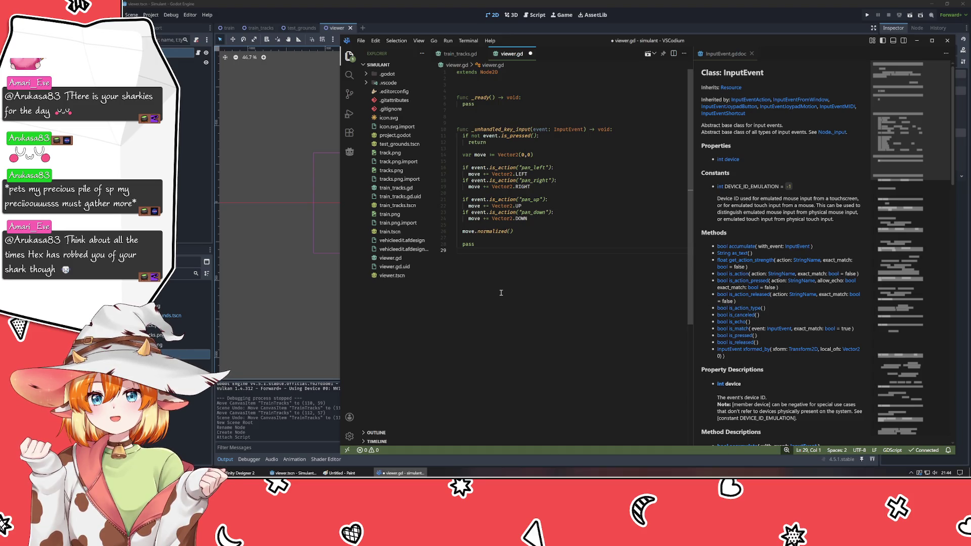
key("BackSpace")
key("BackSpace")
key("BackSpace")
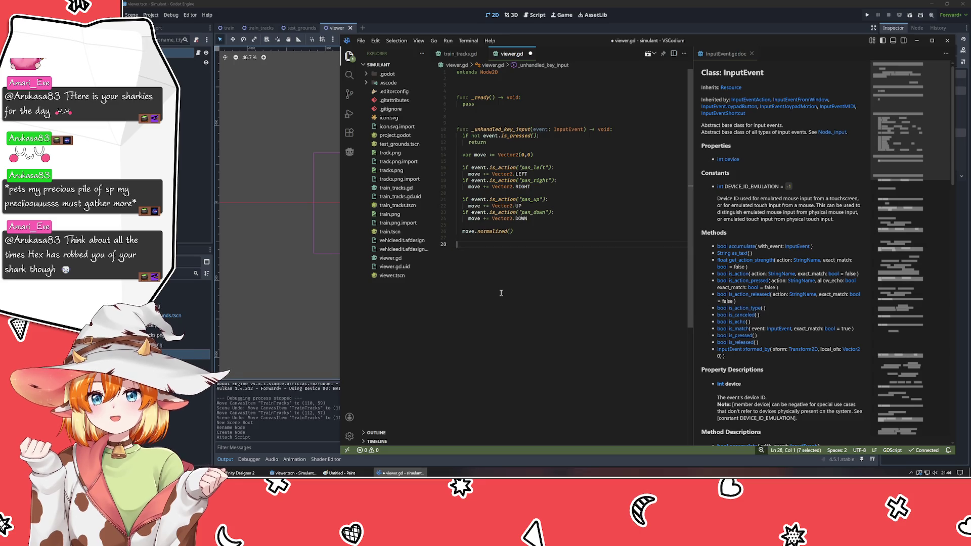
left_click(527, 251)
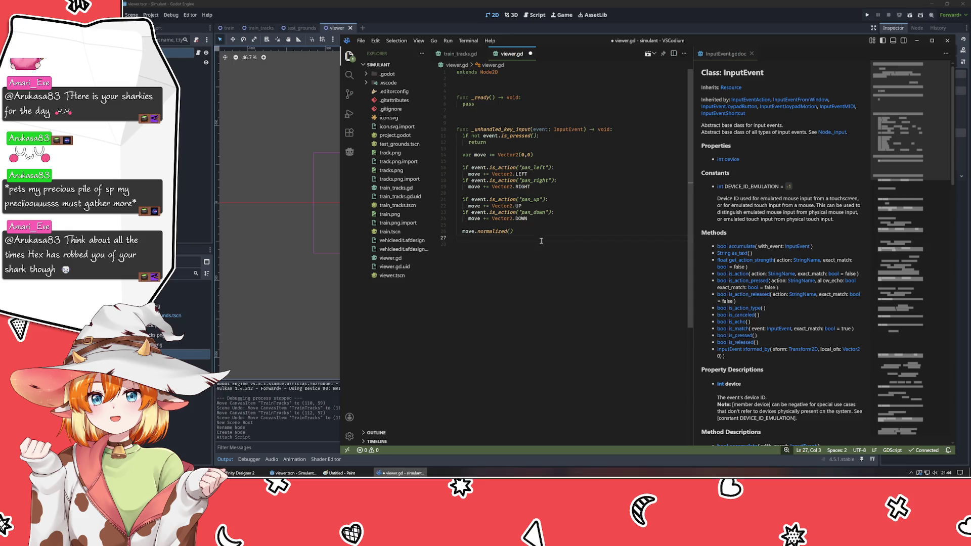
key("ctrl+s")
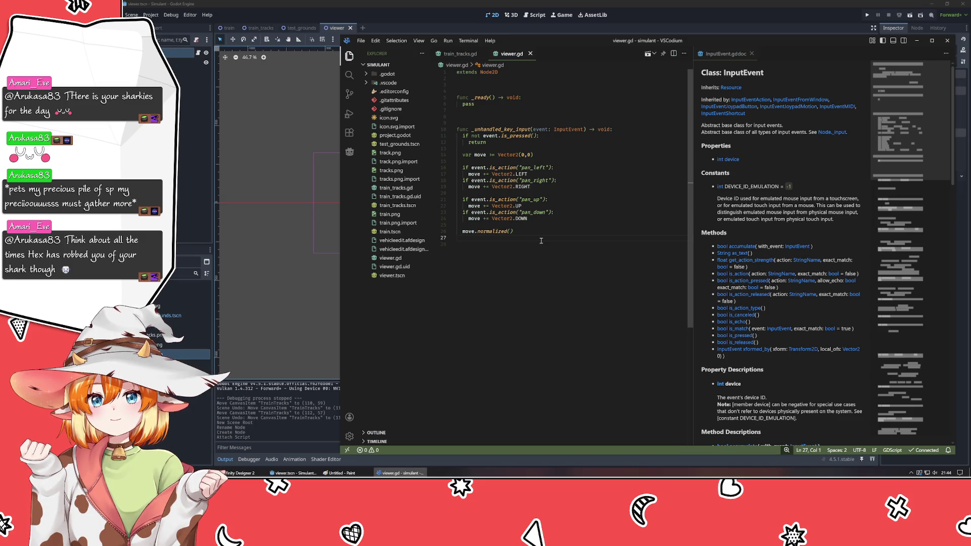
- Close the VSCodium window
left_click(491, 230, "ctrl")
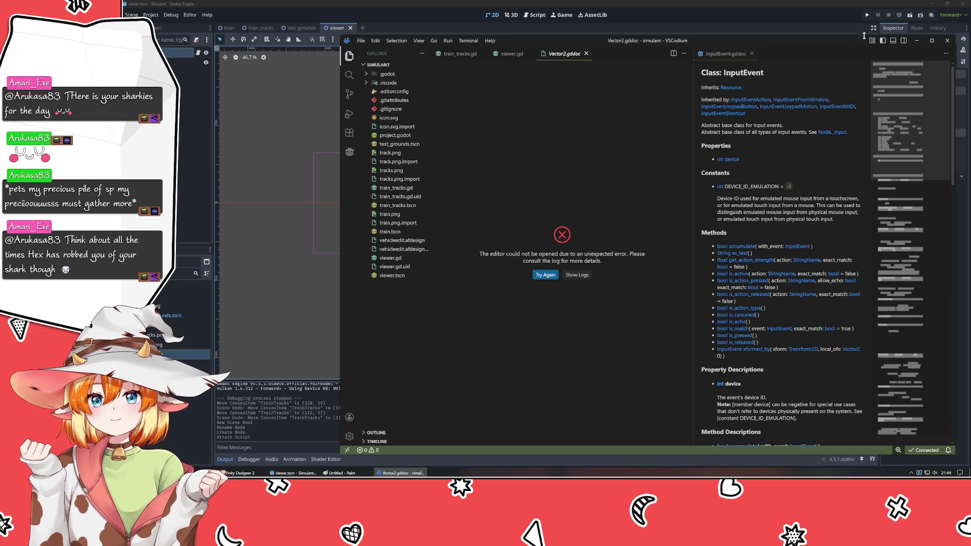
left_click_drag(746, 44, 656, 45)
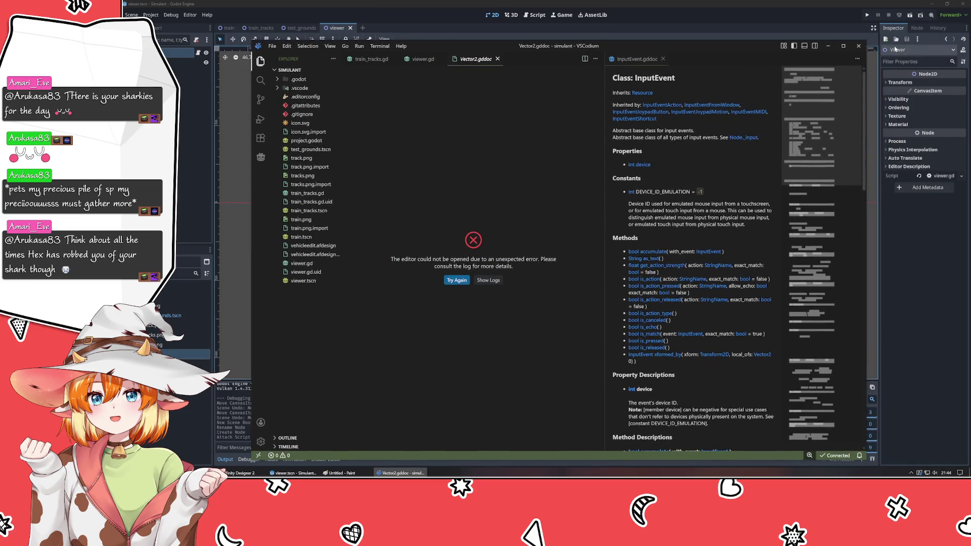
left_click(856, 45)
- Reopen viewer.gd from Godot's Scene dock, close the broken Vector2 doc tab, and view Node2D docs
left_click(296, 91)
left_click_drag(293, 86, 402, 104)
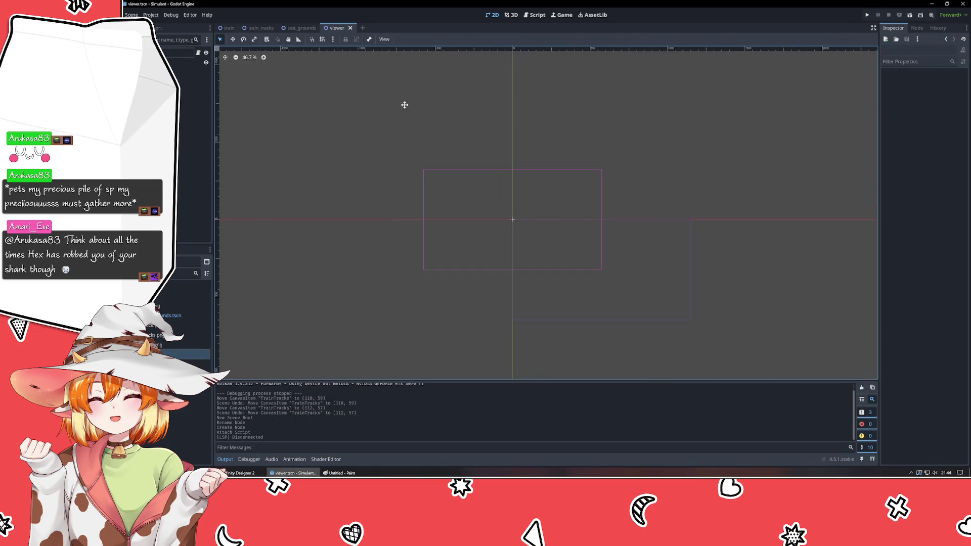
left_click(198, 54)
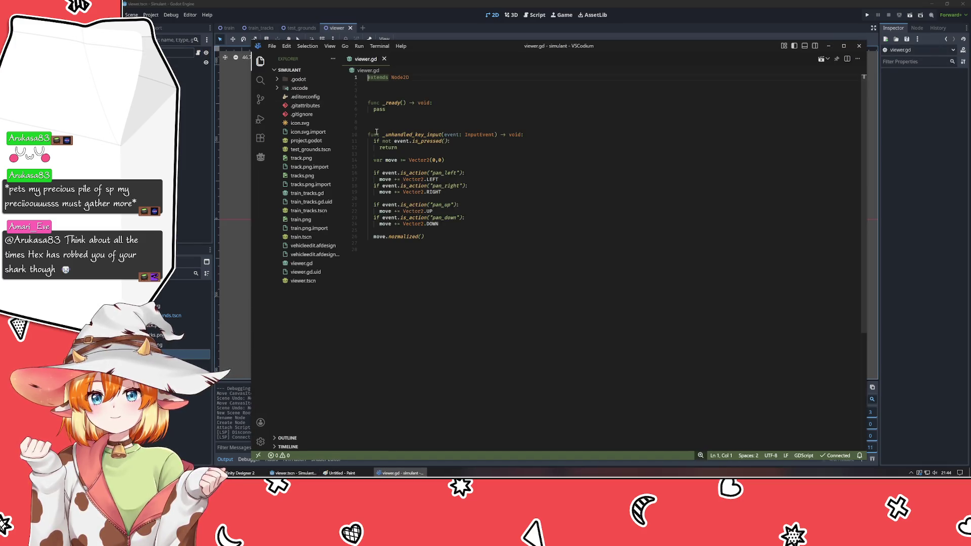
left_click(411, 192, "ctrl")
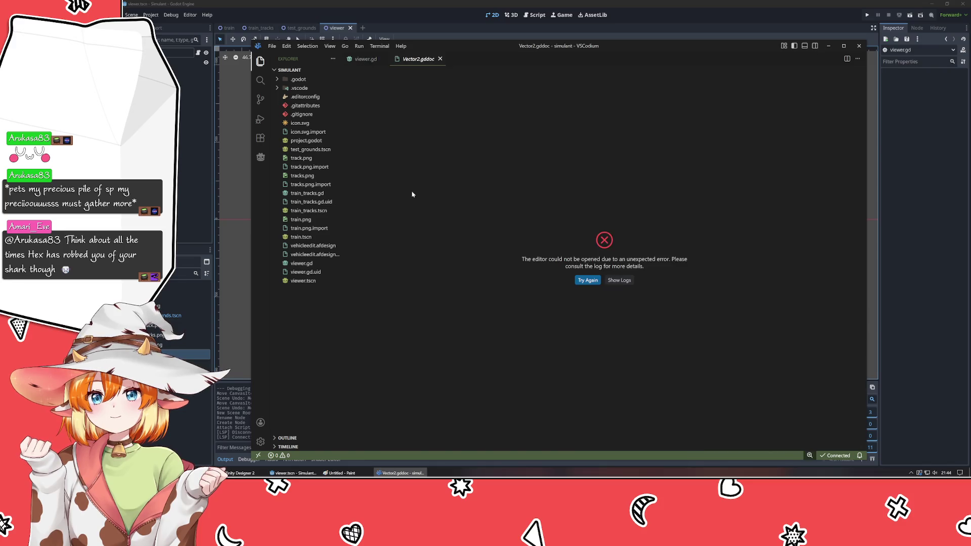
middle_click(415, 64)
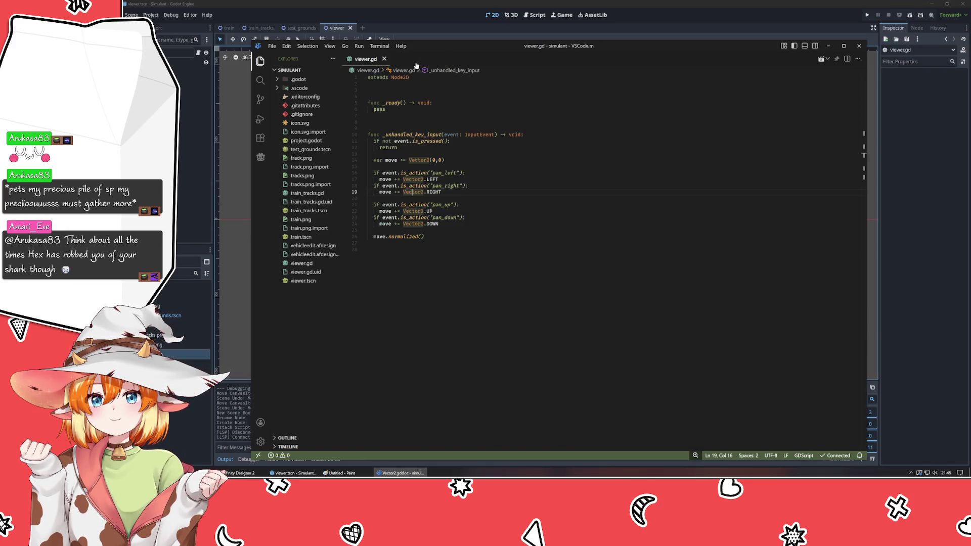
left_click(399, 78, "ctrl")
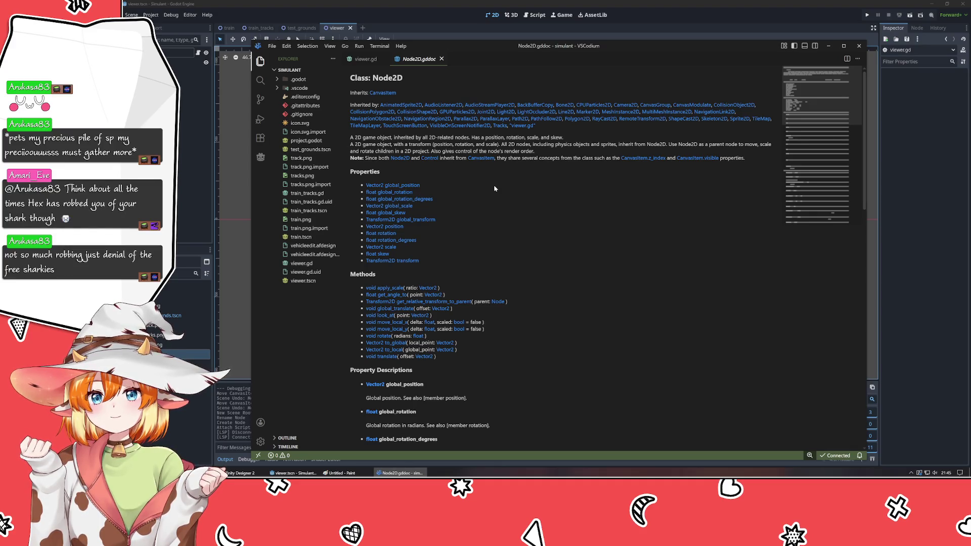
- Retry the Vector2 documentation, dismiss its error, enlarge the Output log, then close the Vector2.gddoc tab
scroll(494, 188, "down", 2)
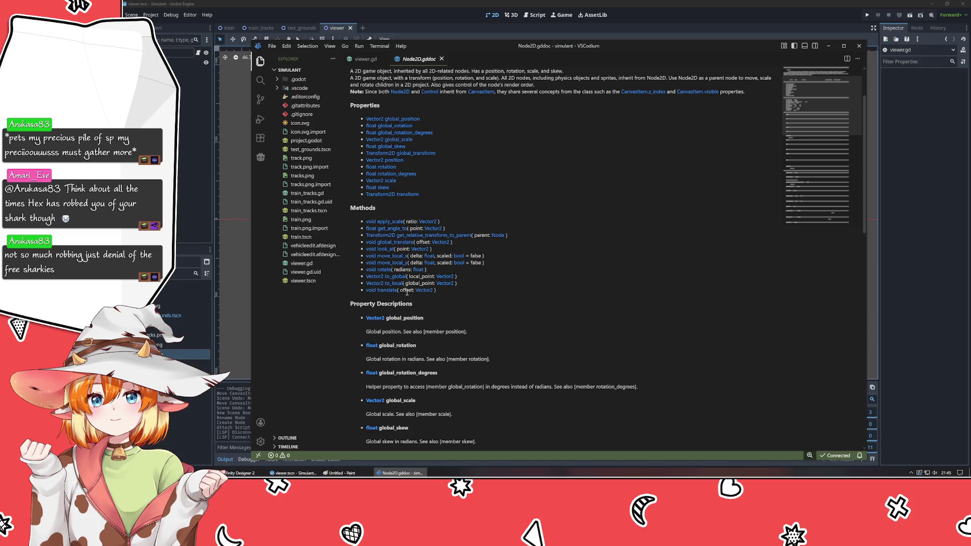
left_click(425, 292, "ctrl")
left_click(586, 280)
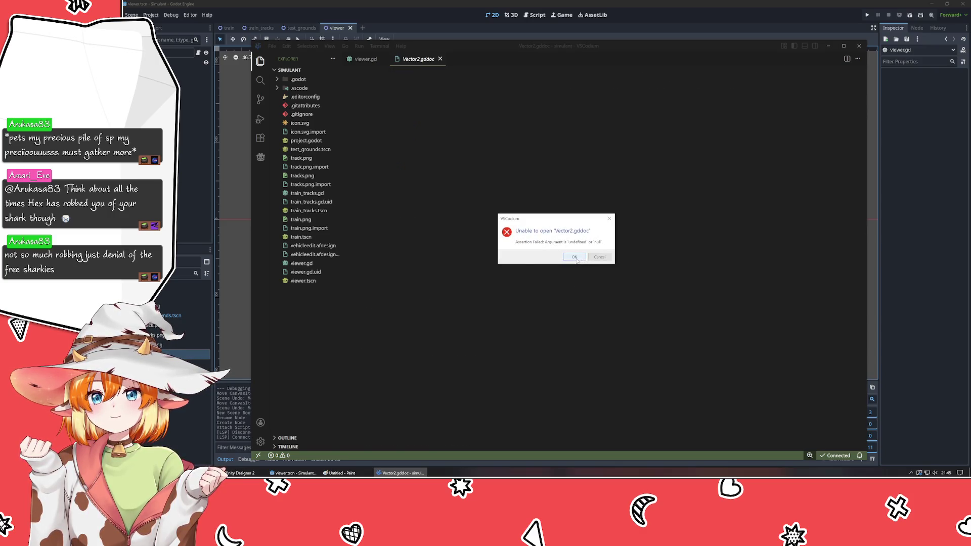
left_click(575, 257)
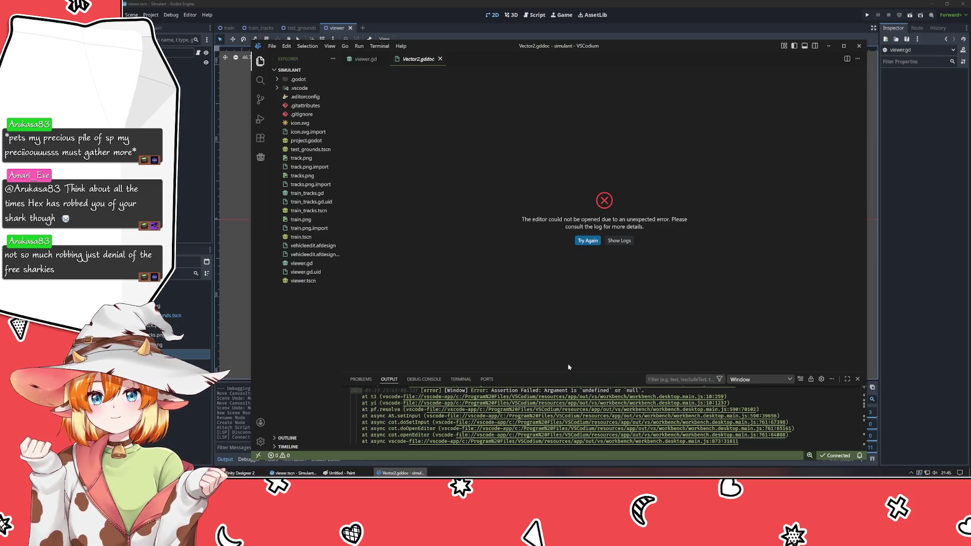
left_click_drag(550, 372, 551, 347)
scroll(506, 395, "up", 5)
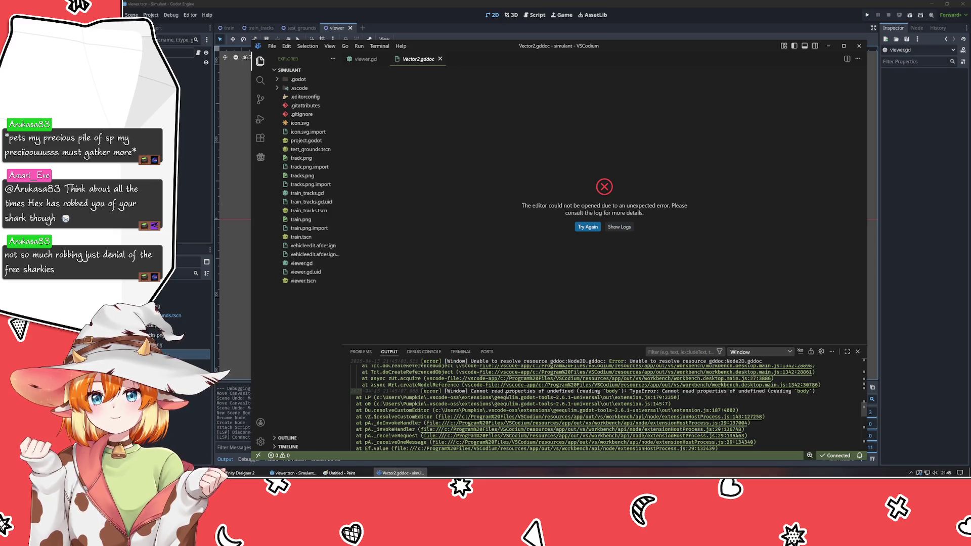
scroll(507, 395, "down", 5)
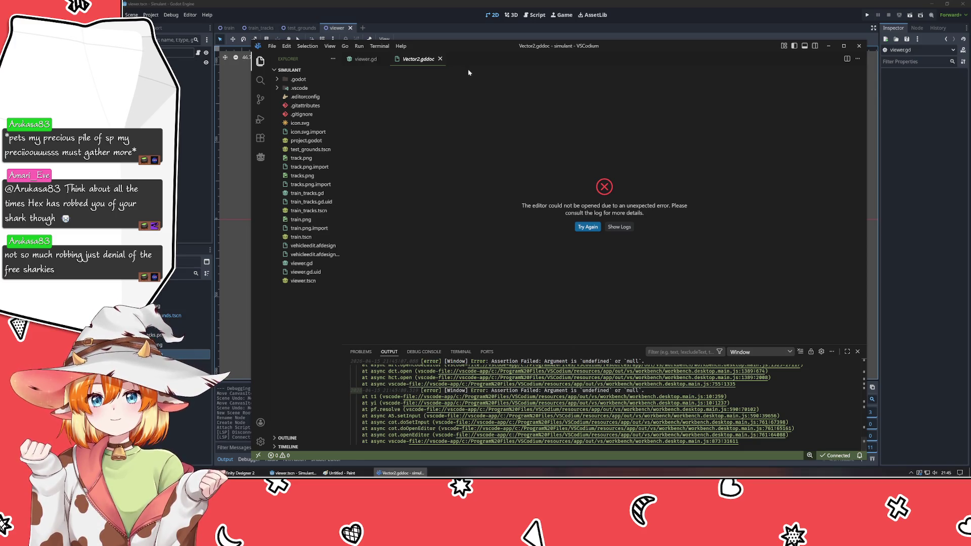
left_click(439, 59)
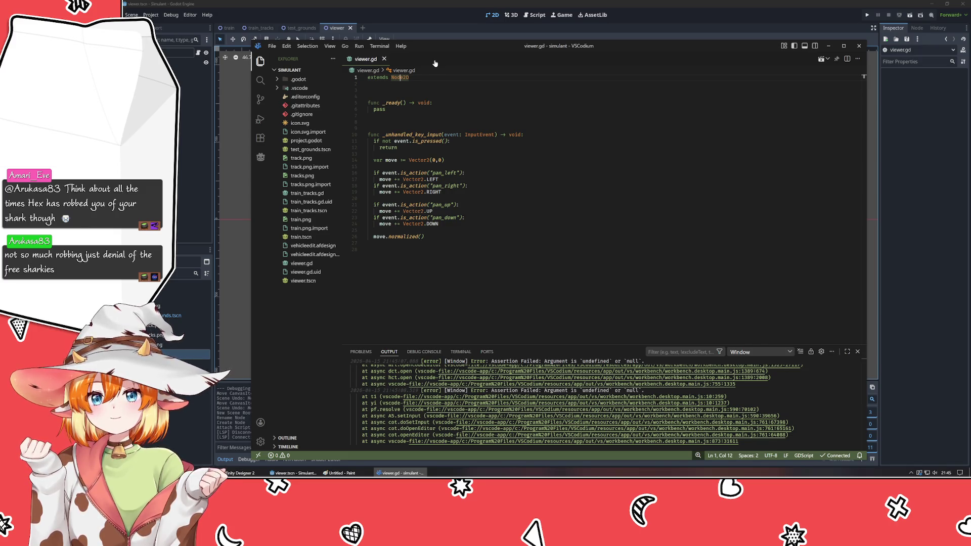
- Confirm the PROBLEMS list for viewer.gd is empty and hide the bottom panel
left_click(443, 103)
left_click(364, 351)
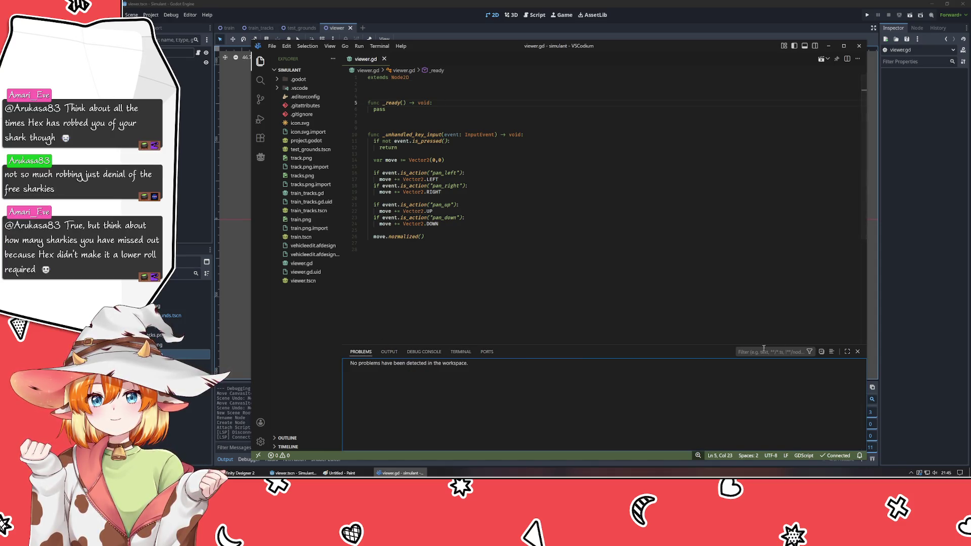
left_click(857, 351)
left_click(651, 270)
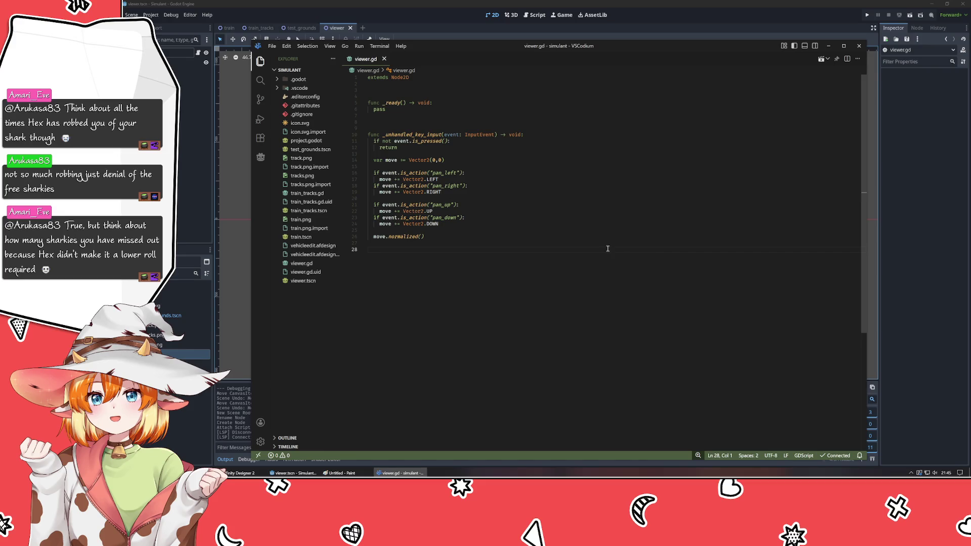
- Read the move.normalized() documentation and put the caret at the start of that line
left_click(462, 201)
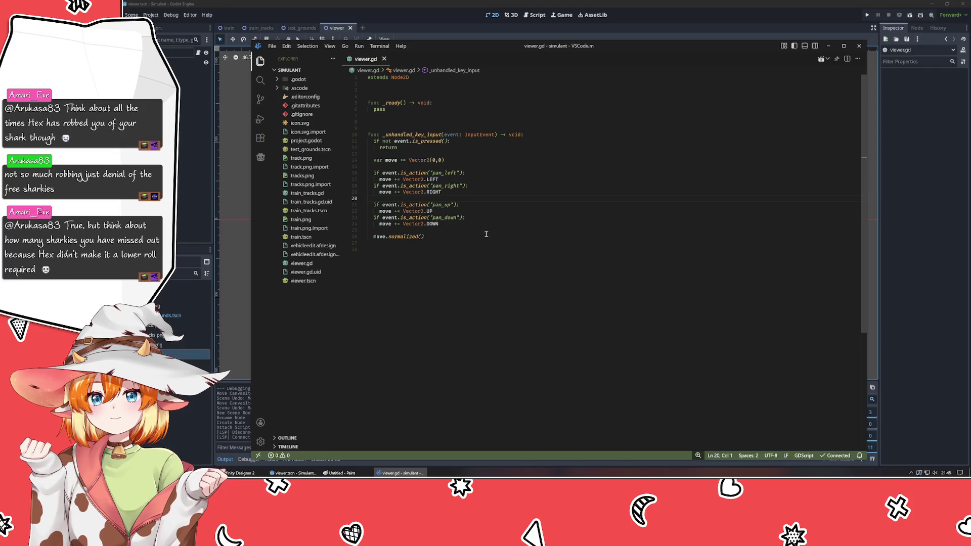
left_click(477, 284)
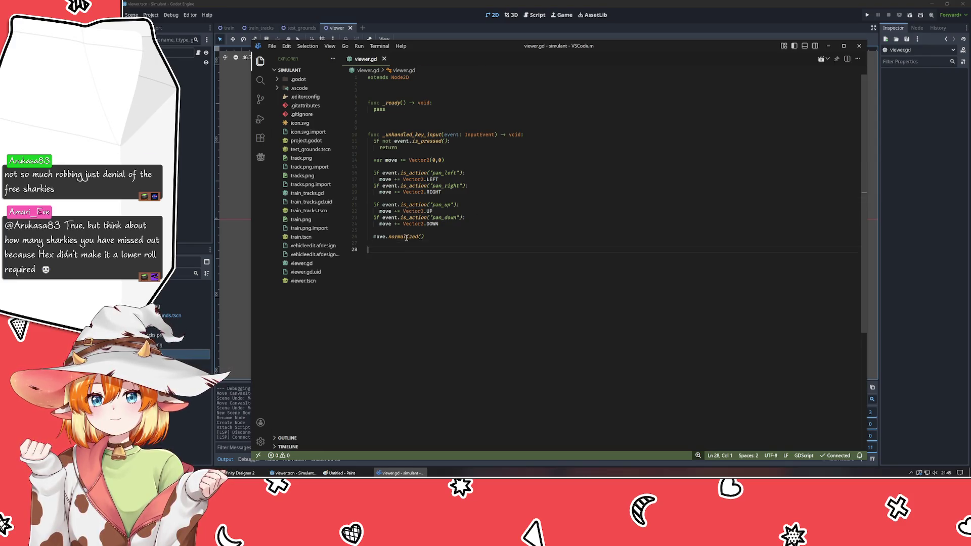
mouse_move(406, 237)
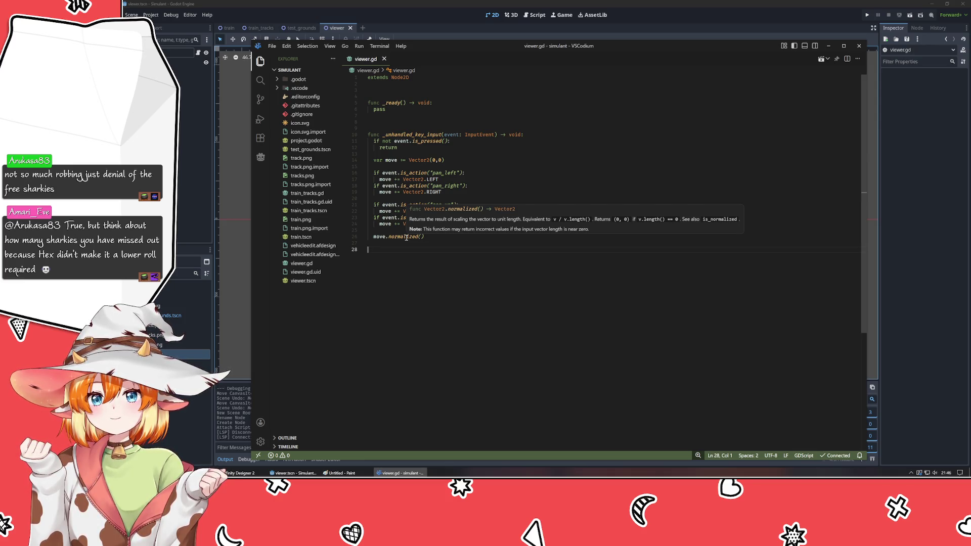
left_click(450, 236)
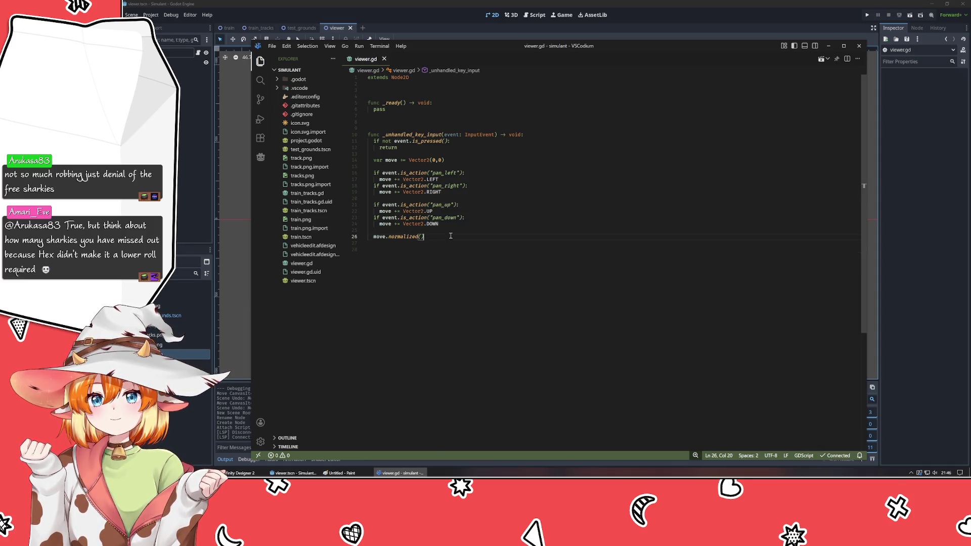
mouse_move(409, 236)
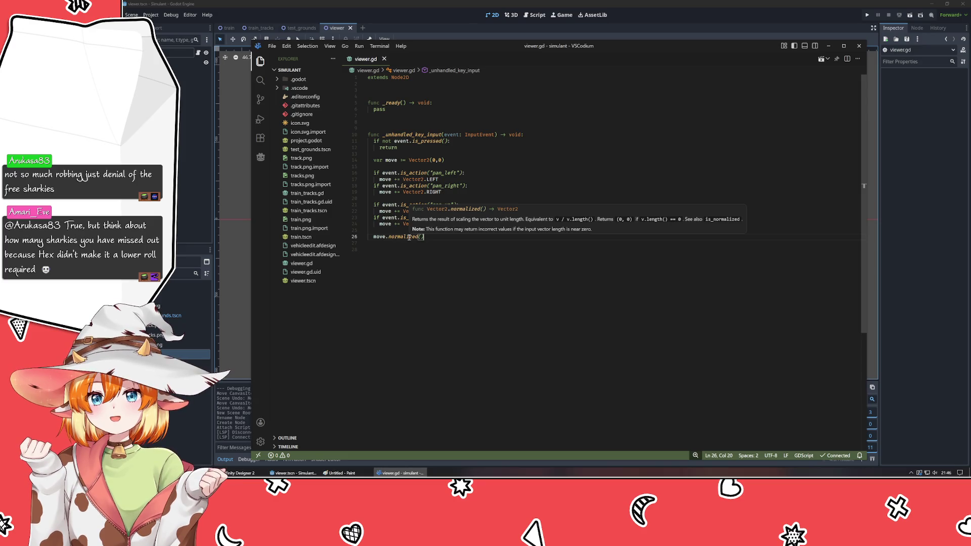
key("Home")
- Change the last line to return move.normalized() * MOVE_SPEED
type("return")
key("End")
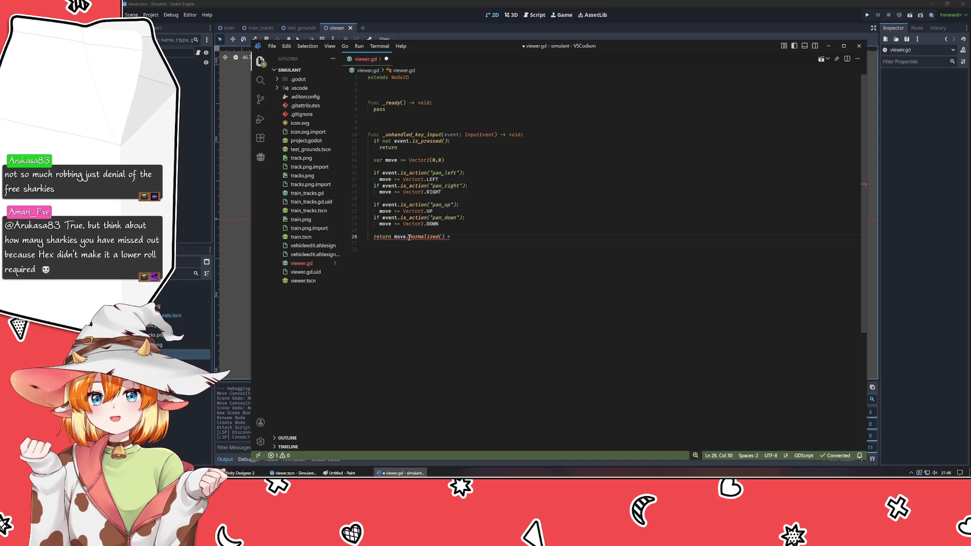
type("MOVE_SPEED")
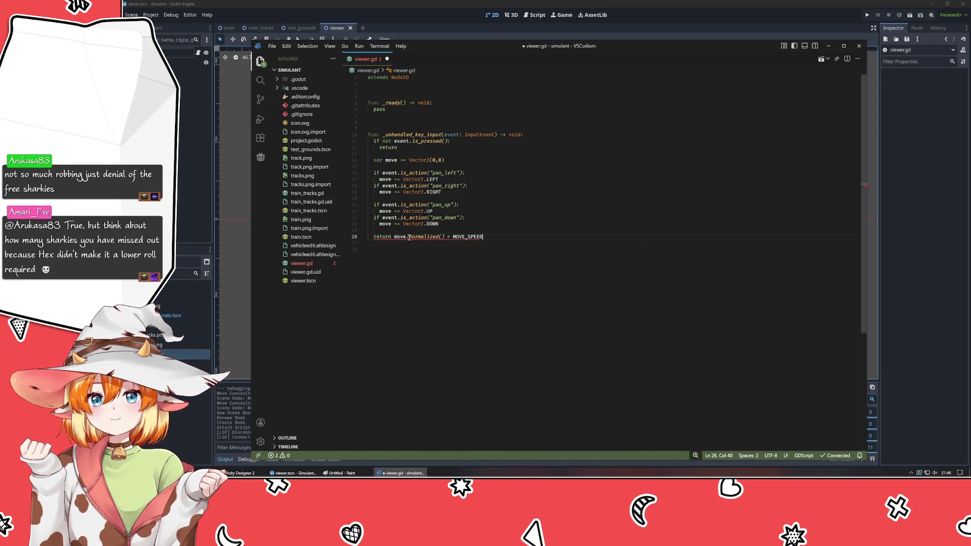
- Add two blank lines under extends Node2D, try a var MOVE_SPEED declaration, then delete it
left_click(419, 89)
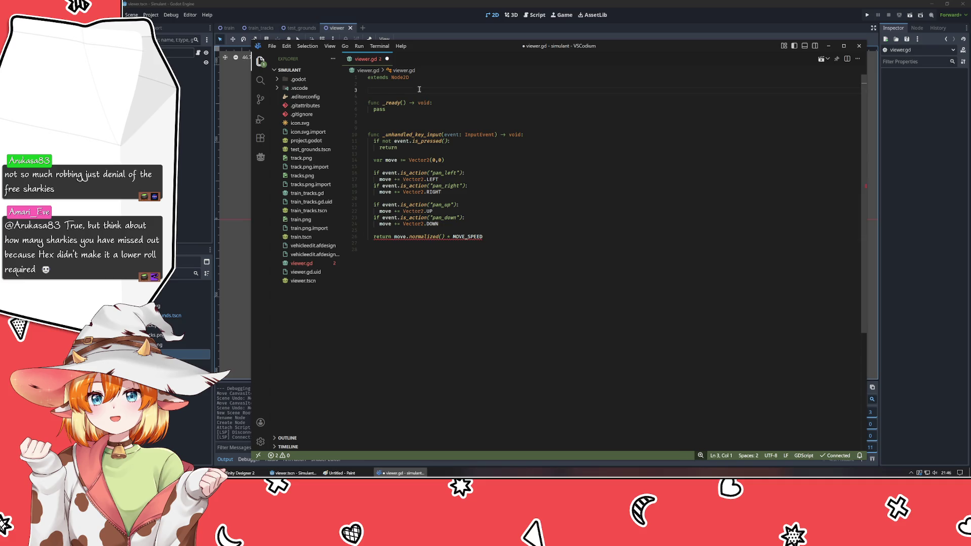
key("Return")
key("Return")
key("Up")
type("var ")
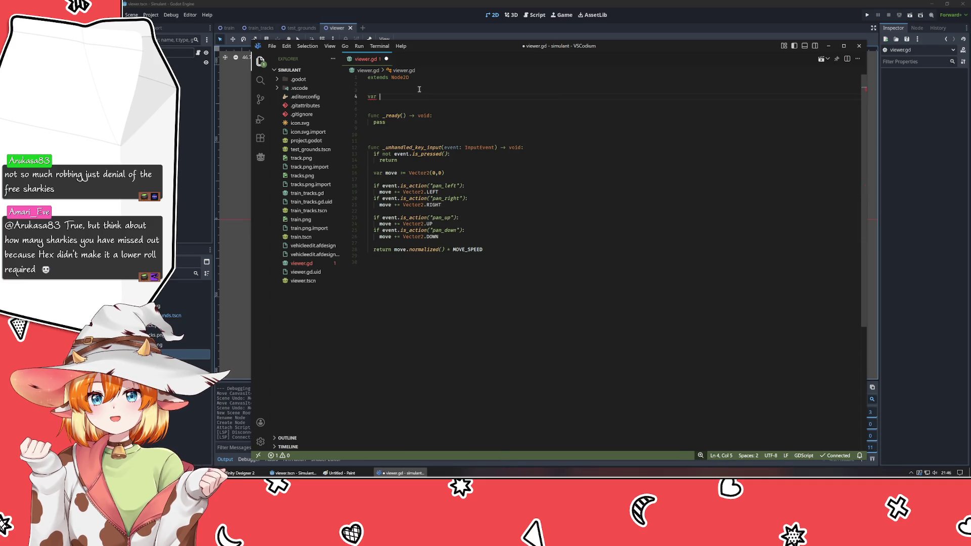
type("MOVE_SPEED")
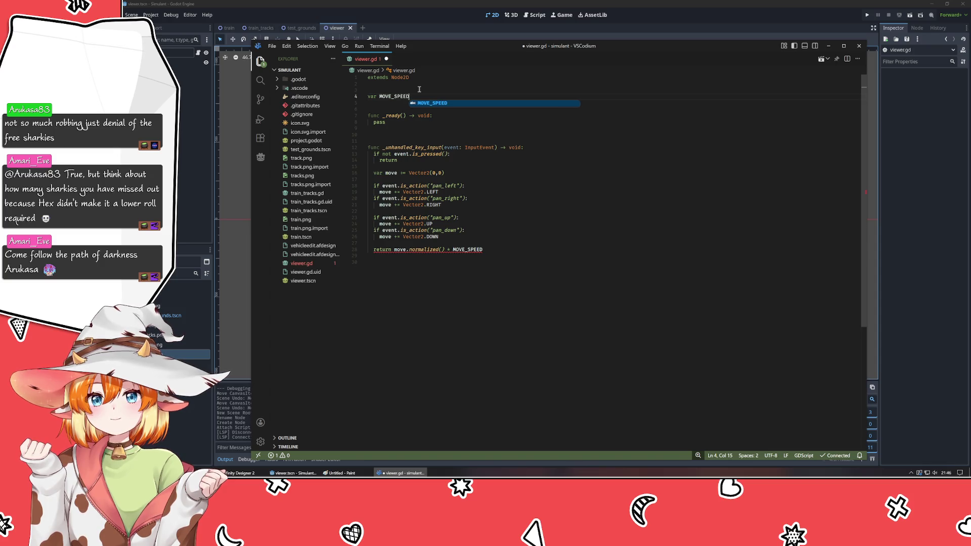
type(":  :")
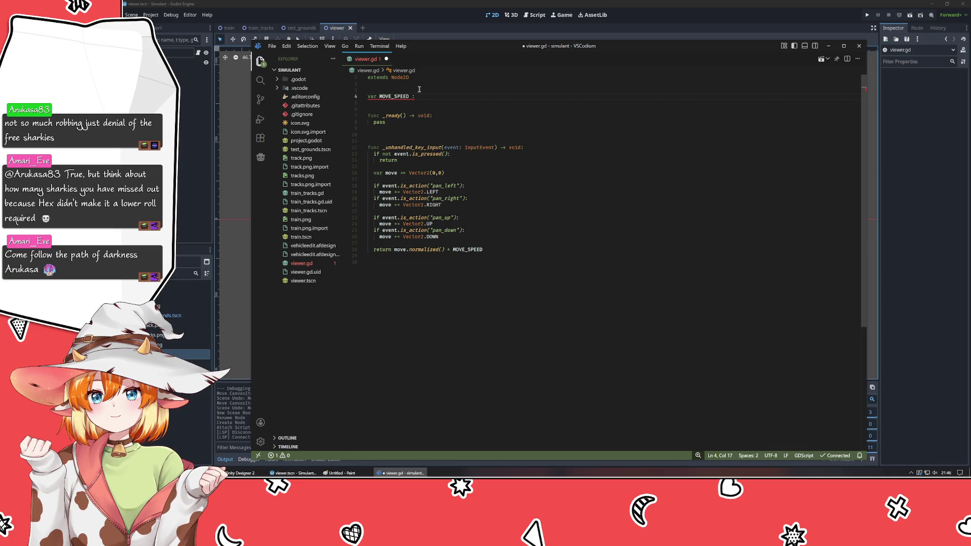
type("5")
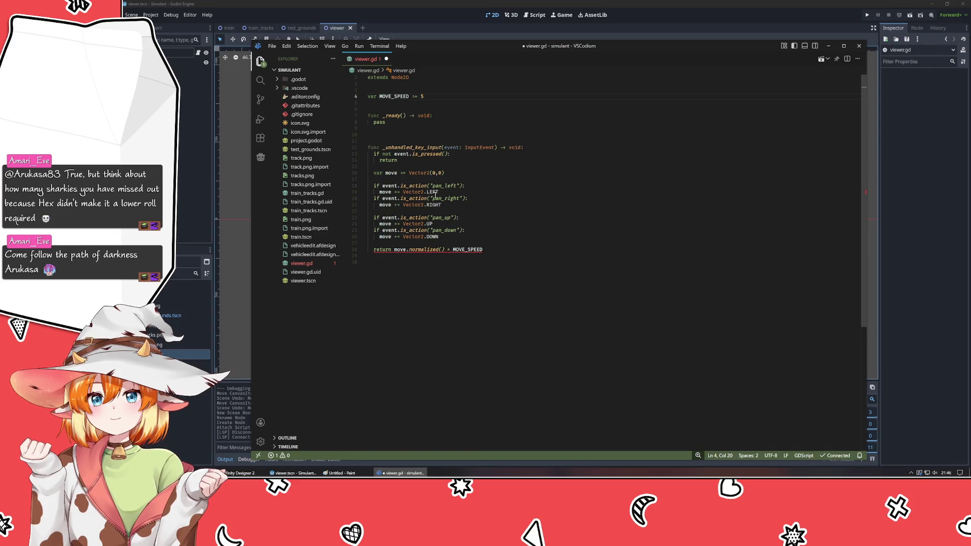
mouse_move(466, 249)
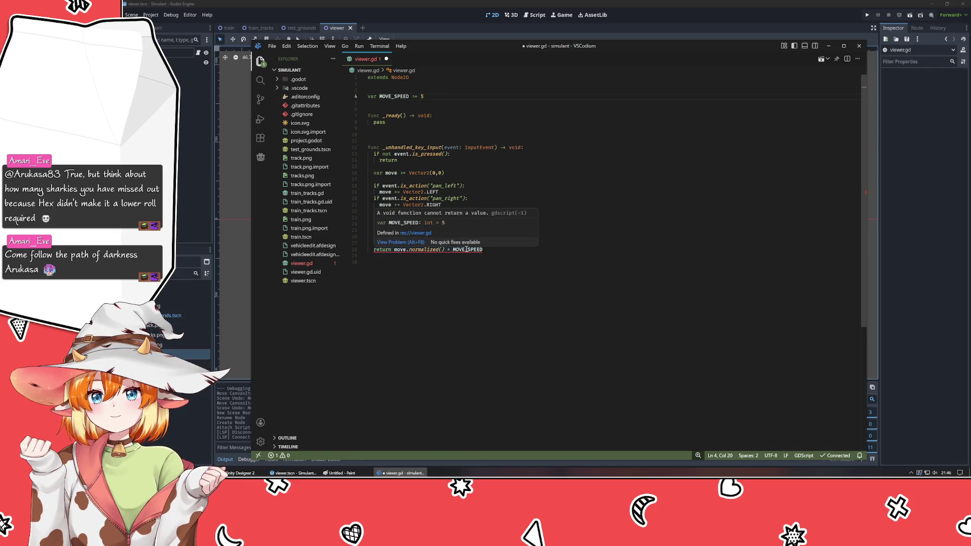
type(".0")
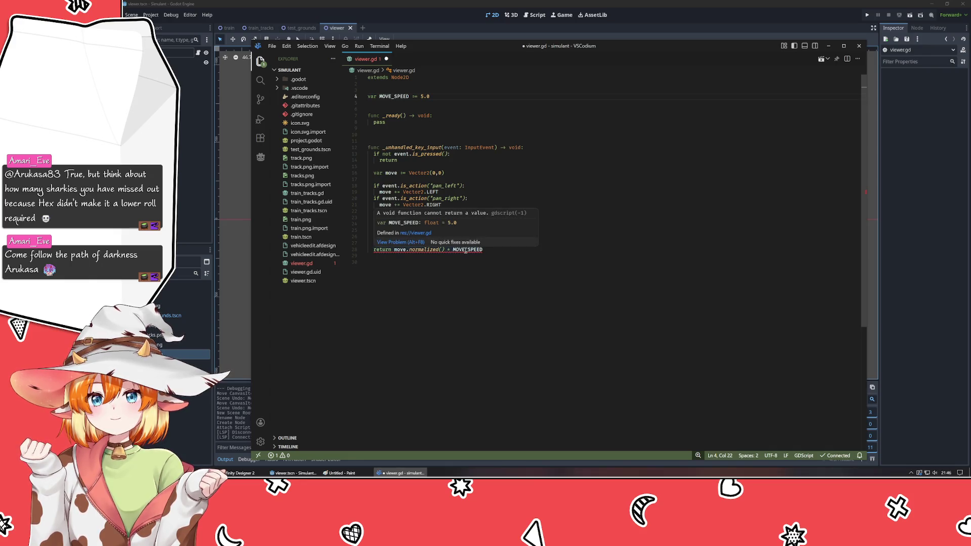
key("ctrl+BackSpace")
key("ctrl+BackSpace")
key("ctrl+BackSpace")
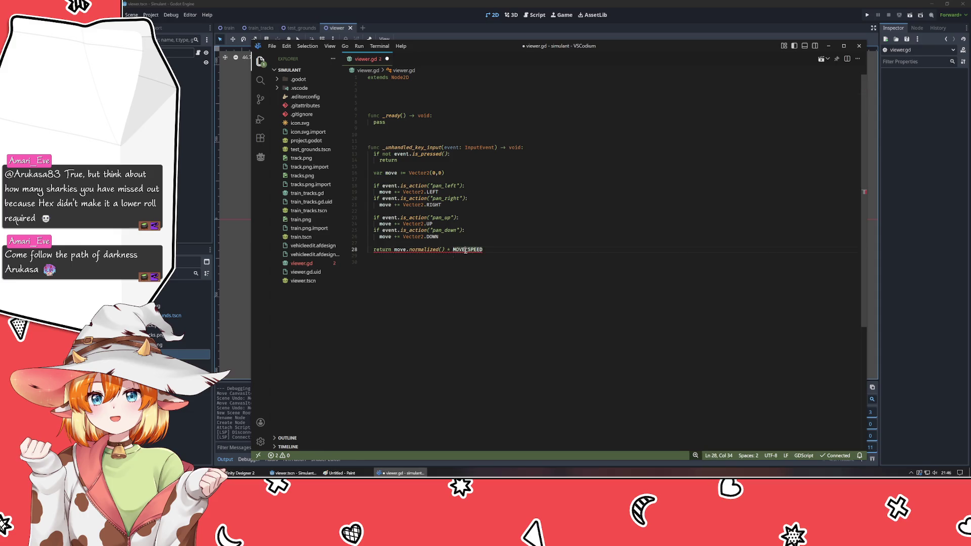
double_click(382, 249)
- Strip line 28 down, then undo to restore return move.normalized() * MOVE_SPEED
key("Delete")
key("Delete")
key("End")
key("ctrl+BackSpace")
key("ctrl+BackSpace")
key("ctrl+BackSpace")
key("Return")
key("Return")
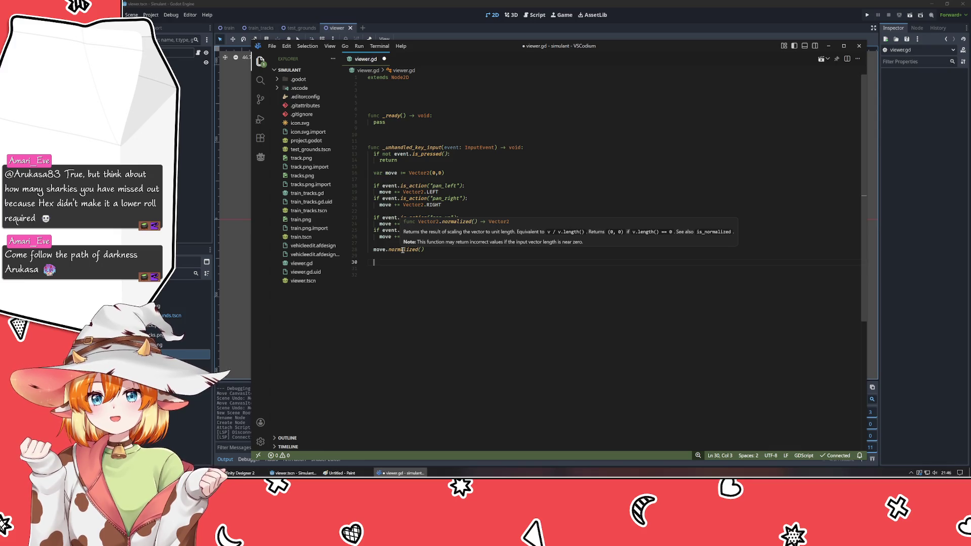
key("Up")
key("Up")
key("End")
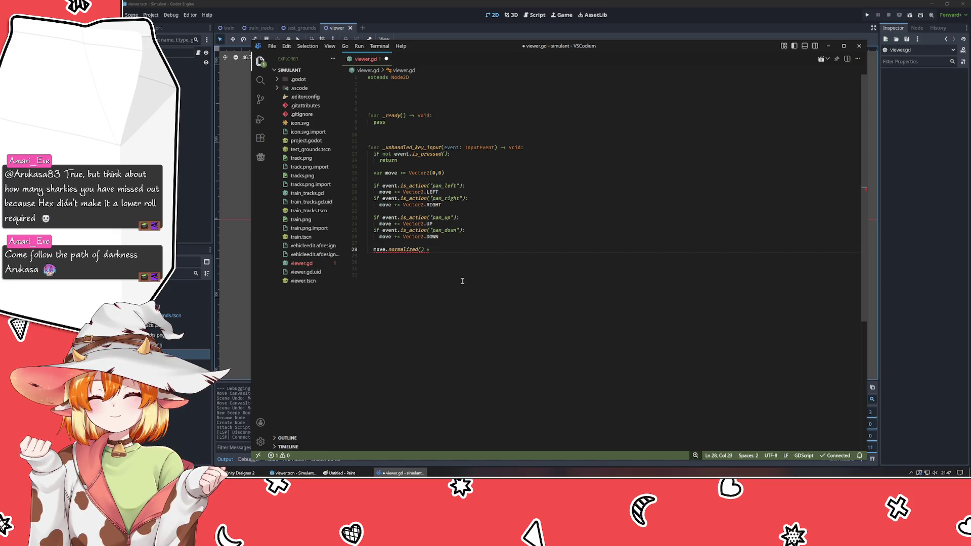
type("4")
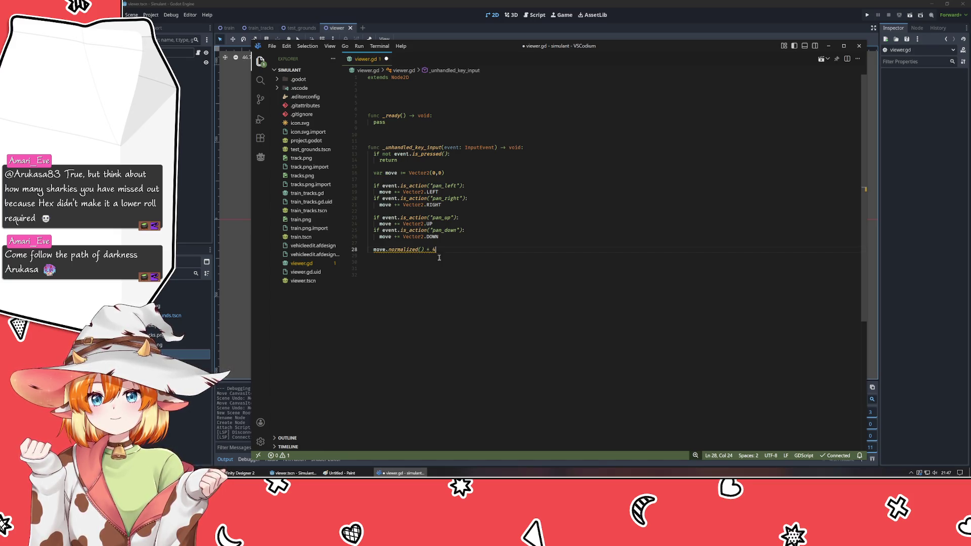
key("ctrl+z")
key("ctrl+z")
key("ctrl+z")
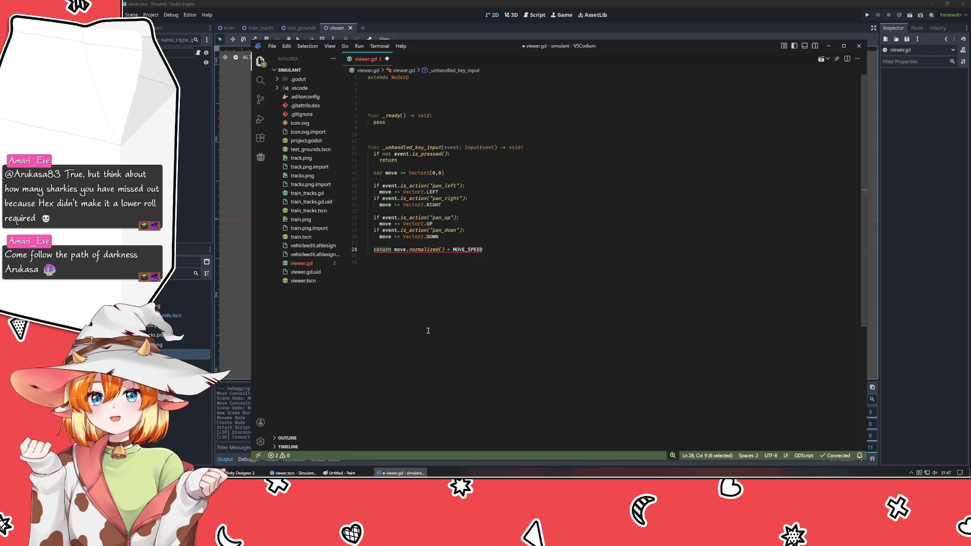
left_click(403, 97)
key("Return")
type("var MOVE_SPEED: ")
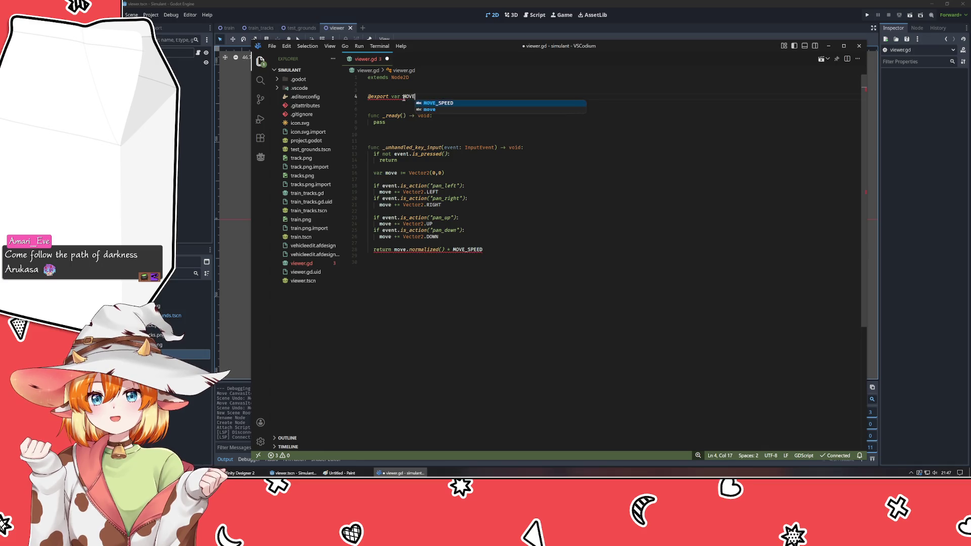
type("float = 5")
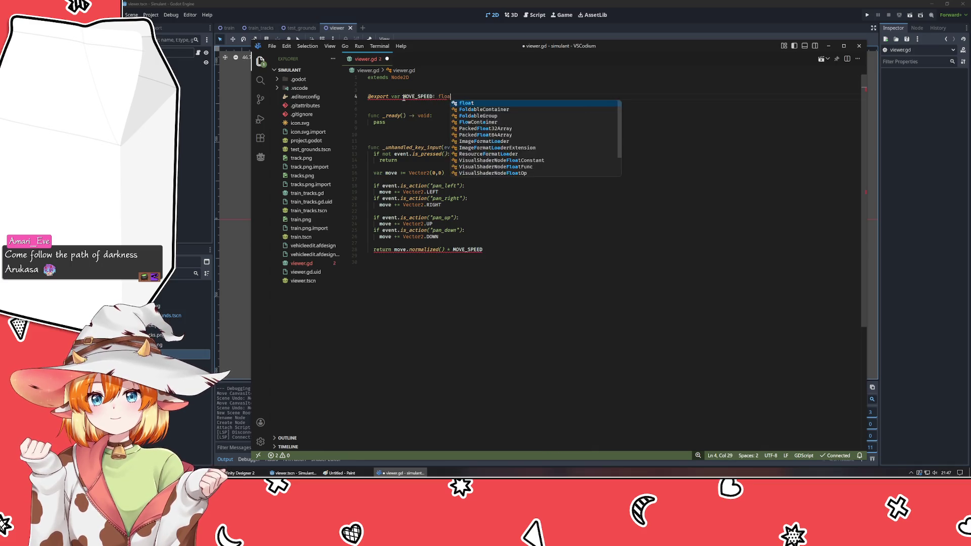
type(".0")
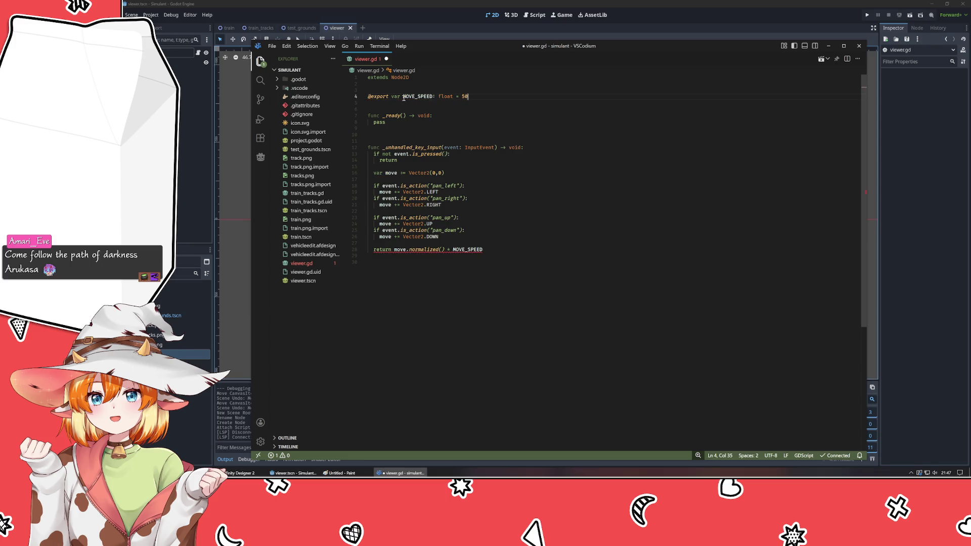
left_click(436, 110)
left_click(566, 293)
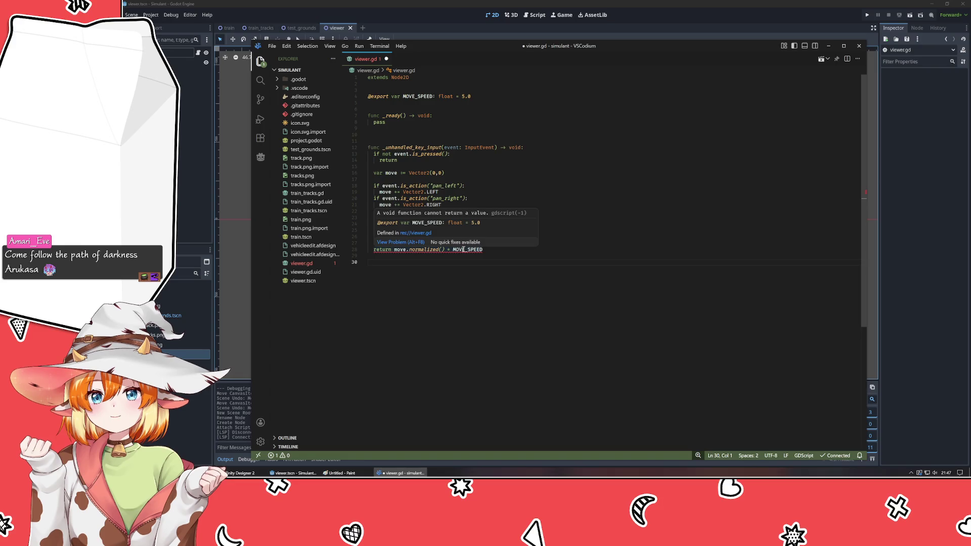
- Rework line 28 so it again begins with the return keyword
double_click(379, 250)
key("BackSpace")
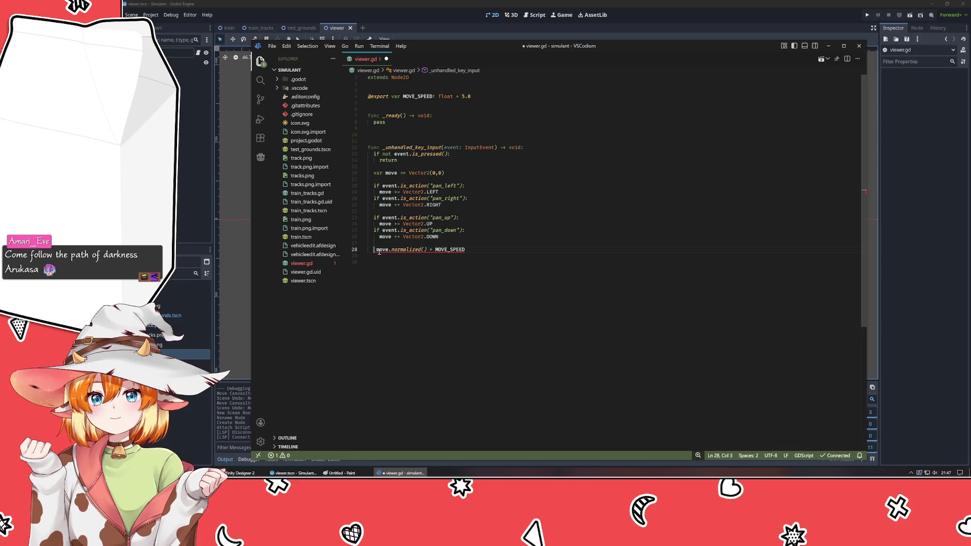
key("Delete")
mouse_move(422, 250)
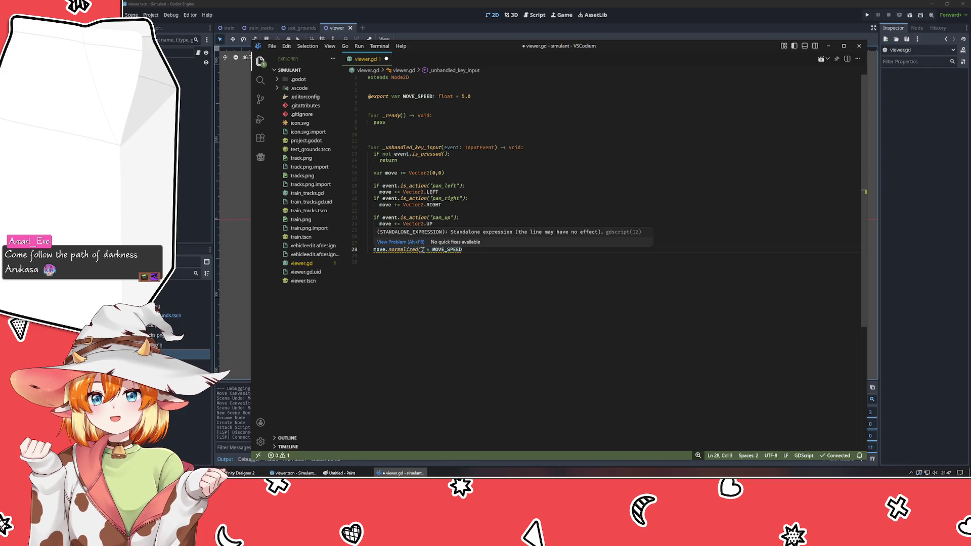
type("var e")
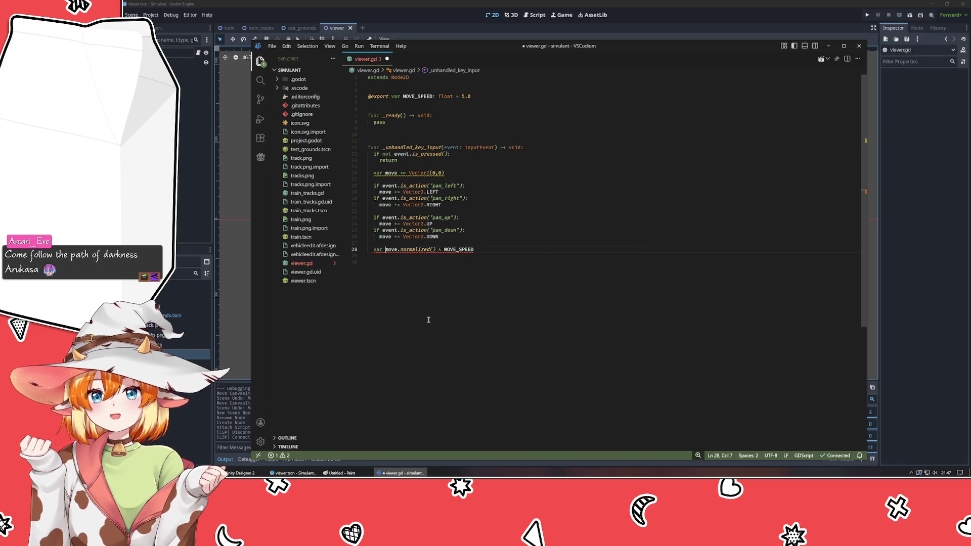
key("ctrl+BackSpace")
key("ctrl+BackSpace")
type("return")
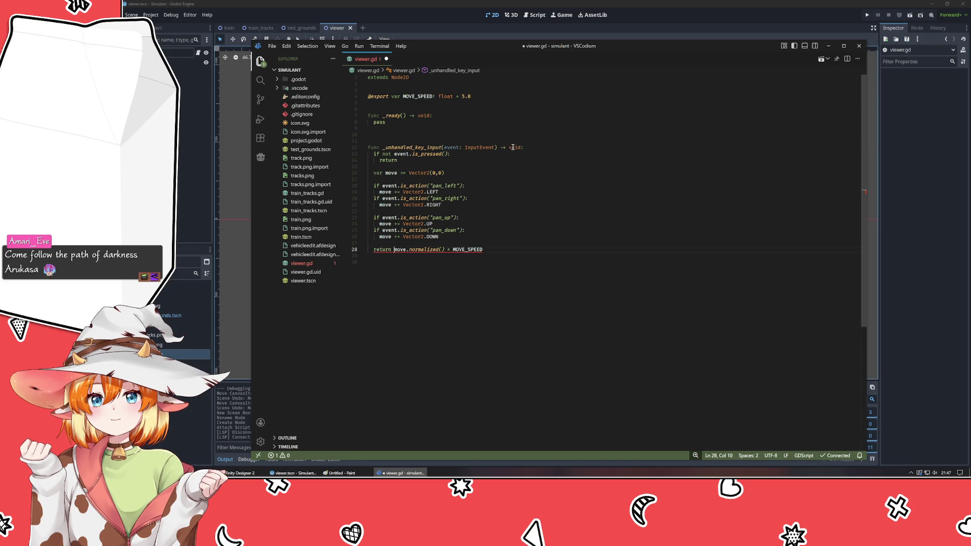
- Change the _unhandled_key_input return type from void to Vector2
double_click(515, 148)
type("V")
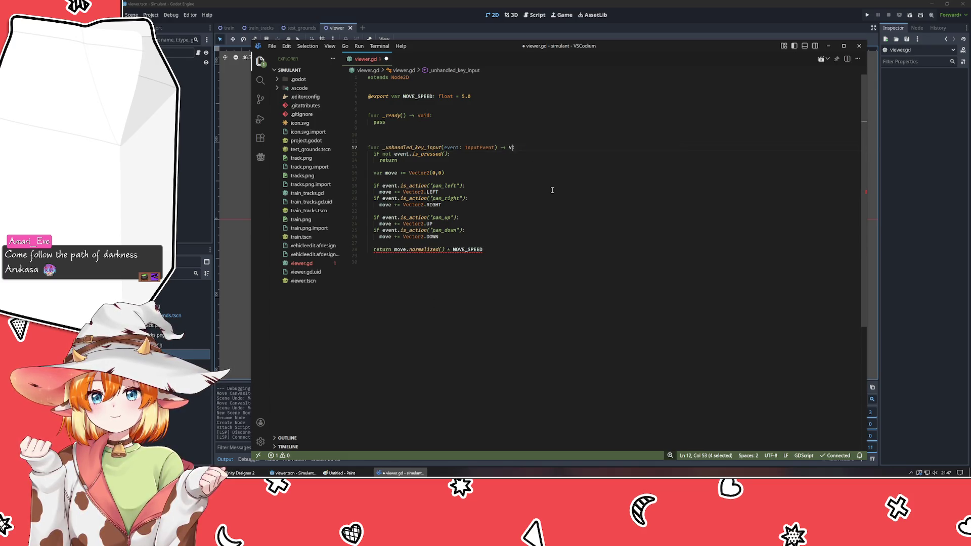
type("ector2")
key("Escape")
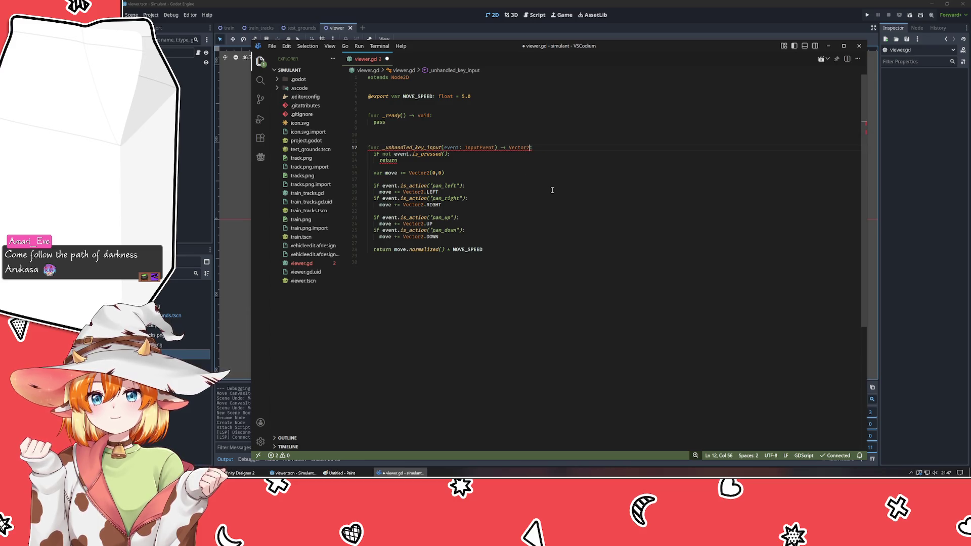
type(":")
- Make the early return on line 14 return Vector2.ZERO
left_click(463, 159)
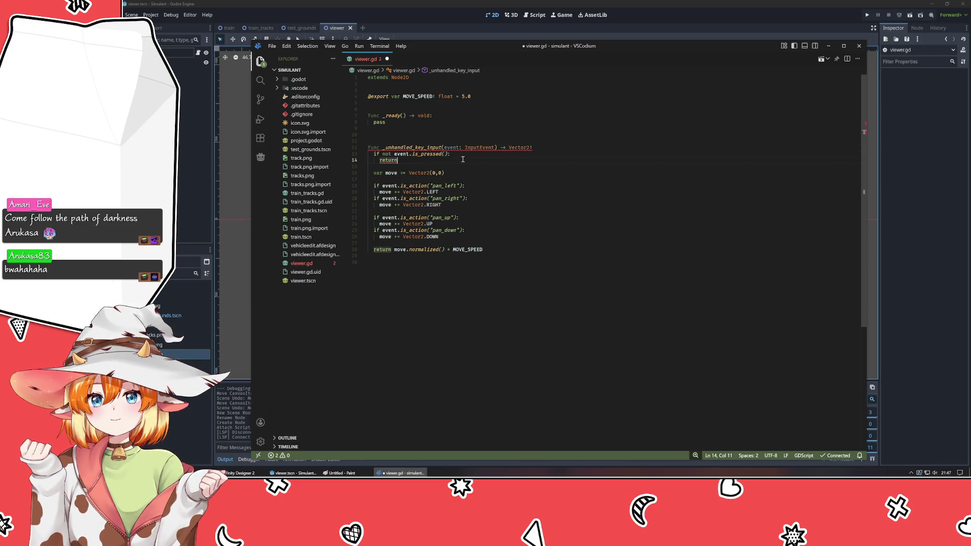
type("Vector2")
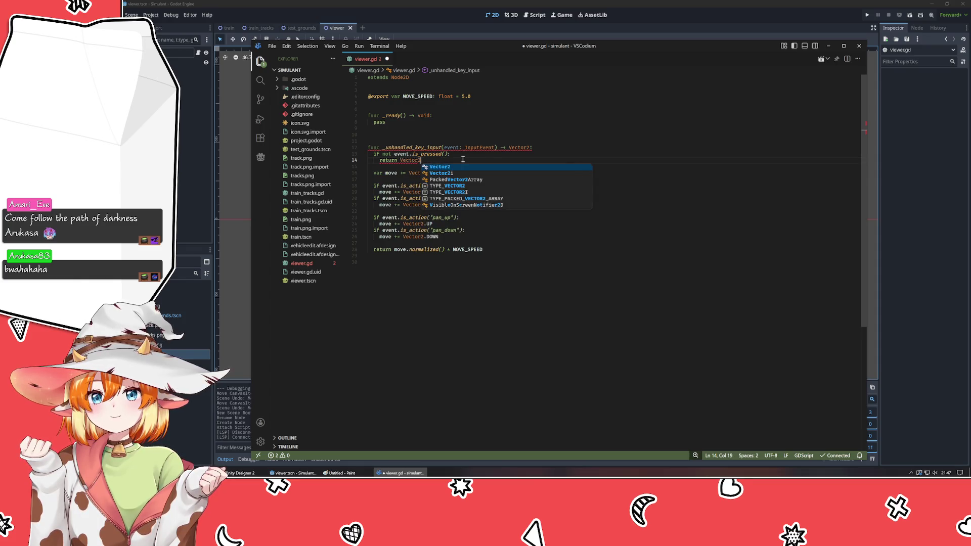
type(".")
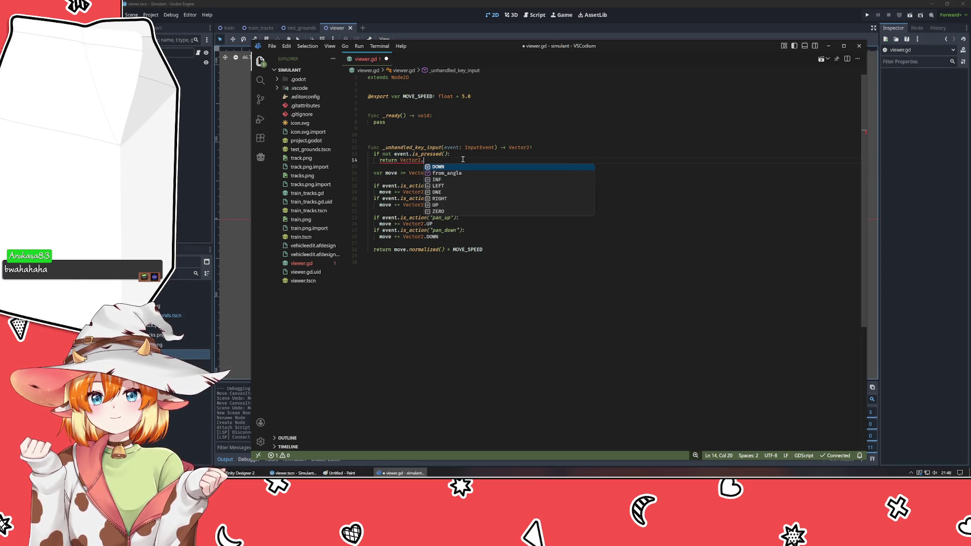
type("Z")
key("Tab")
left_click(484, 177)
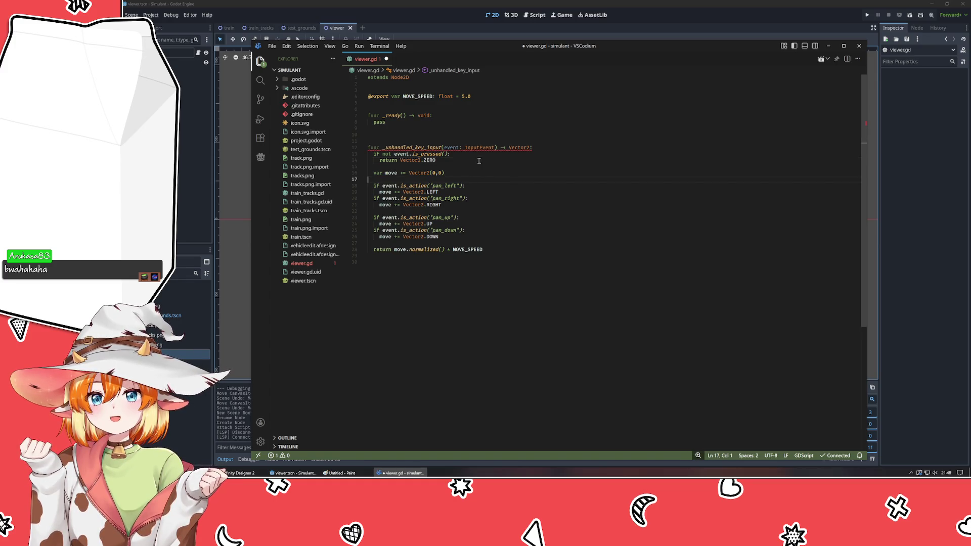
mouse_move(486, 149)
- Set the handler's return type back to void and make line 14 a bare return
double_click(515, 148)
type("void")
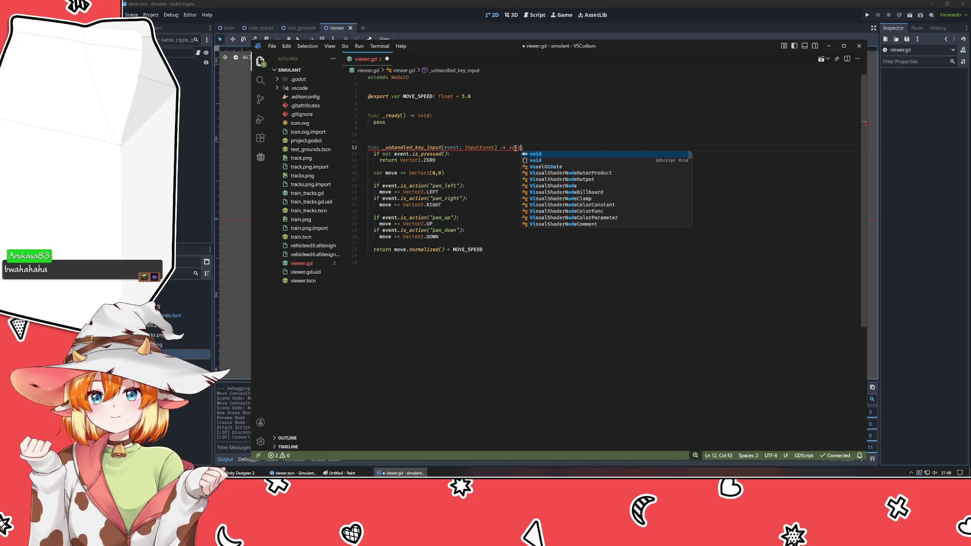
key("Escape")
key("Down")
key("Down")
key("BackSpace")
key("BackSpace")
key("BackSpace")
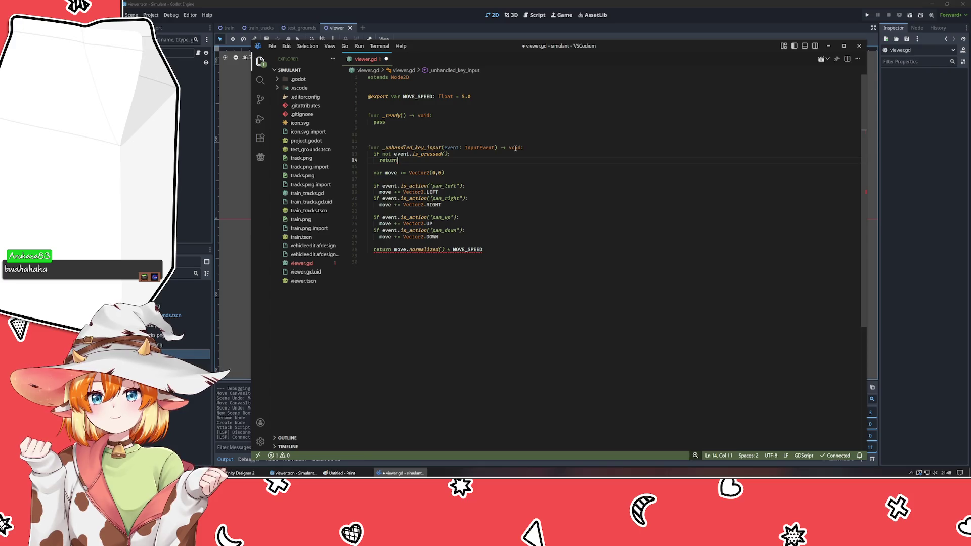
- Rewrite line 28 as pan_v = move.normalized(), dropping the MOVE_SPEED multiplier
left_click(410, 251)
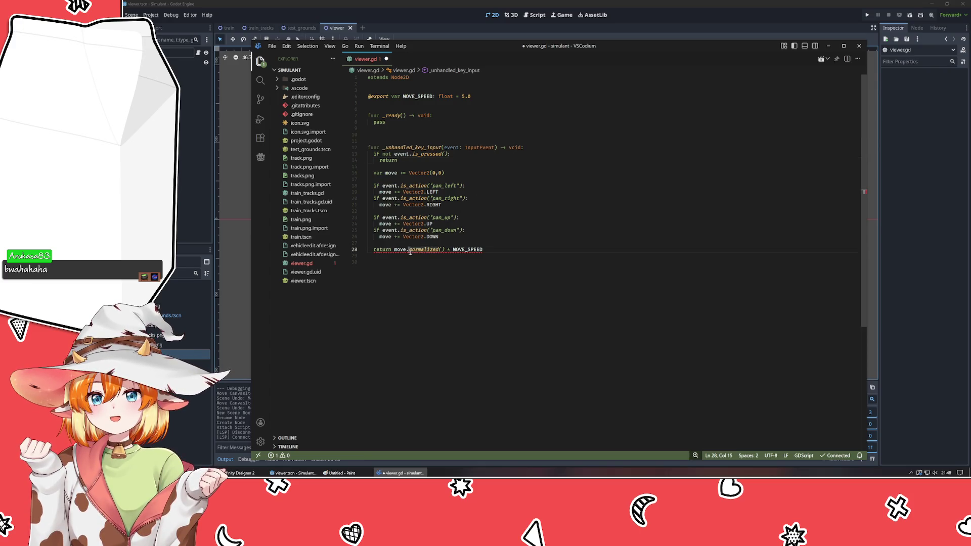
key("ctrl+slash")
key("Home")
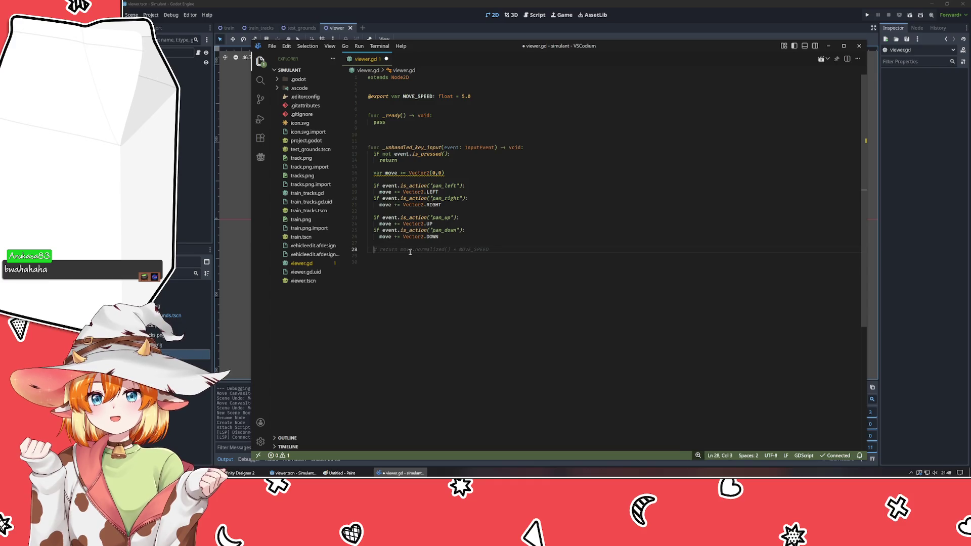
key("ctrl+Delete")
type("#")
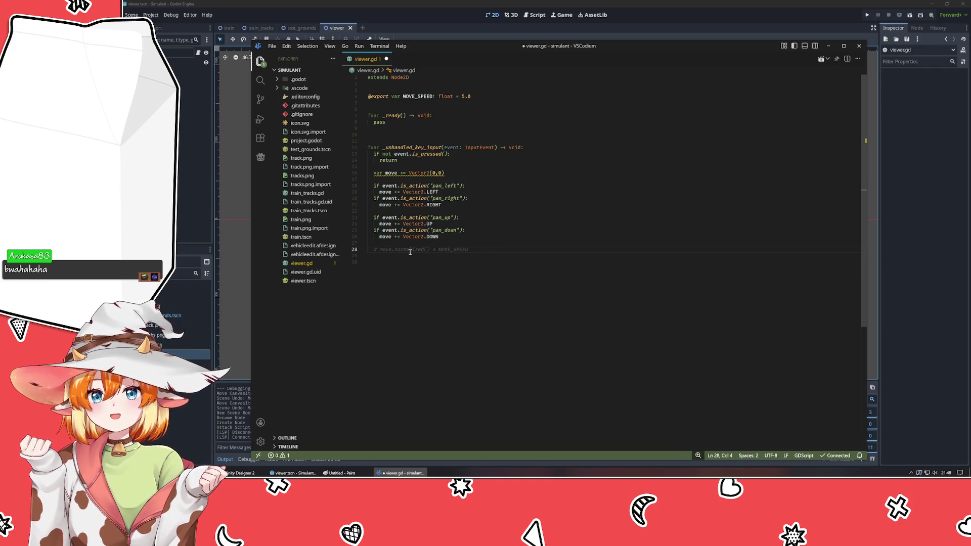
key("BackSpace")
type("var")
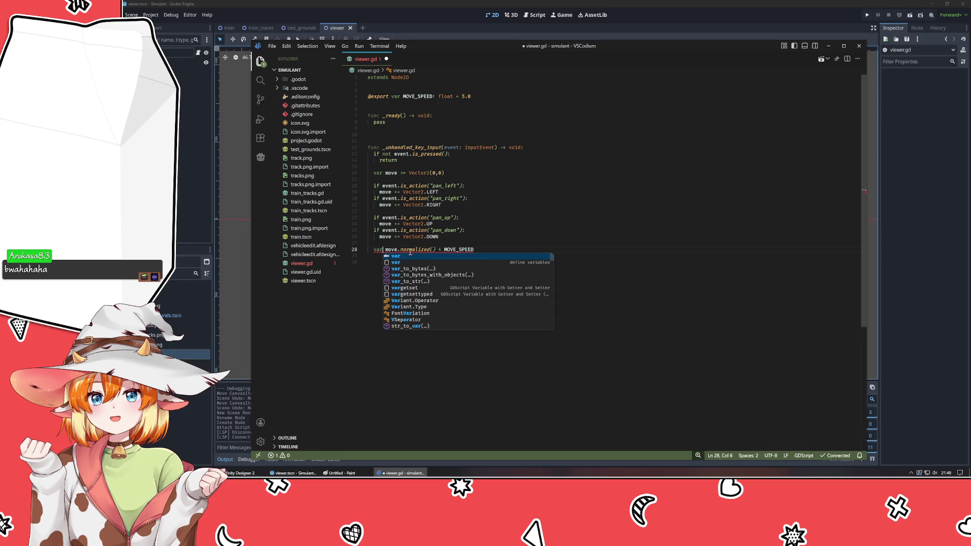
key("ctrl+BackSpace")
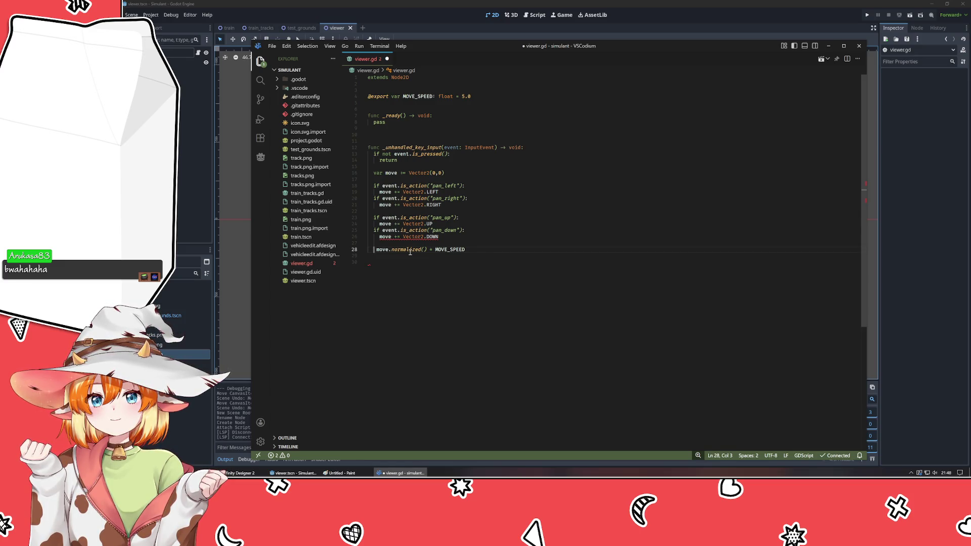
type("pan")
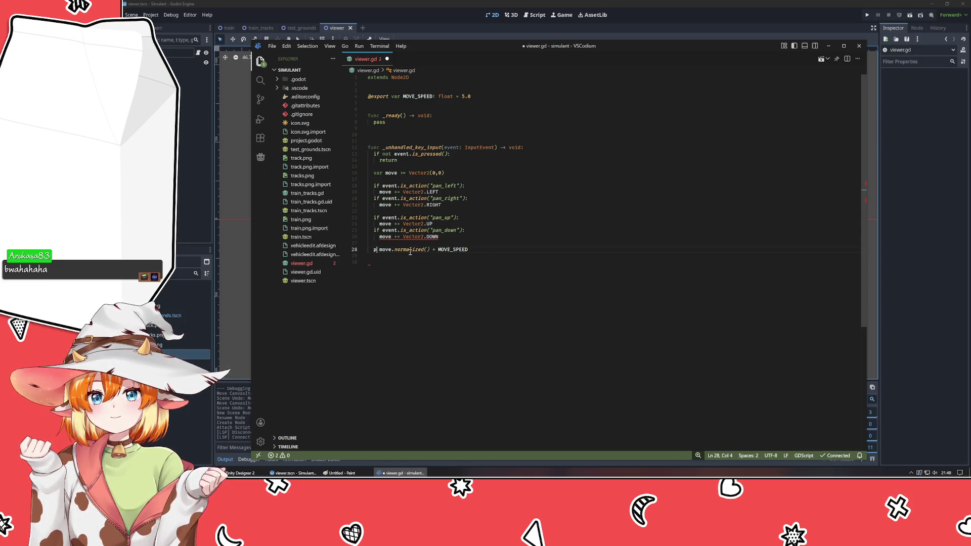
type("_")
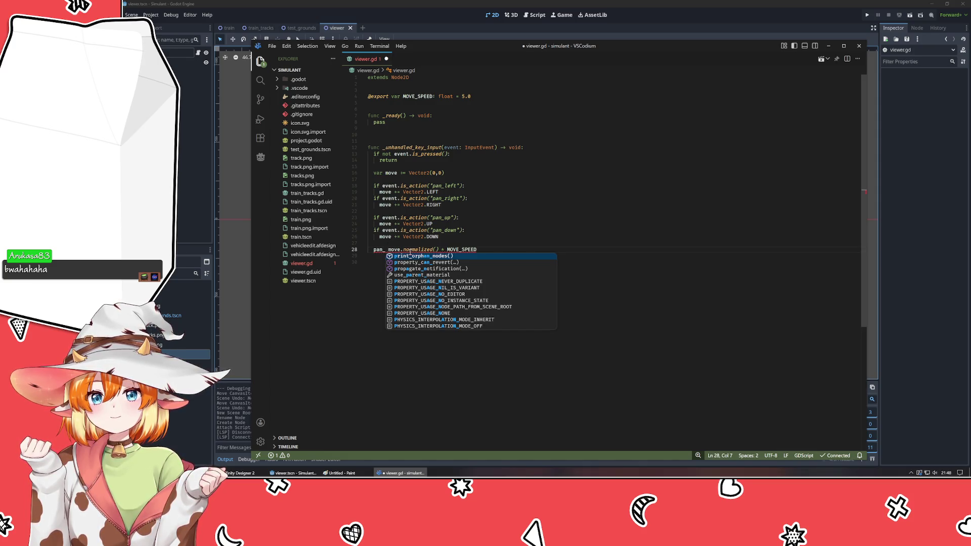
key("BackSpace")
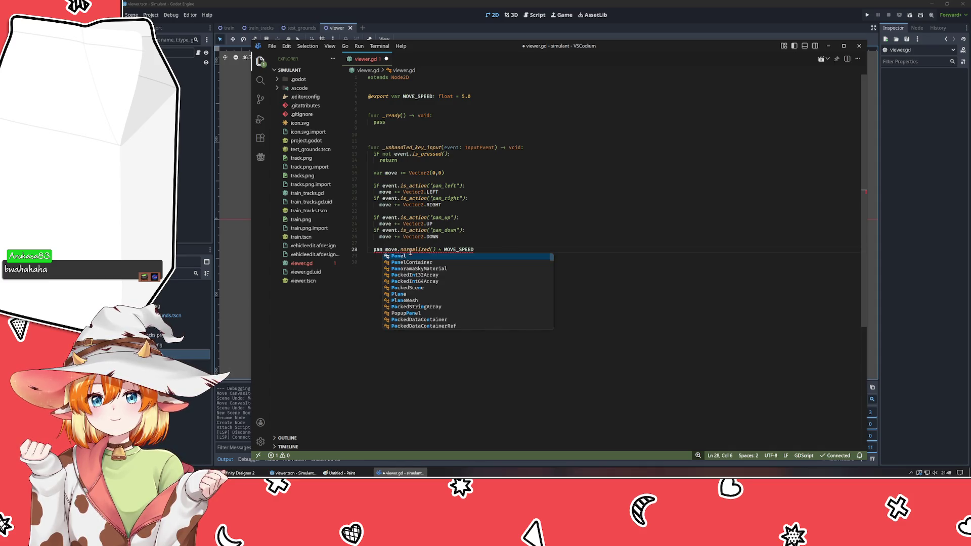
type("_v")
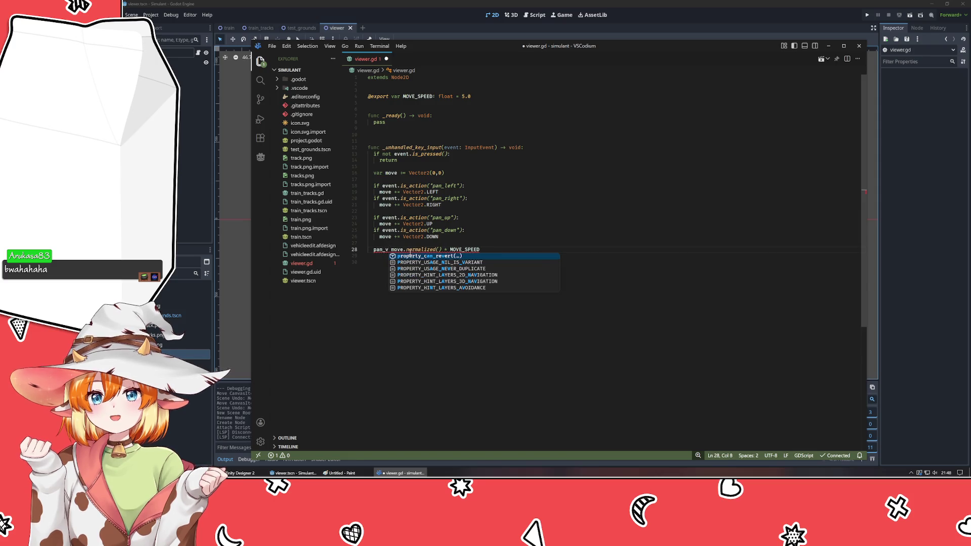
type(" =")
key("End")
key("ctrl+BackSpace")
key("ctrl+BackSpace")
left_click(385, 104)
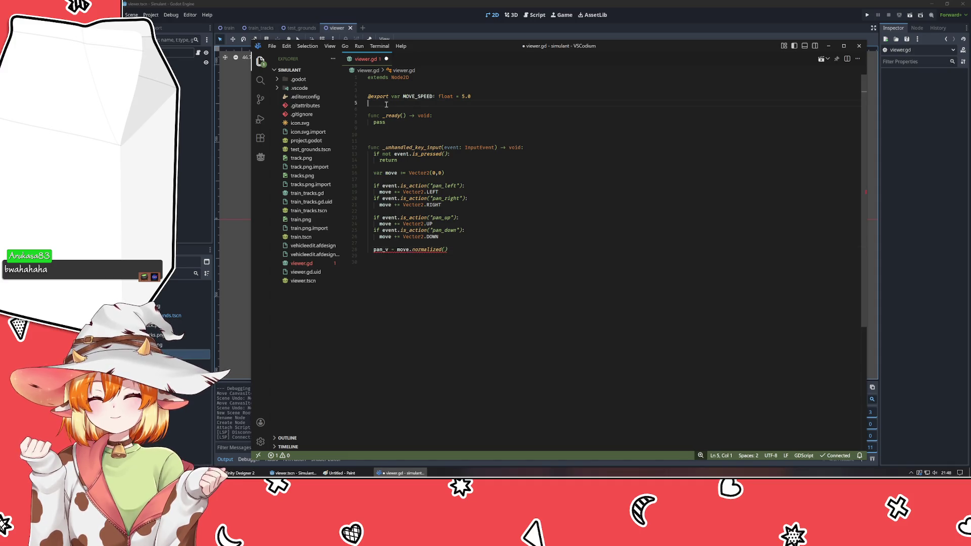
- Declare 'var pan_v: Vector2' on a new line below MOVE_SPEED
key("Return")
type("var pan")
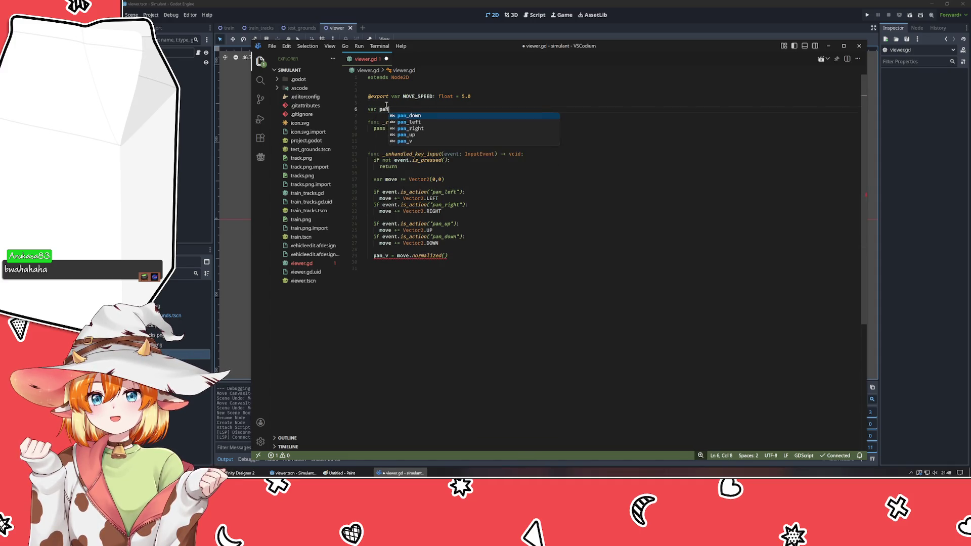
type("_v := V")
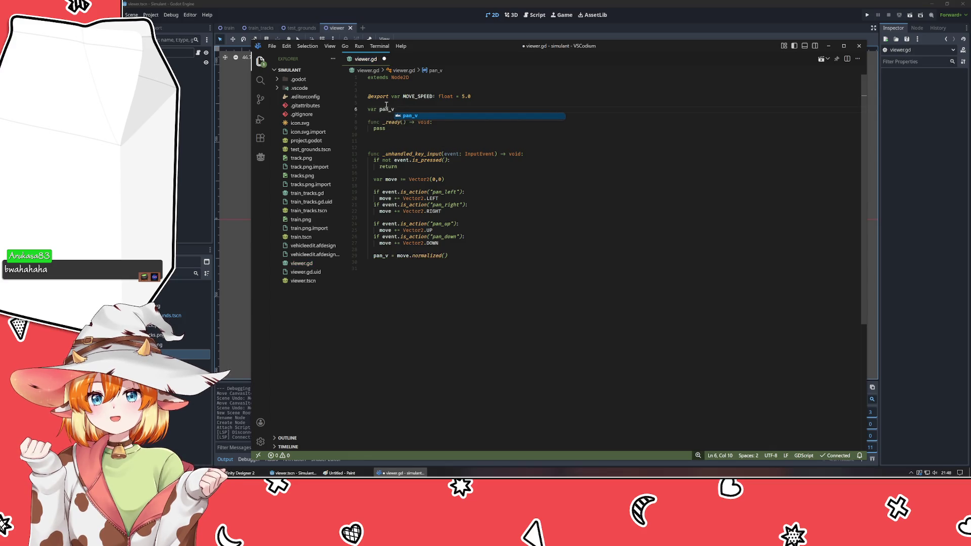
type("ector2")
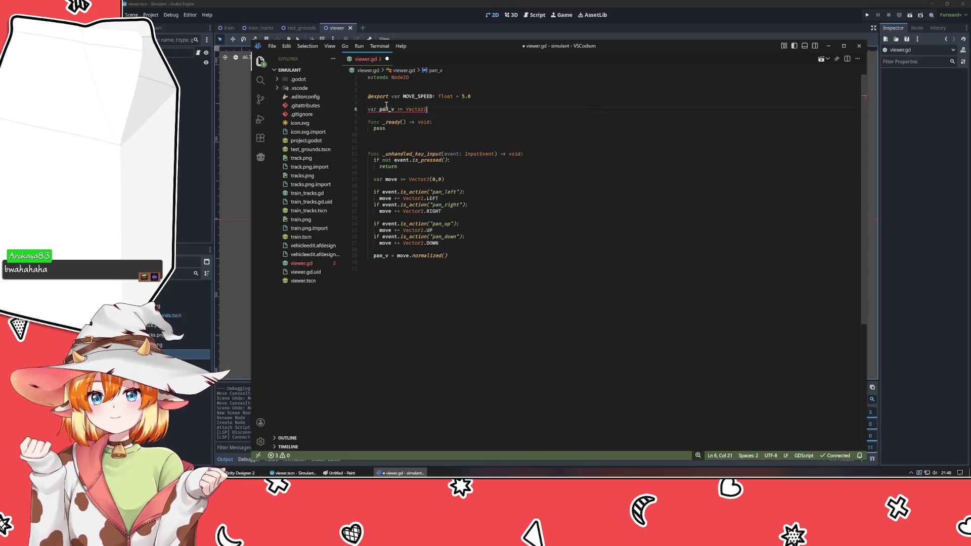
key("Return")
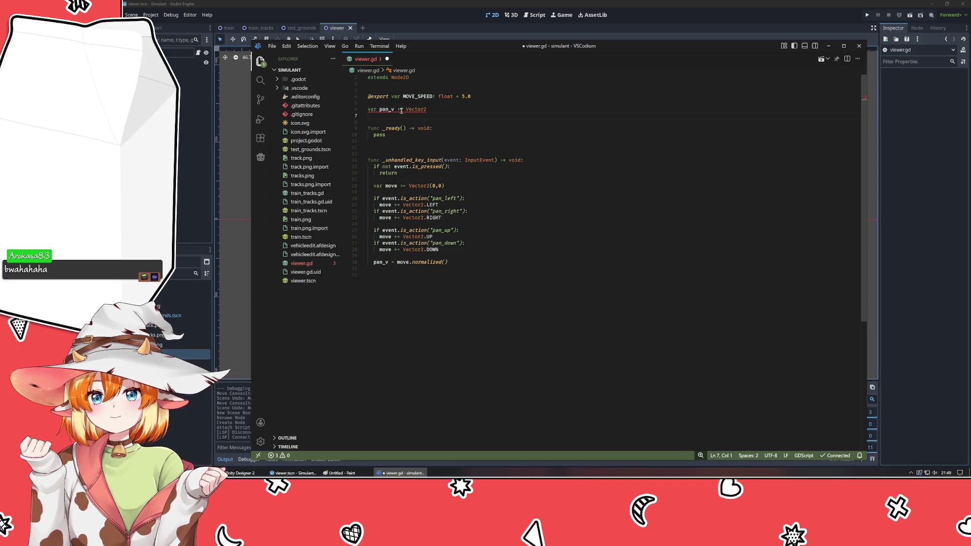
left_click(400, 110)
key("Delete")
key("Left")
key("BackSpace")
- Change move's initialiser from Vector2(0,0) to Vector2.ZERO
left_click(568, 387)
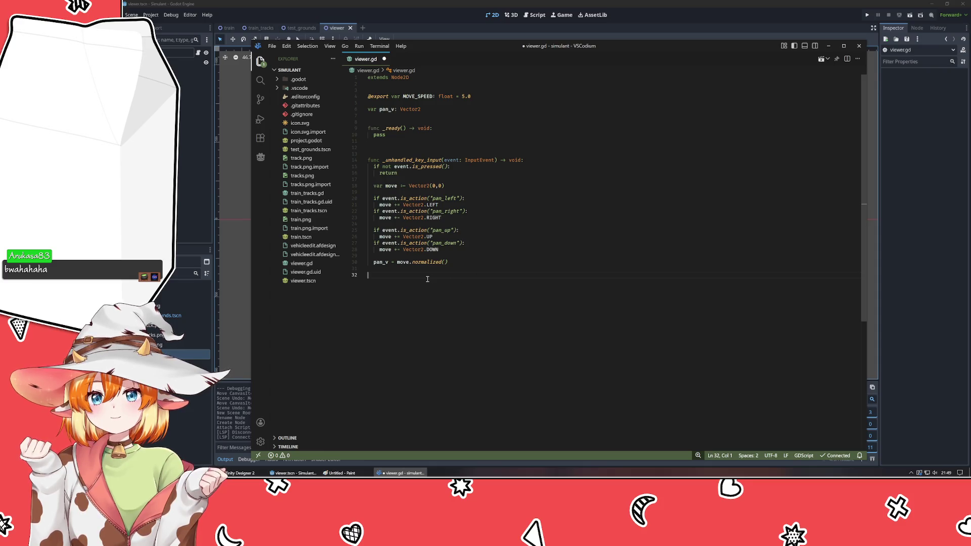
mouse_move(381, 262)
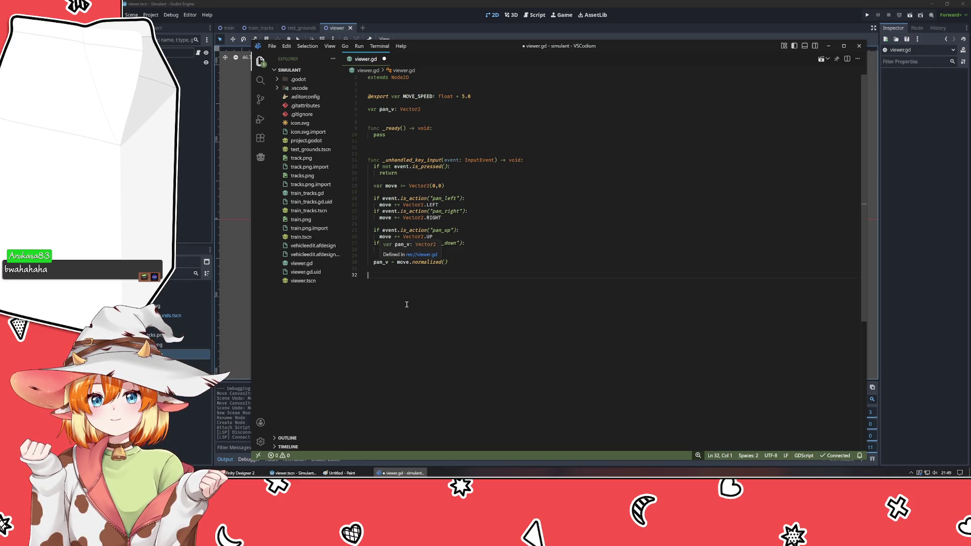
left_click(432, 186)
key("Delete")
key("Delete")
key("Delete")
type(".Z")
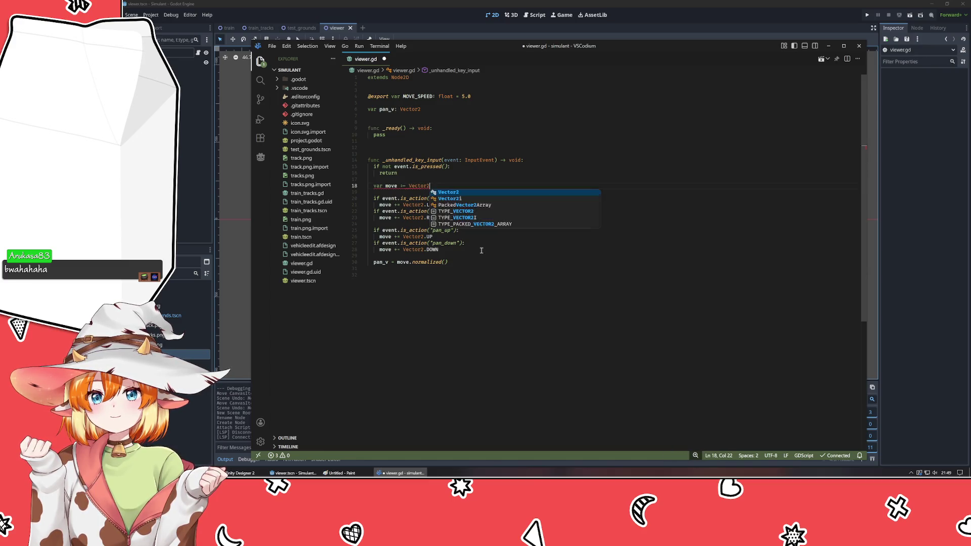
key("Tab")
- Add a blank line at the end of the script and begin typing 'func _pro'
left_click(492, 310)
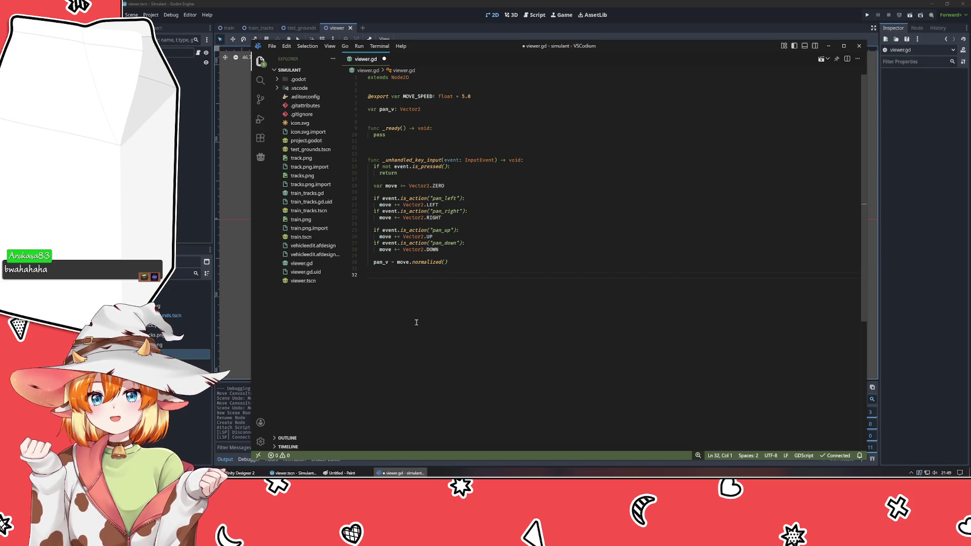
key("Return")
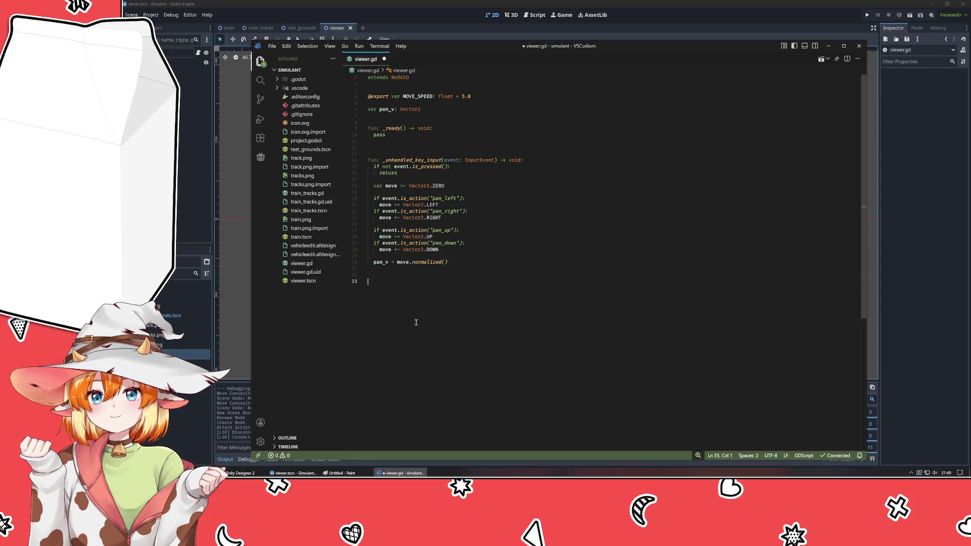
key("Return")
type("func _")
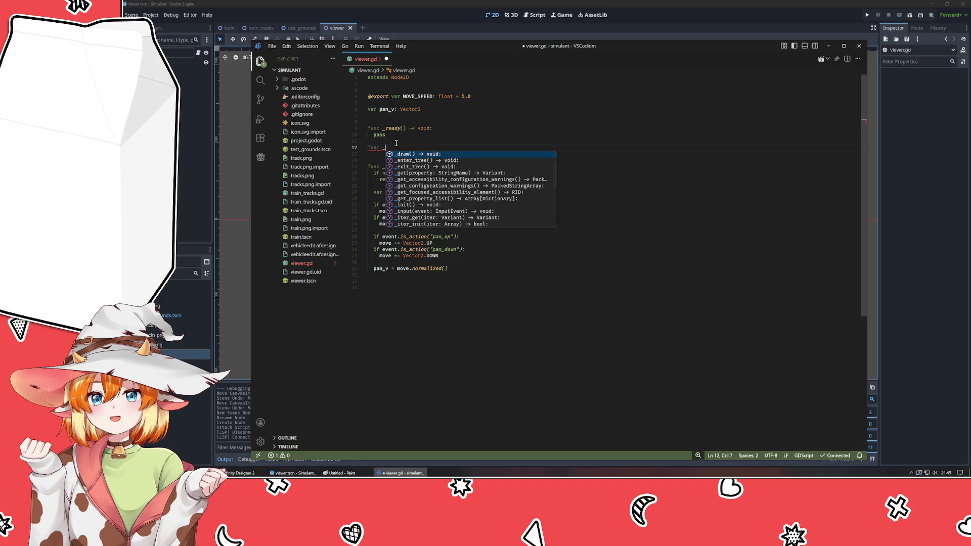
type("proce")
- Start a _process function whose body begins with camera.position
key("Return")
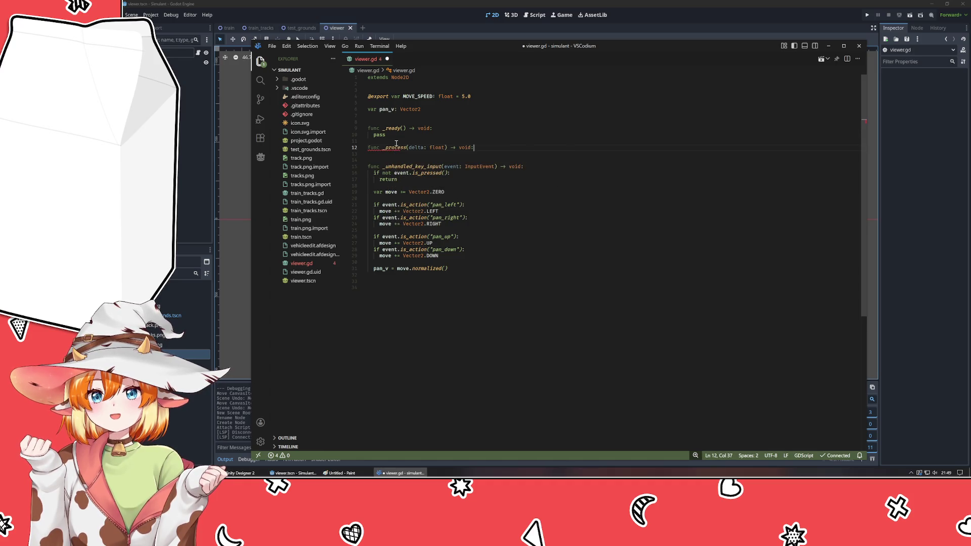
key("Return")
key("Return")
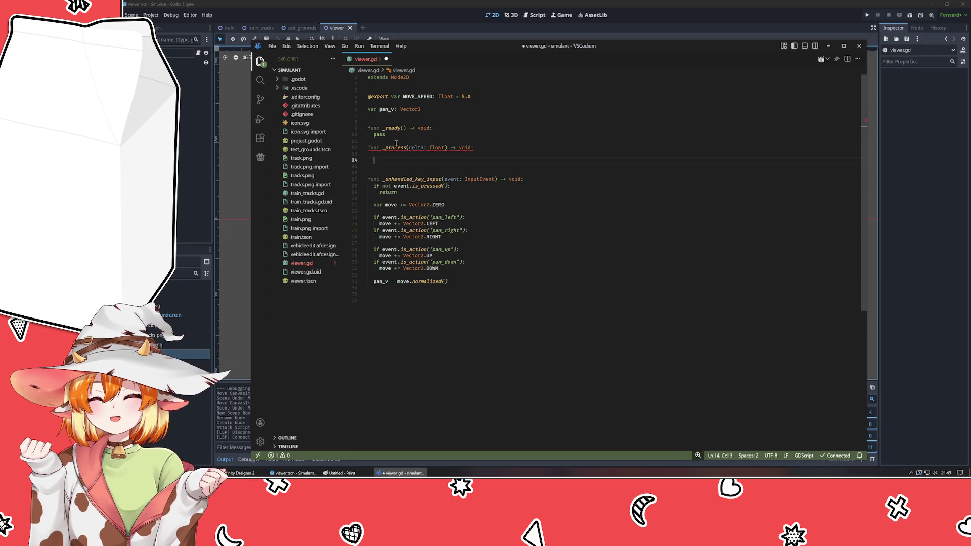
type("camera.posi")
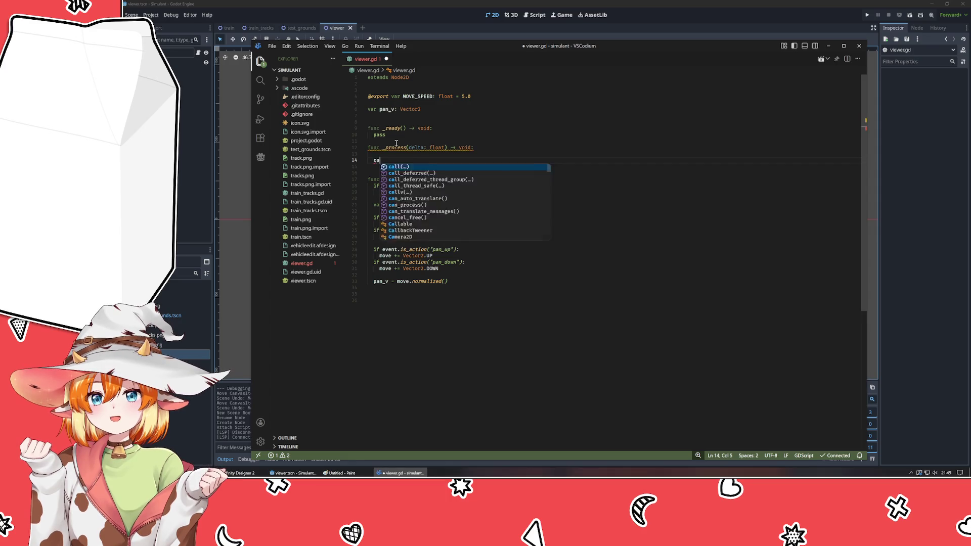
type("tion")
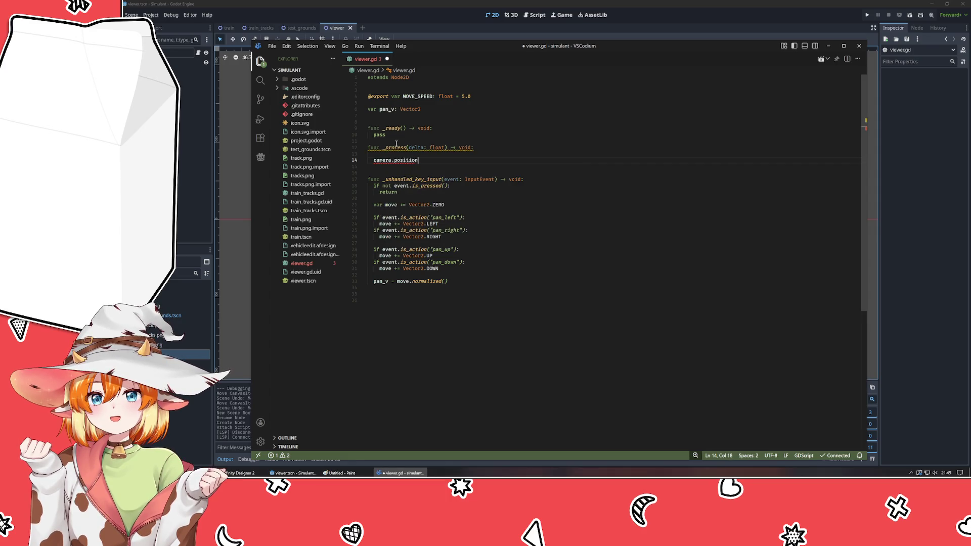
left_click(515, 100)
key("Down")
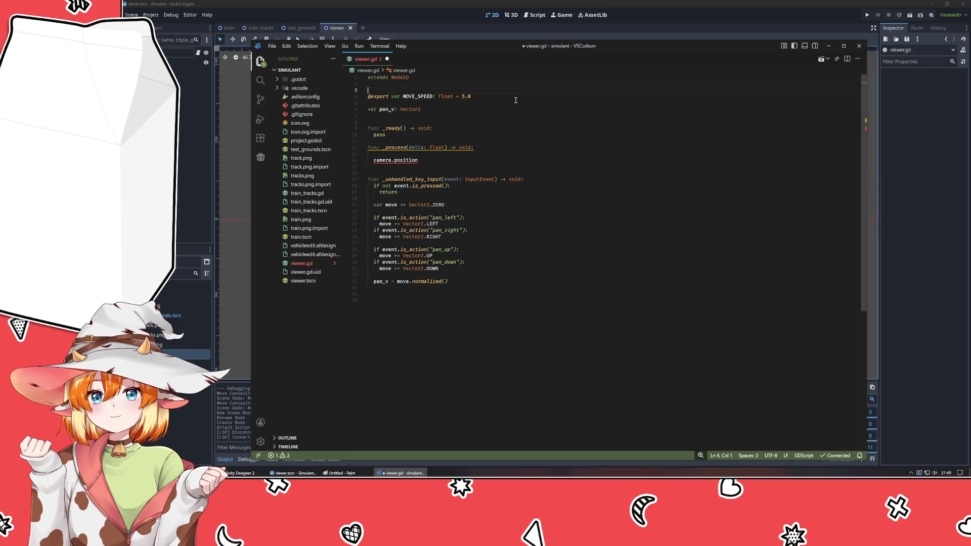
key("Return")
type("@export")
type(" var caerm")
type("a")
key("Tab")
type("var camera: camer")
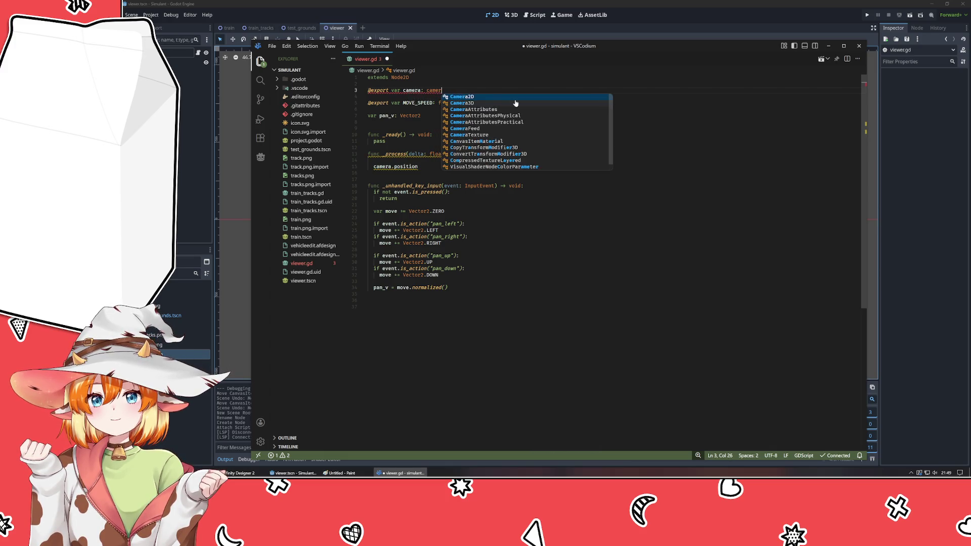
key("Tab")
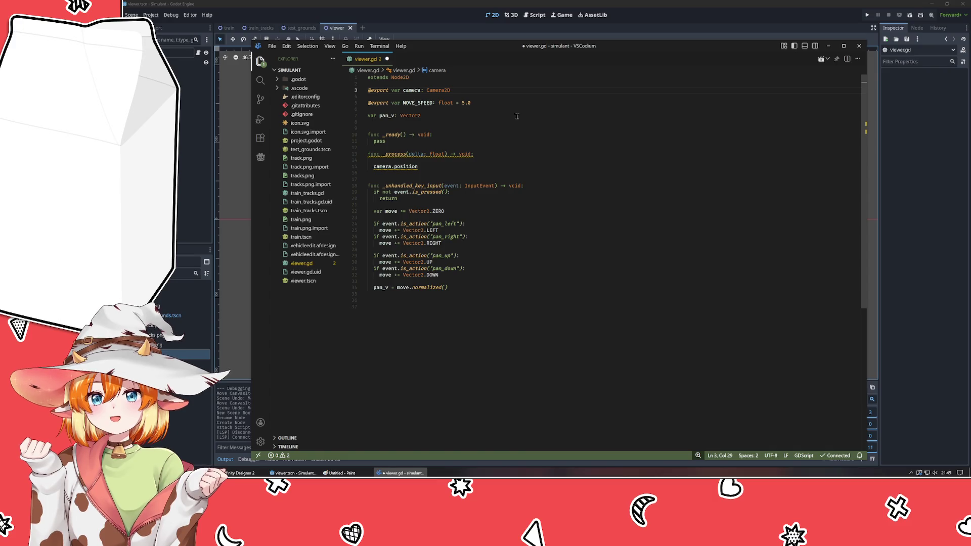
- Browse camera.position members, then erase the _process body drafts including 'var tween'
left_click(416, 167)
key("Delete")
type("n")
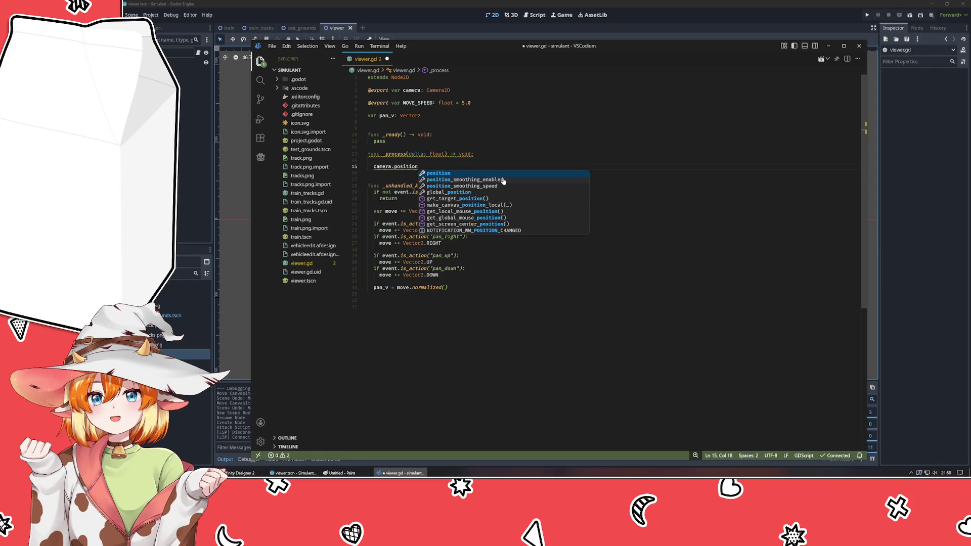
key("Down")
key("Down")
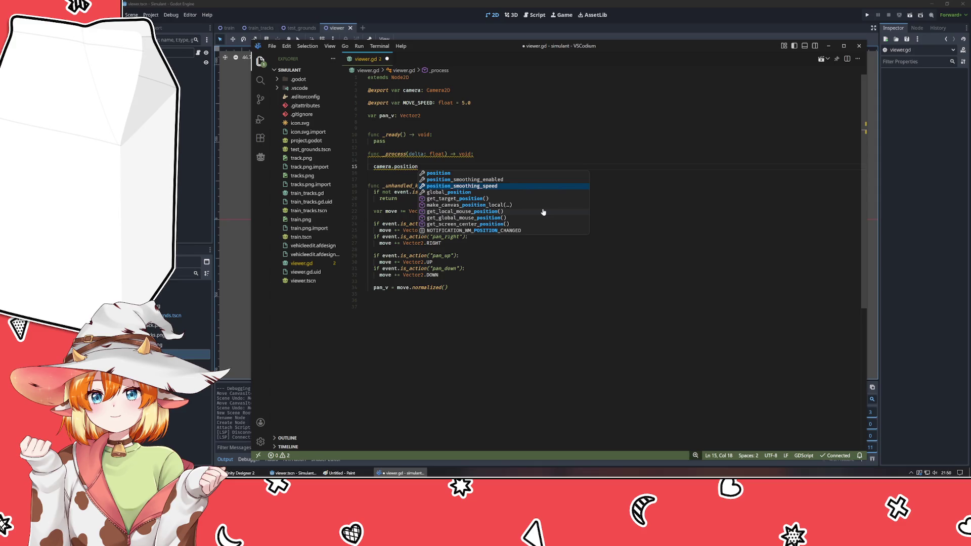
key("Escape")
key("ctrl+BackSpace")
key("ctrl+BackSpace")
key("ctrl+BackSpace")
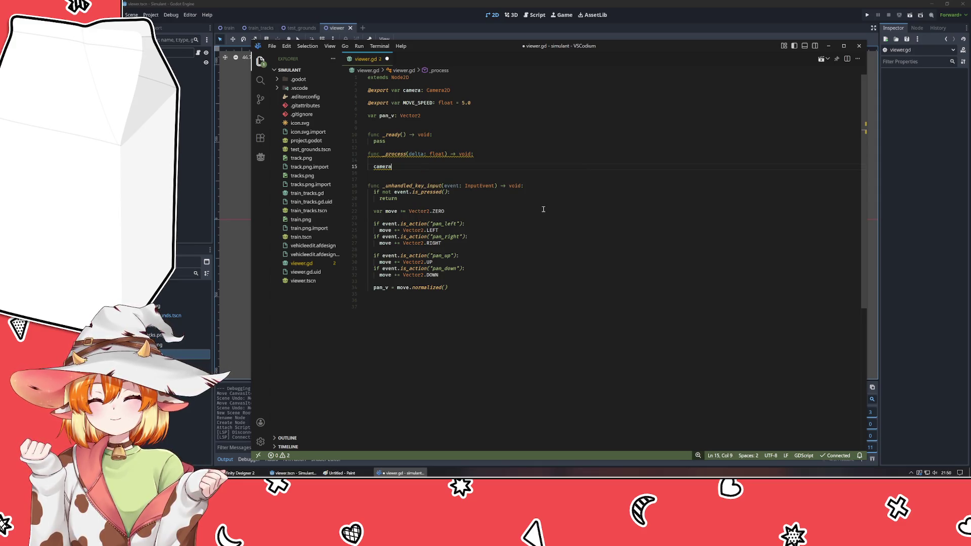
type("c")
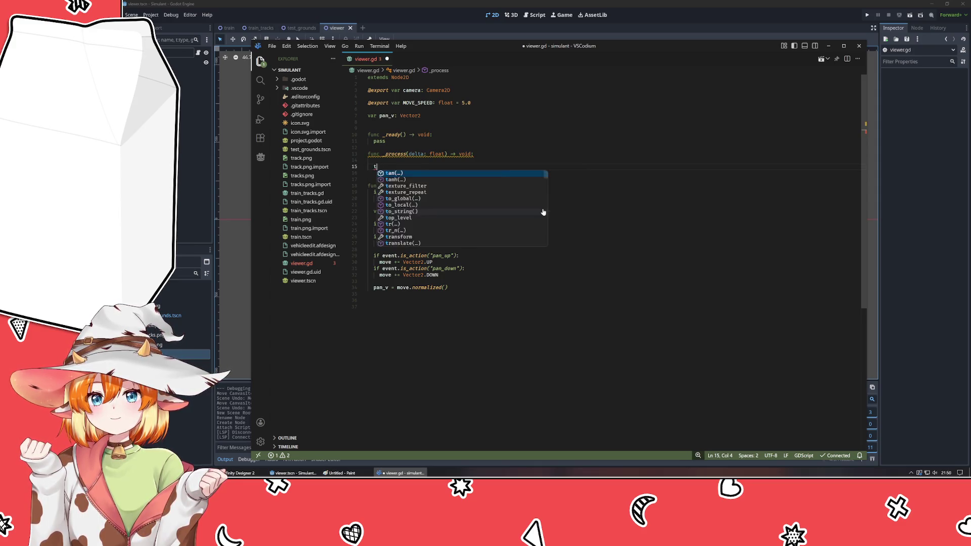
key("BackSpace")
type("var tween")
key("ctrl+BackSpace")
key("ctrl+BackSpace")
- Select and delete the unfinished _process function
left_click(428, 126)
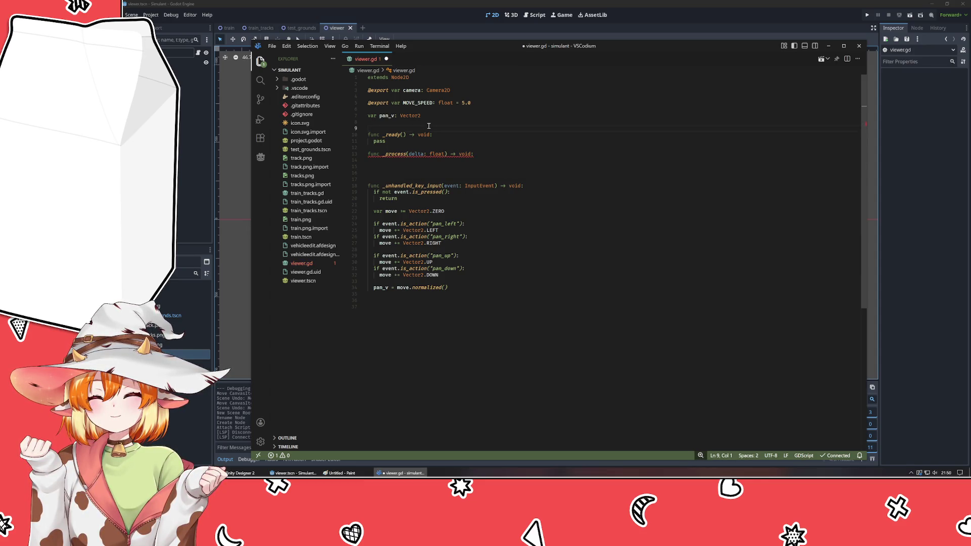
left_click(416, 166)
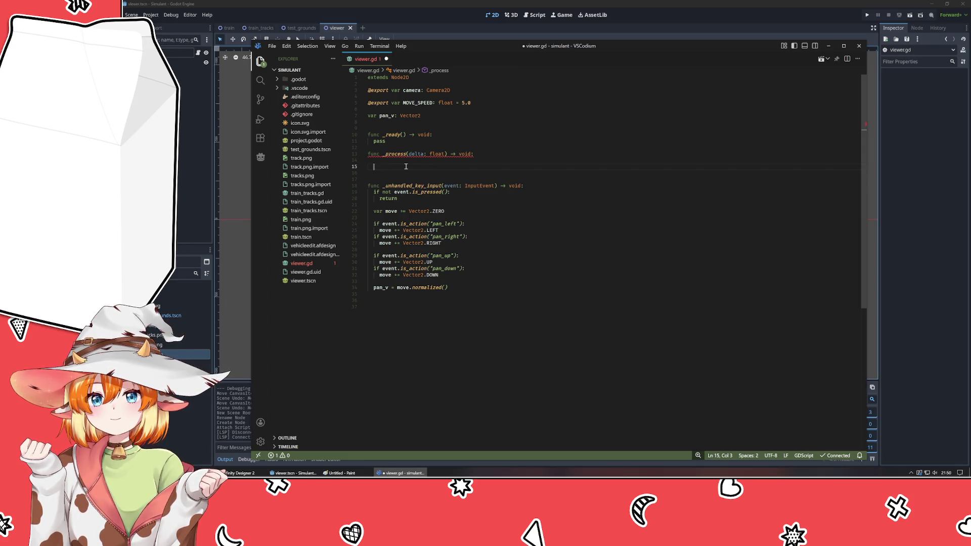
key("Home")
key("shift+Up")
key("shift+Up")
key("shift+Up")
key("BackSpace")
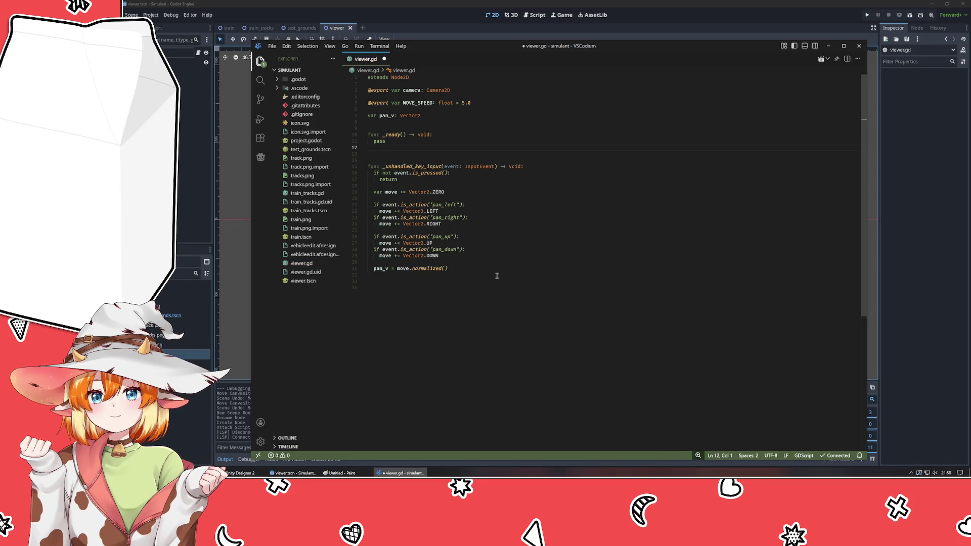
- Replace the pan_v assignment with a shift_camera(move.normalized()) call
left_click(486, 270)
key("Return")
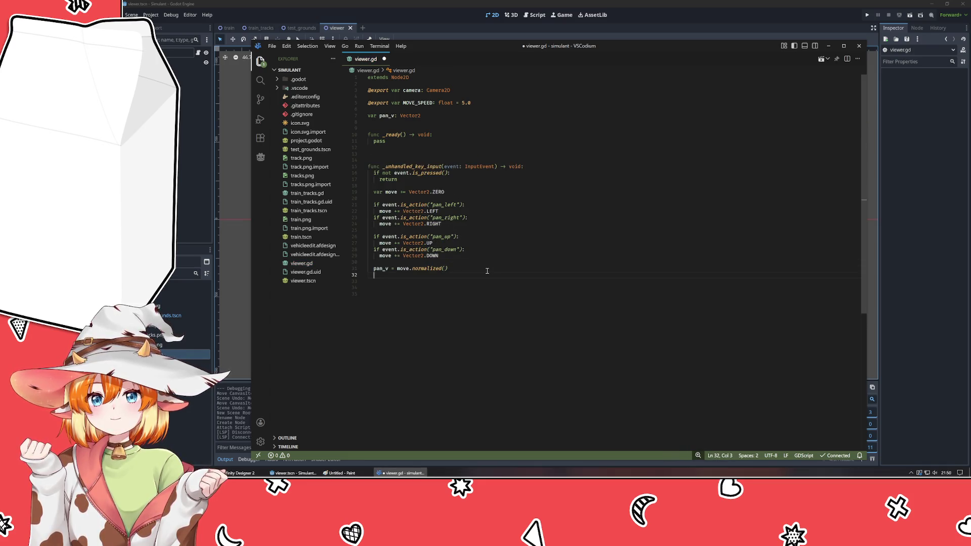
type("shift_camera()")
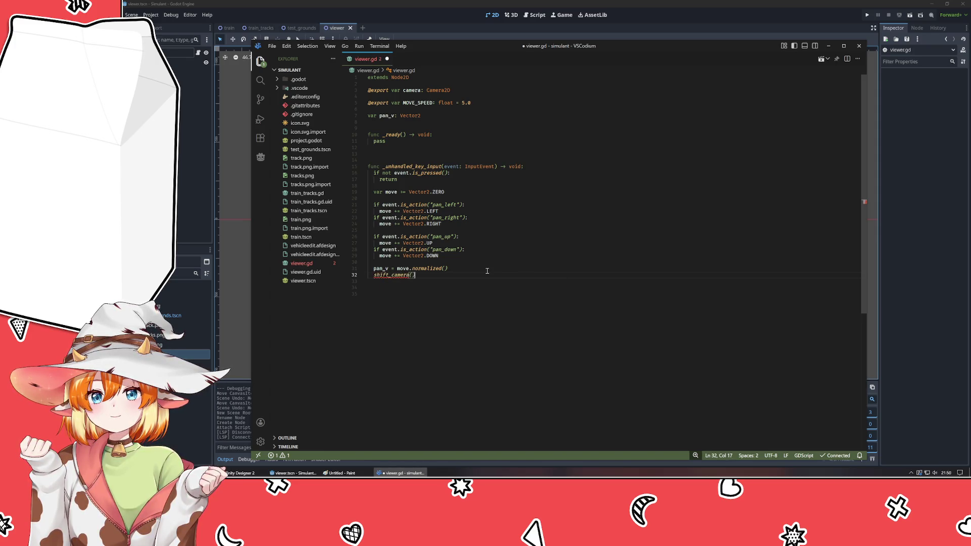
key("Up")
key("Left")
key("Left")
key("shift+End")
key("ctrl+x")
key("Down")
key("End")
key("Left")
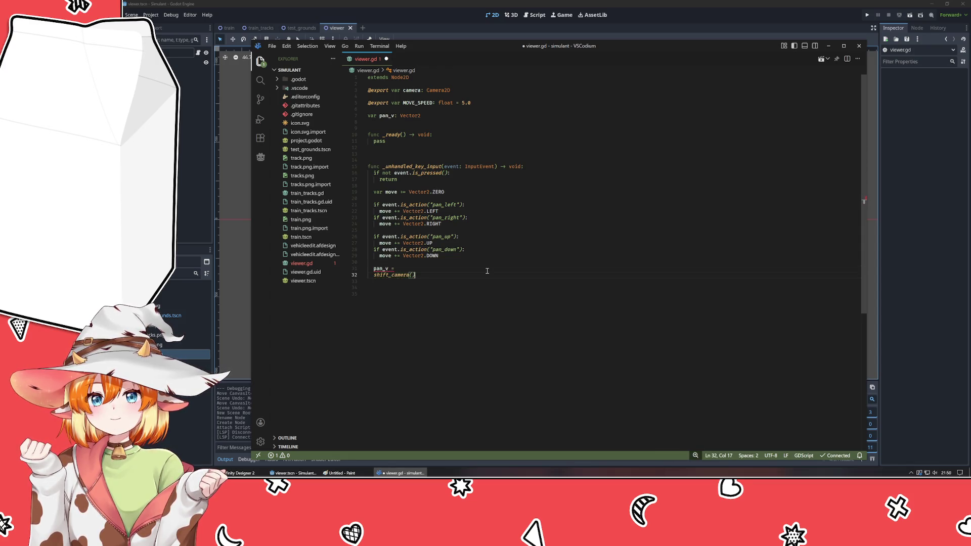
key("ctrl+v")
key("Up")
key("ctrl+shift+k")
- Define a shift_camera stub containing pass, taking a 'pan: Vector2' parameter
key("Down")
key("Down")
type("func ")
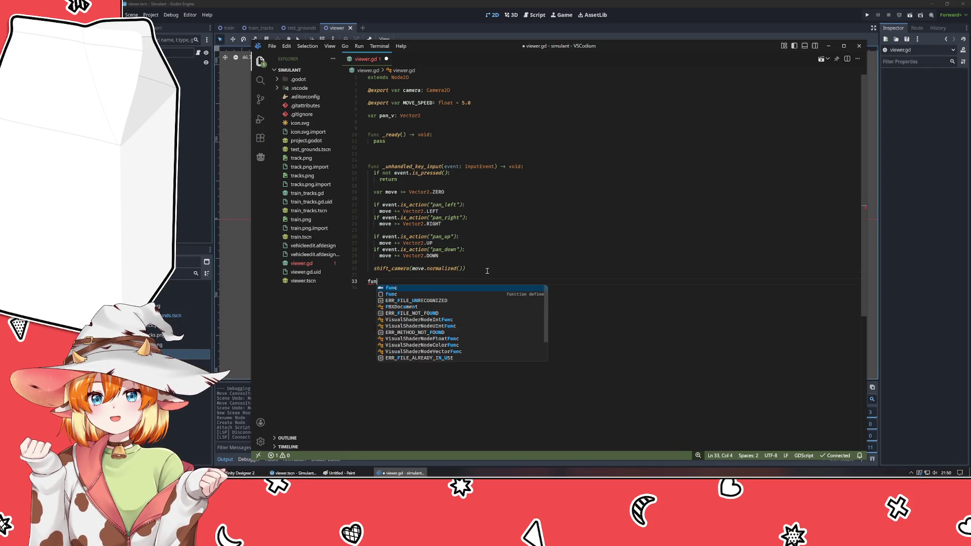
type("shift")
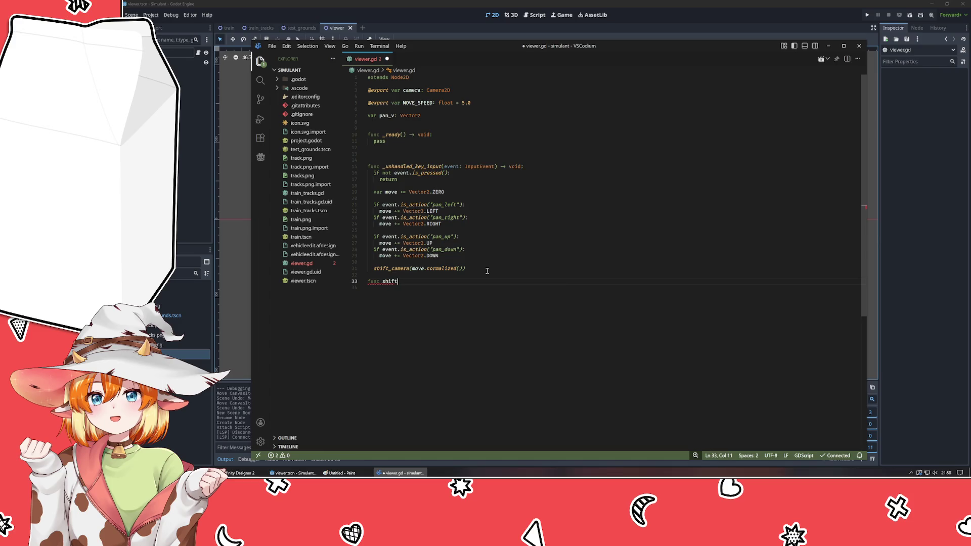
type("_camera")
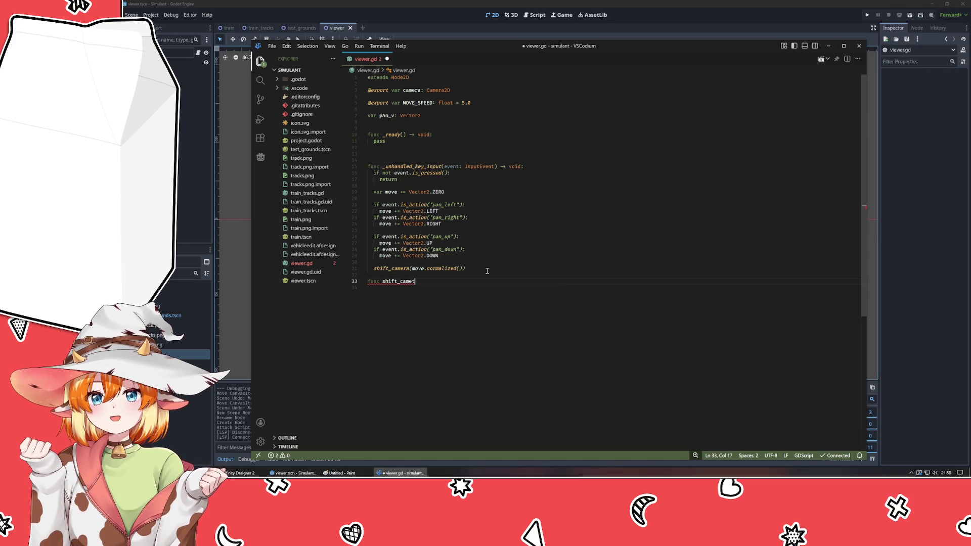
type("():")
key("Return")
type("pass")
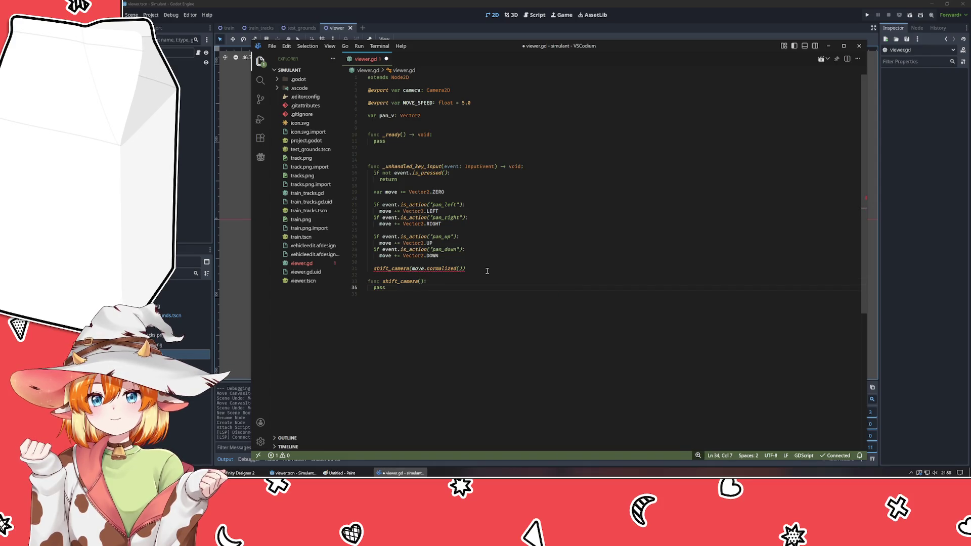
key("Up")
key("End")
key("Left")
key("Left")
type("vector2")
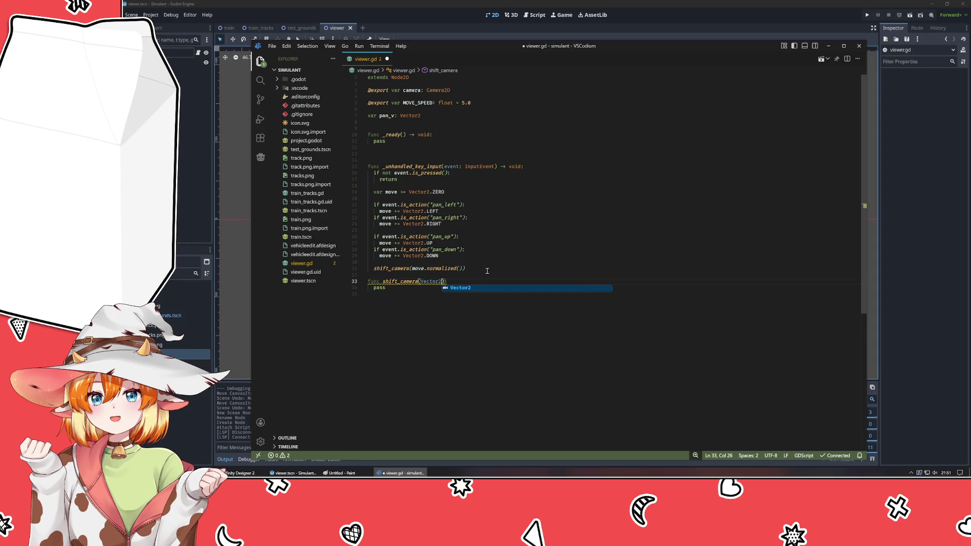
key("Escape")
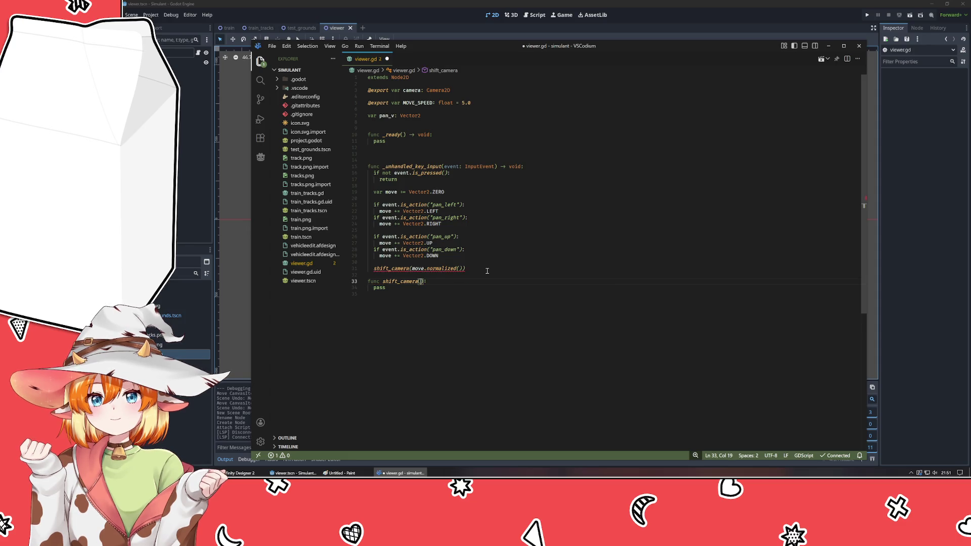
key("ctrl+shift+Left")
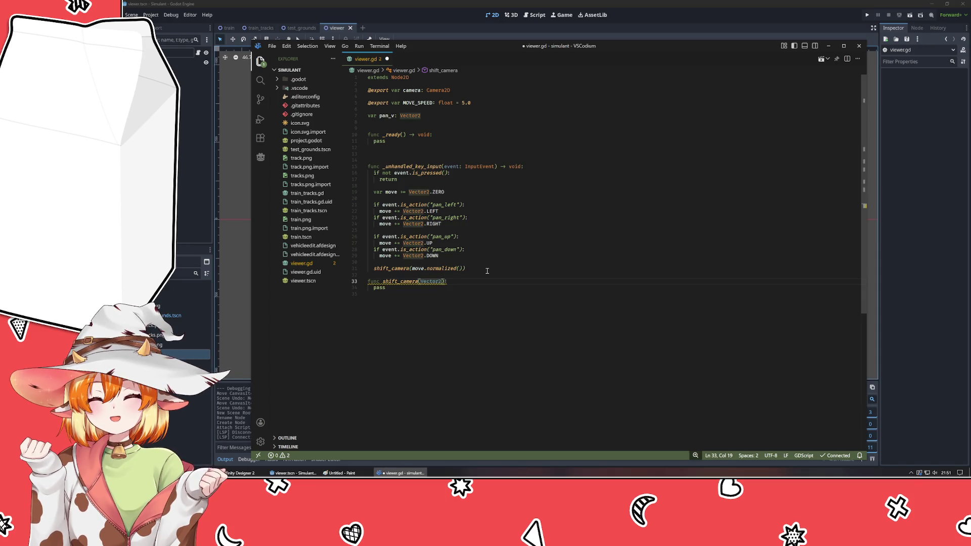
type("pan:")
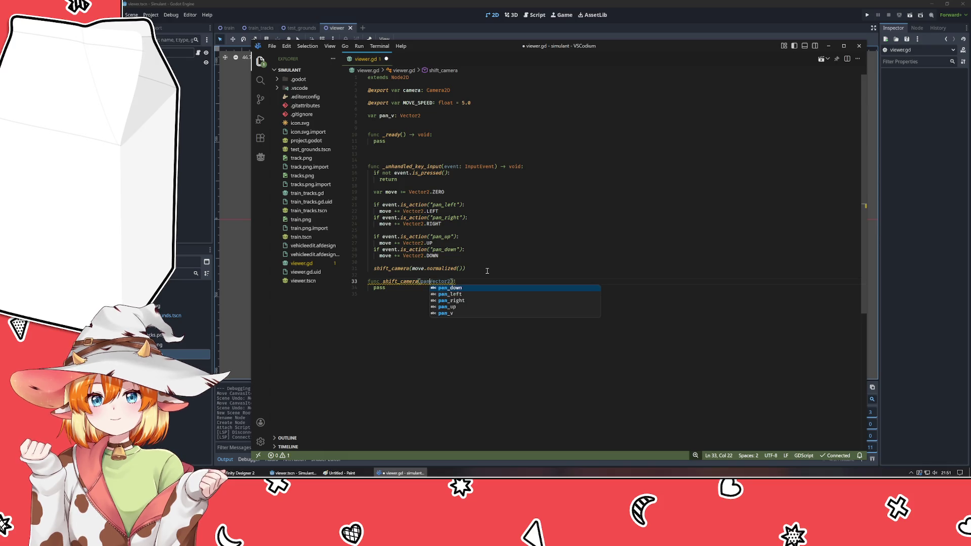